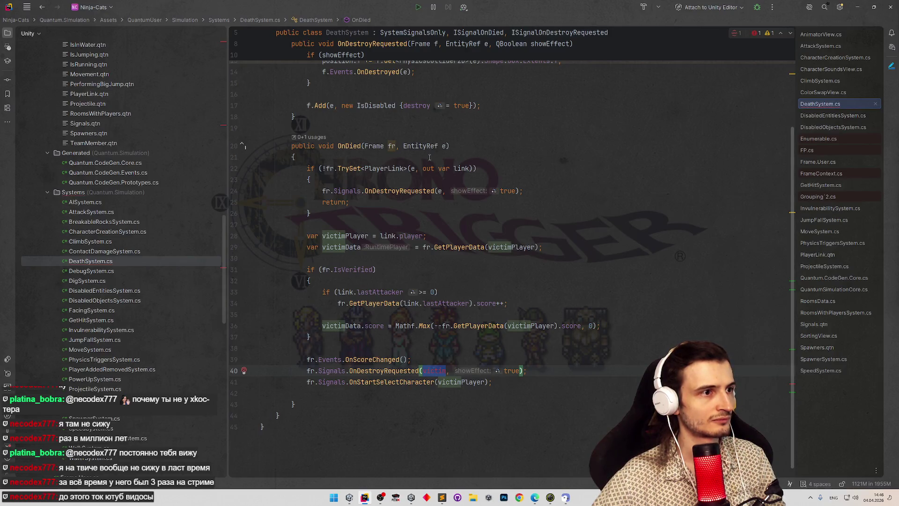
# - Revert line 40's OnDestroyRequested argument back to e, then return to Unity
pyautogui.hotkey('ctrl', 'z')
pyautogui.click(578, 236)
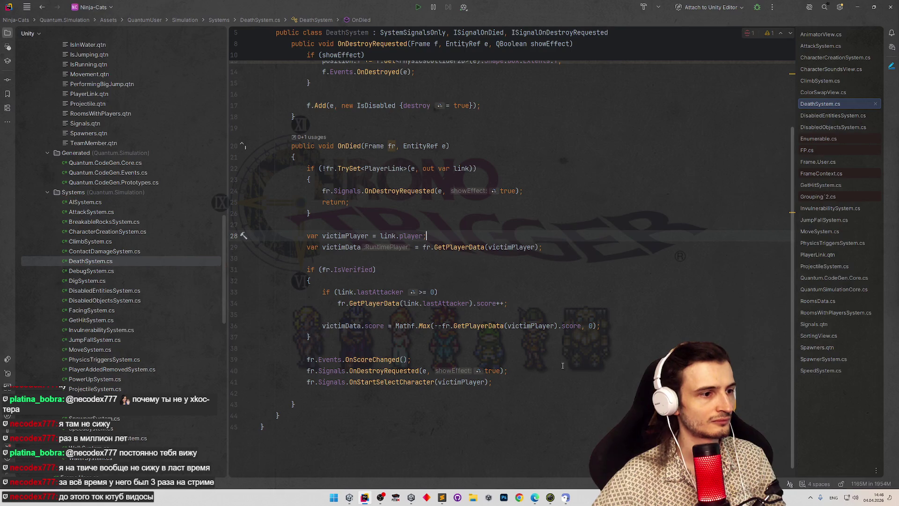
pyautogui.click(560, 366)
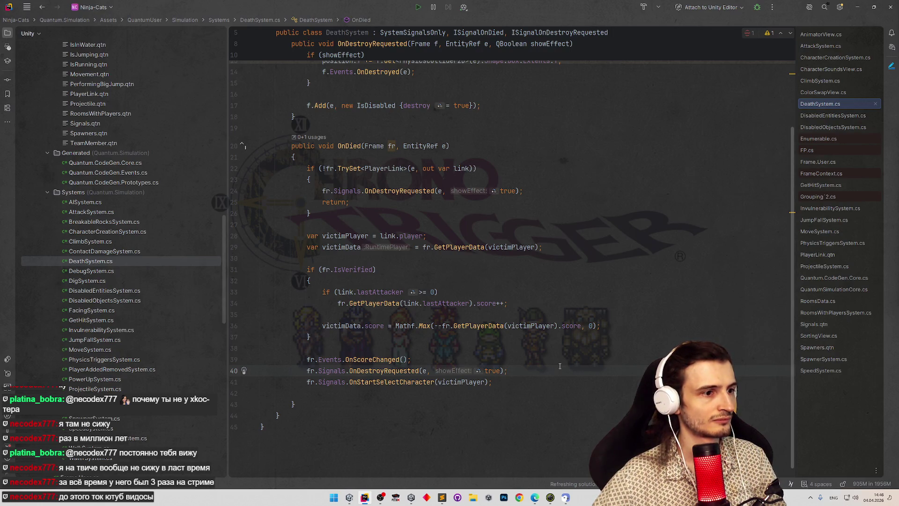
pyautogui.click(855, 6)
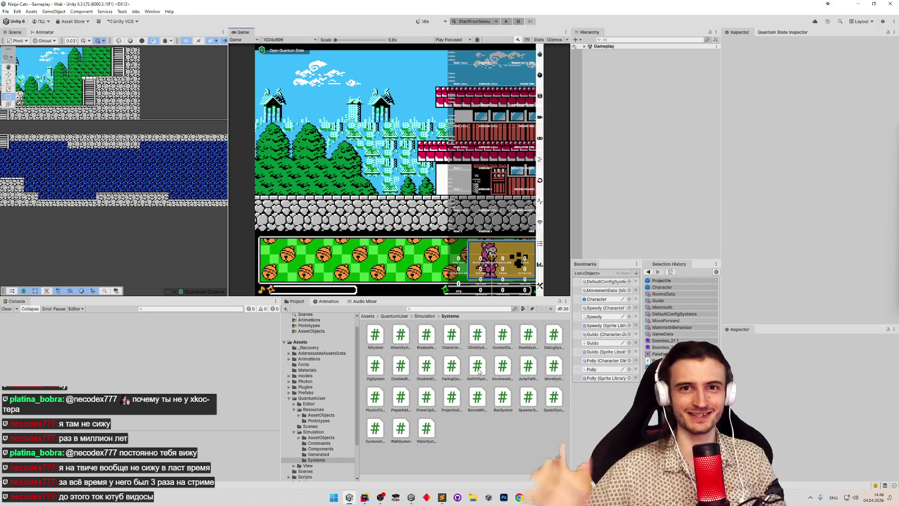
# - Enter play mode with Ctrl+P and join Quick Play from the main Game view
pyautogui.hotkey('ctrl', 'p')
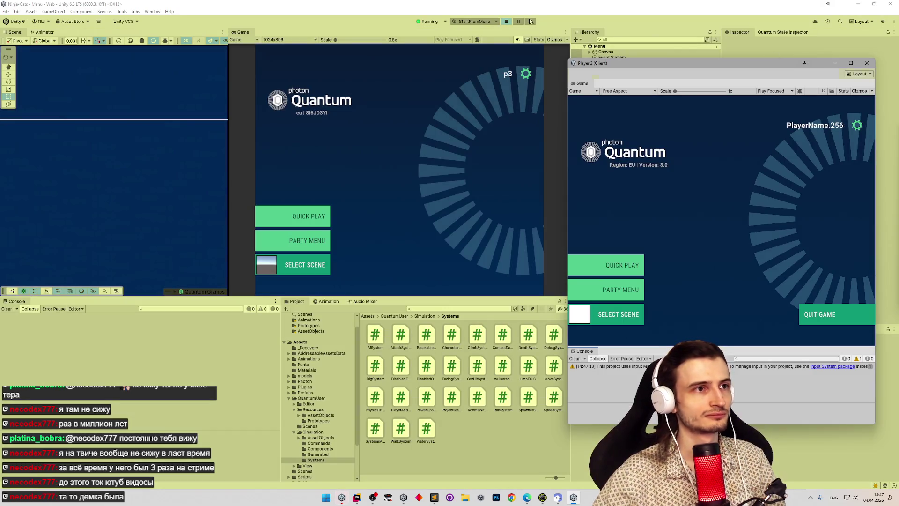
pyautogui.click(324, 213)
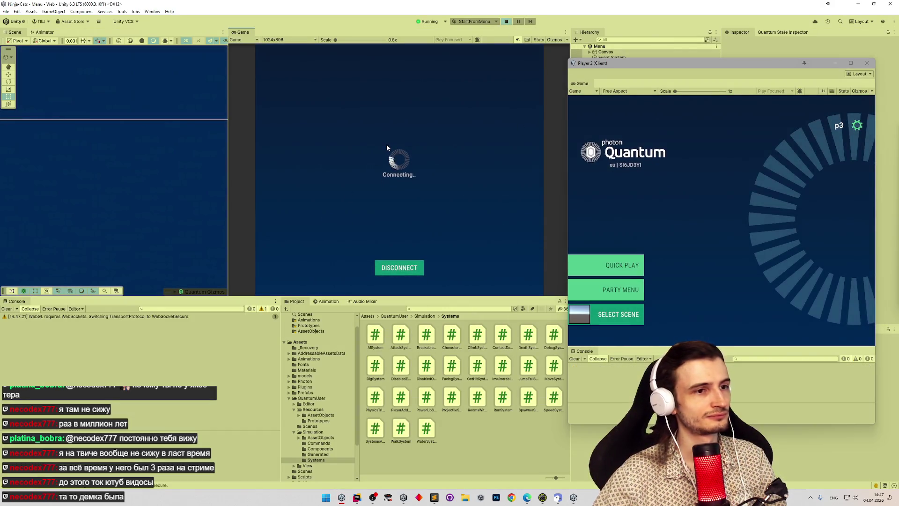
# - Join the match as Player 2, then walk, jump and climb the ladder with the cats
pyautogui.click(690, 195)
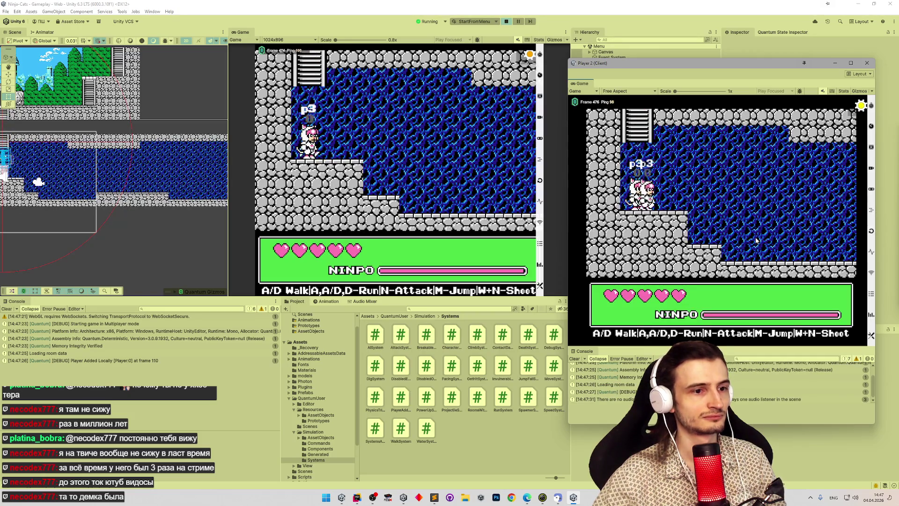
pyautogui.press('d')
pyautogui.press('a')
pyautogui.press('m')
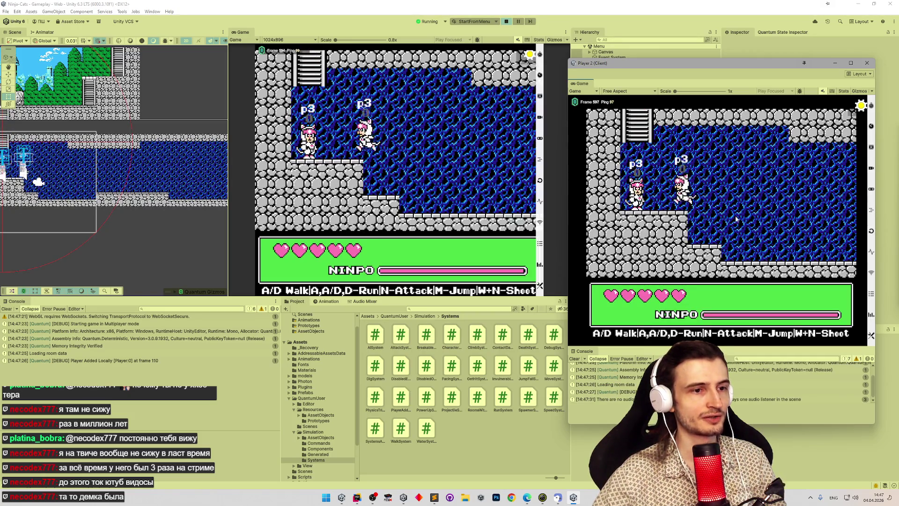
pyautogui.press('m')
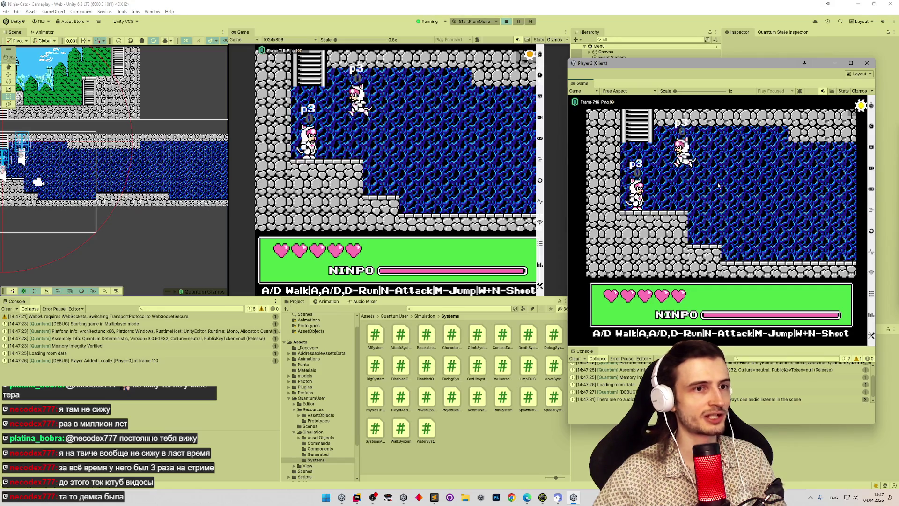
pyautogui.press('m')
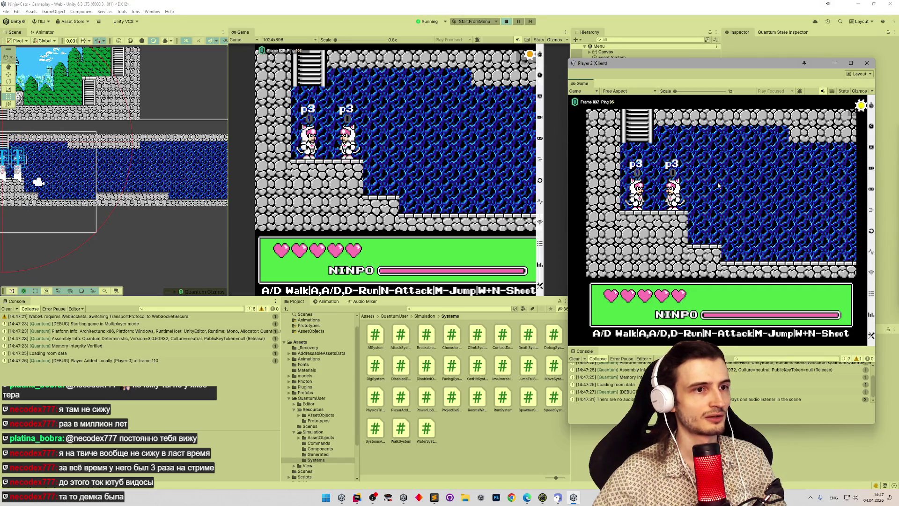
pyautogui.press('a')
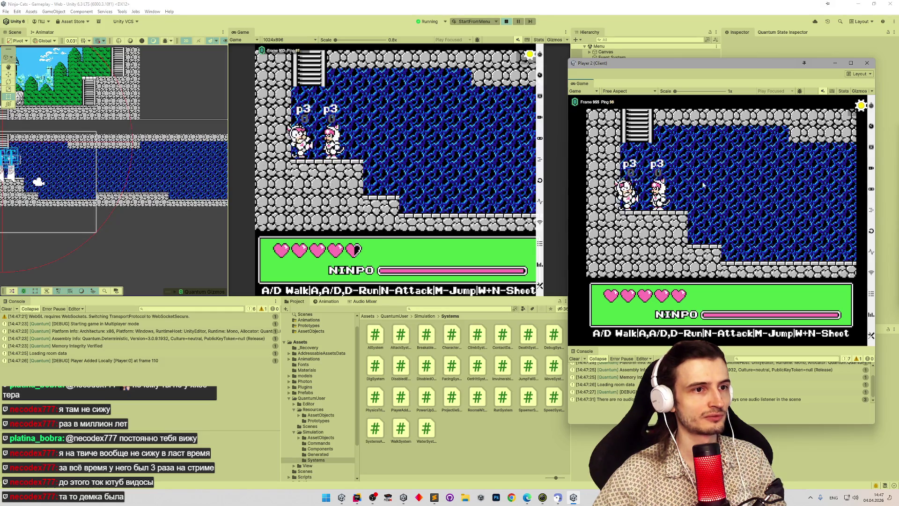
pyautogui.press('w')
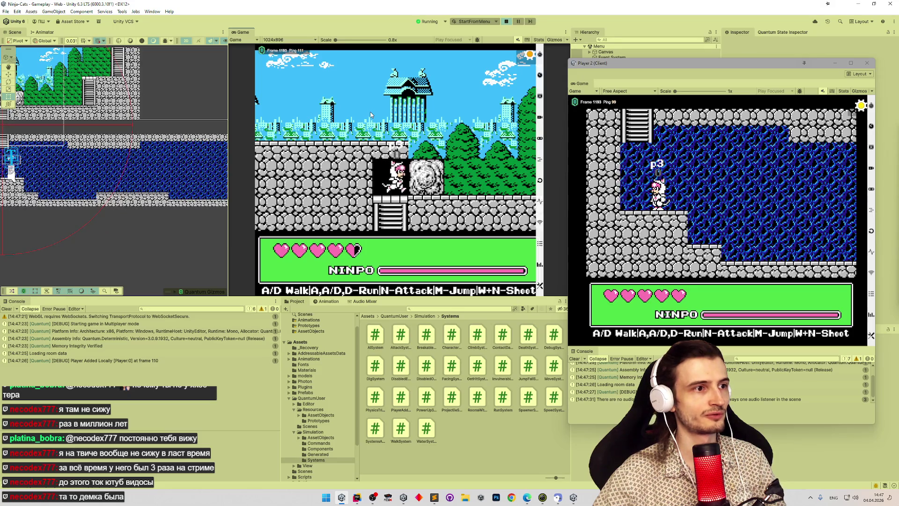
# - Run the cat through the outdoor room, up the right ladder, toward the red-roofed building
pyautogui.press('a')
pyautogui.press('m')
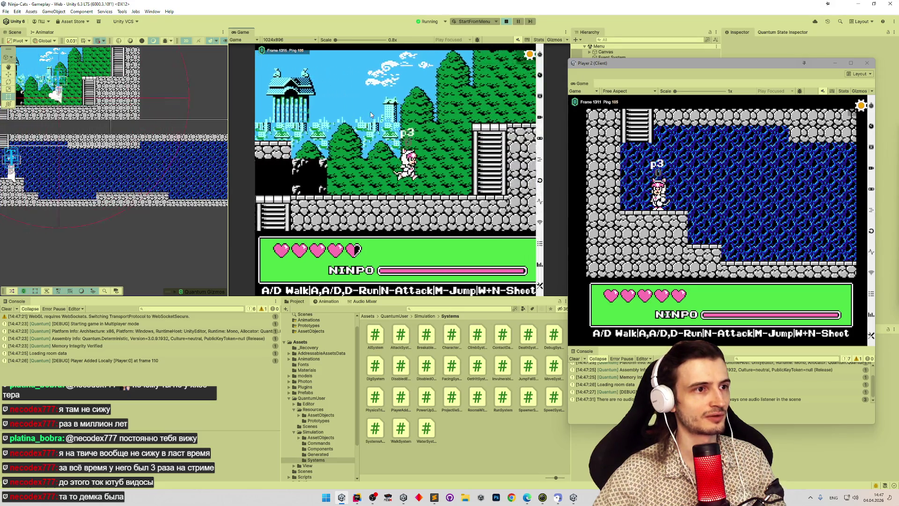
pyautogui.press('d')
pyautogui.press('w')
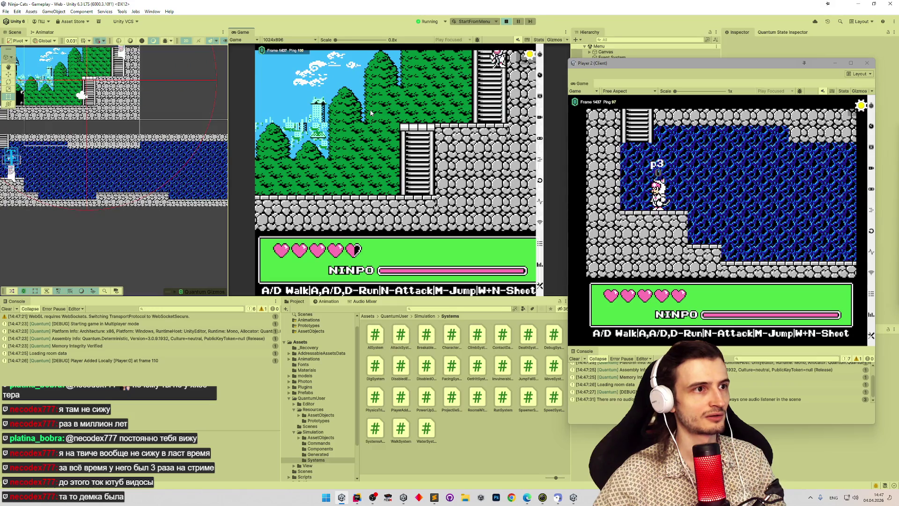
pyautogui.press('d')
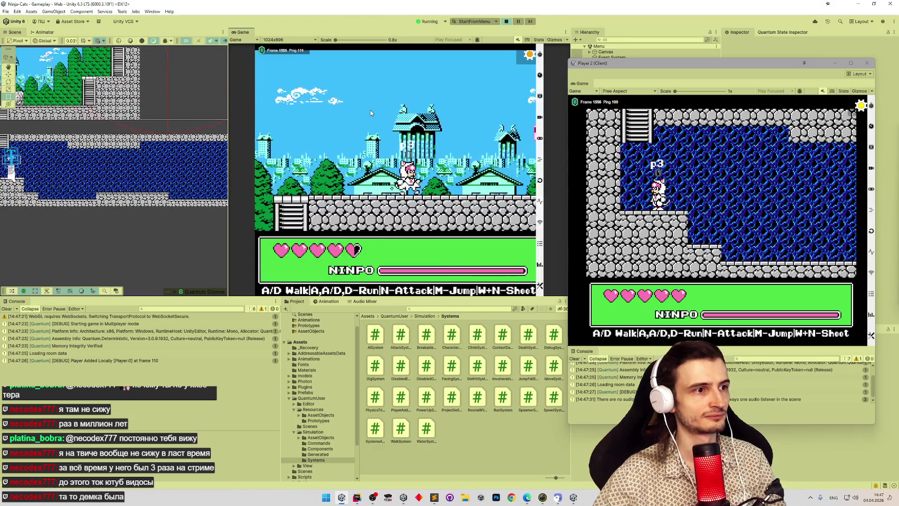
pyautogui.press('d')
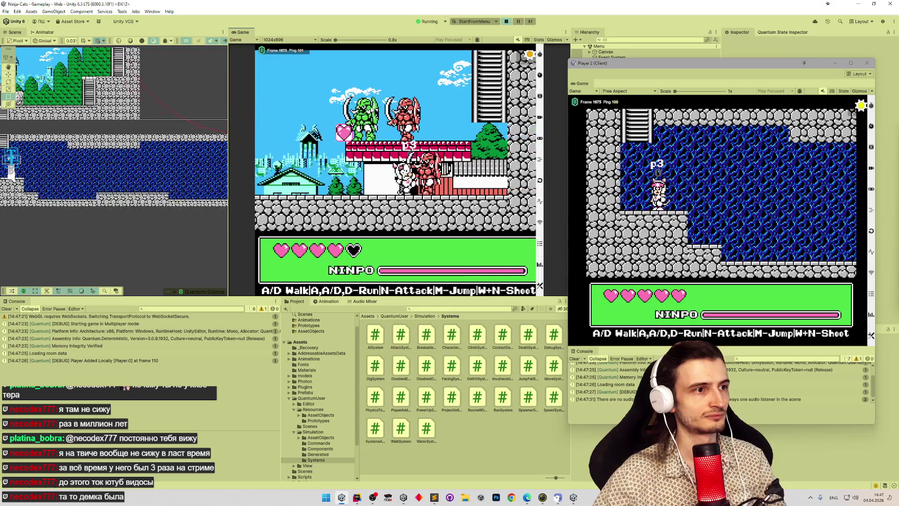
pyautogui.press('d')
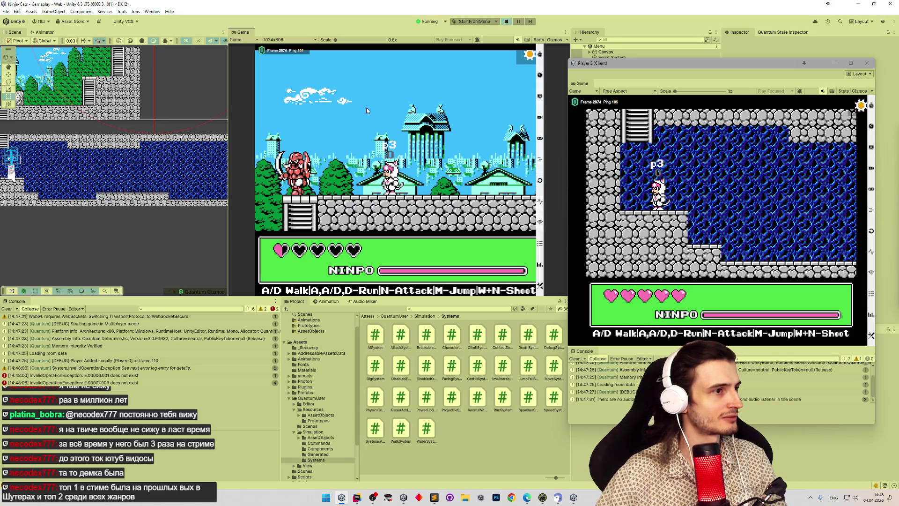
# - Walk the cat back and forth into the enemies, then show the InvalidOperationException's stack trace
pyautogui.press('d')
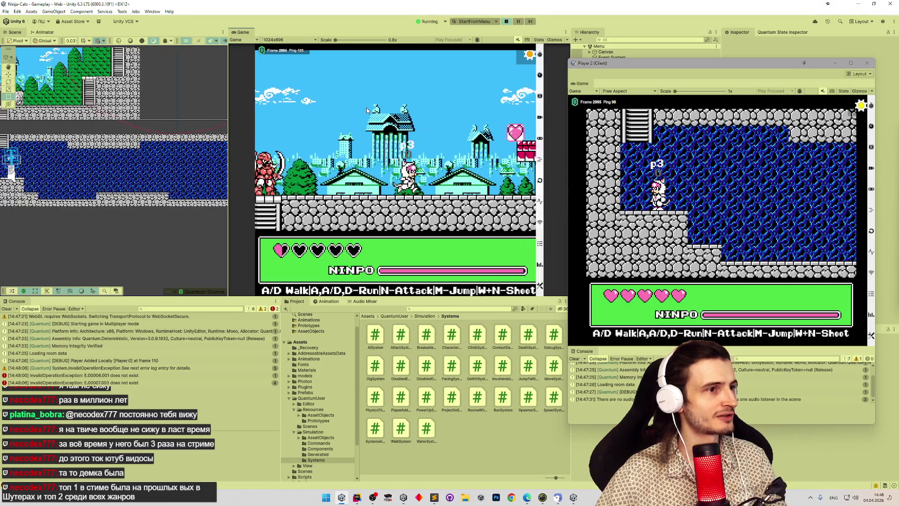
pyautogui.press('a')
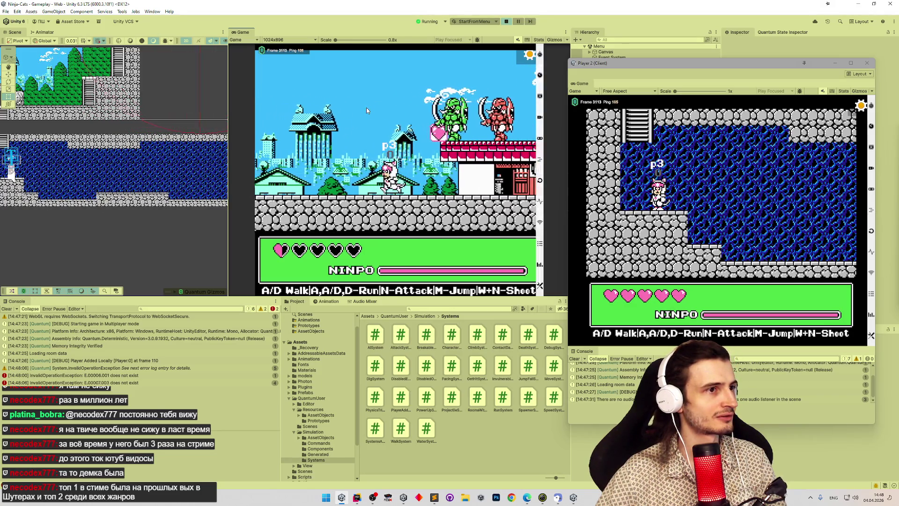
pyautogui.press('a')
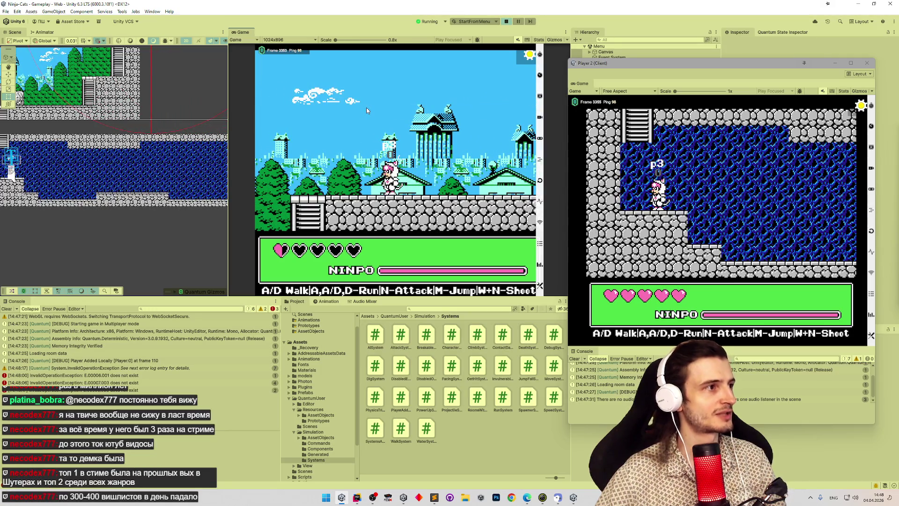
pyautogui.press('d')
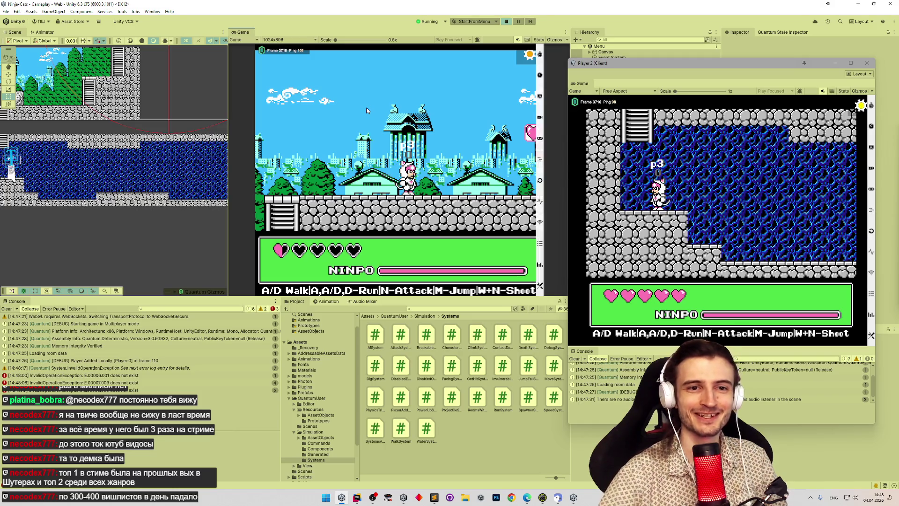
pyautogui.press('d')
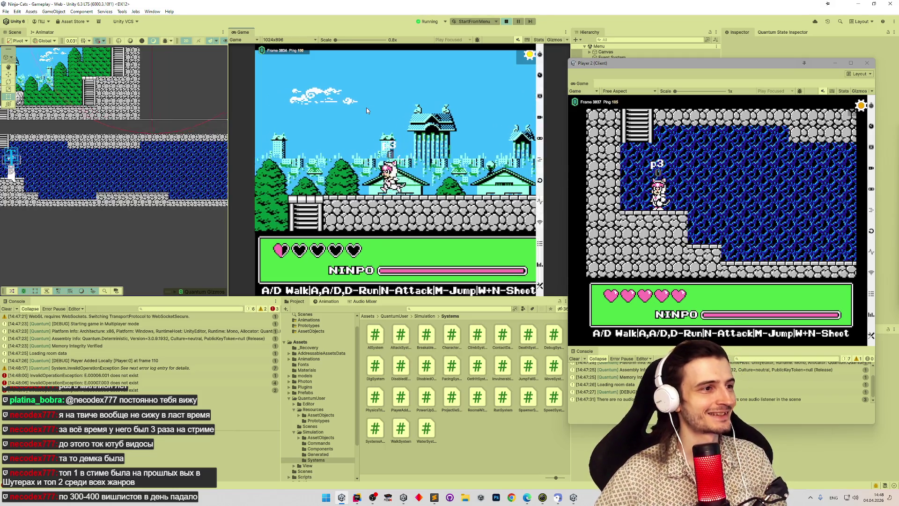
pyautogui.press('d')
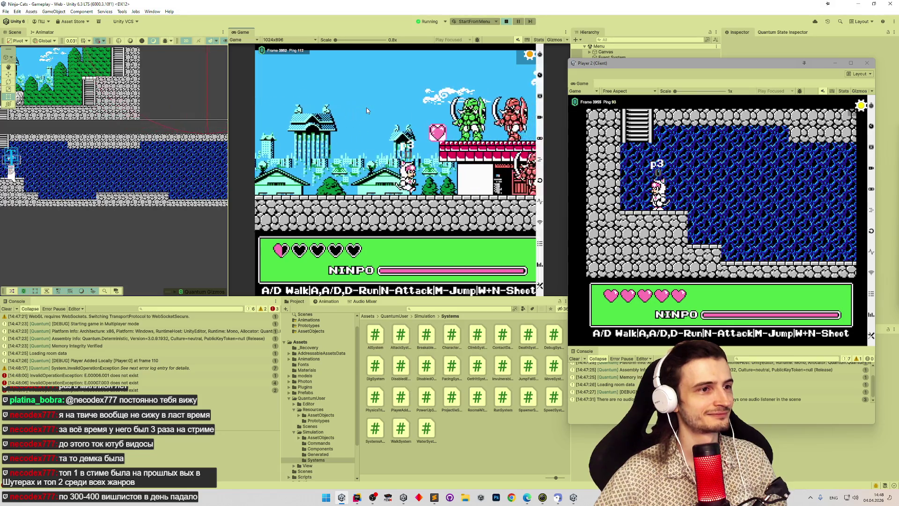
pyautogui.press('d')
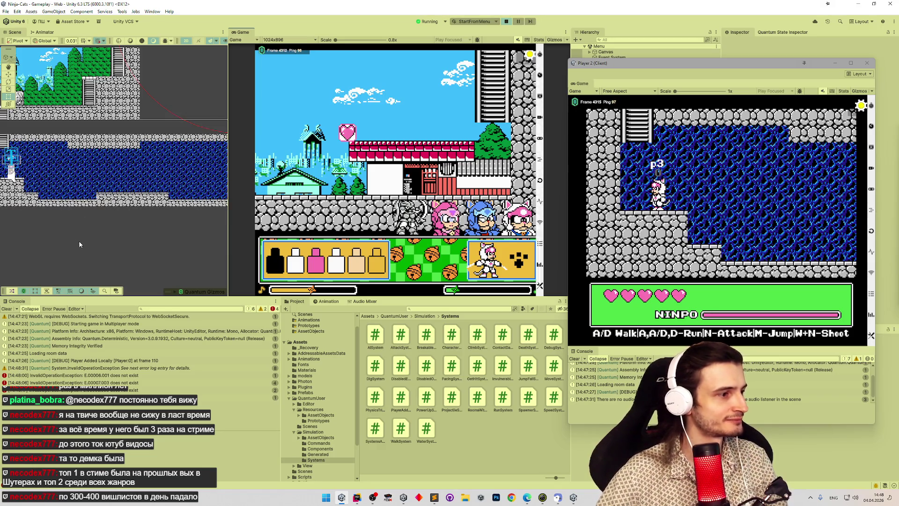
pyautogui.click(133, 375)
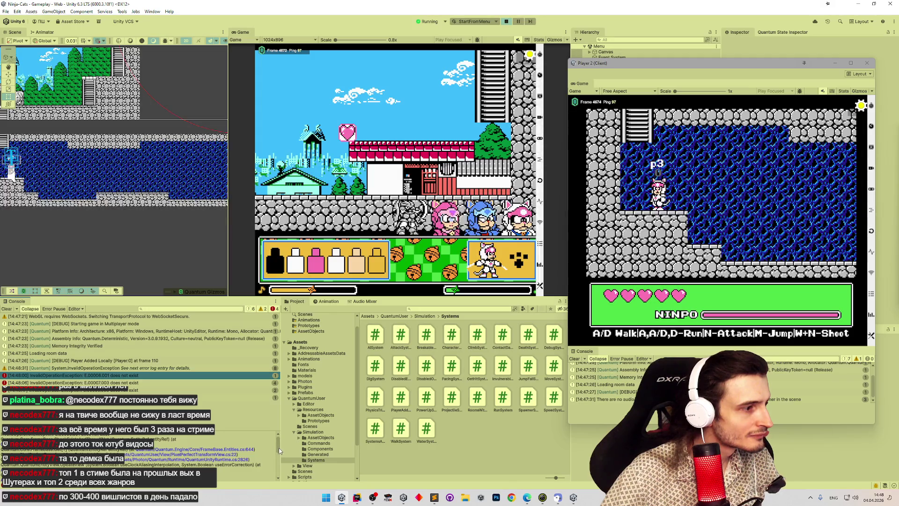
# - Scroll the exception's stack trace and open QuantumEntityView.cs UpdateView line 582 in Rider
pyautogui.scroll(-1, 279, 450)
pyautogui.scroll(-5, 279, 450)
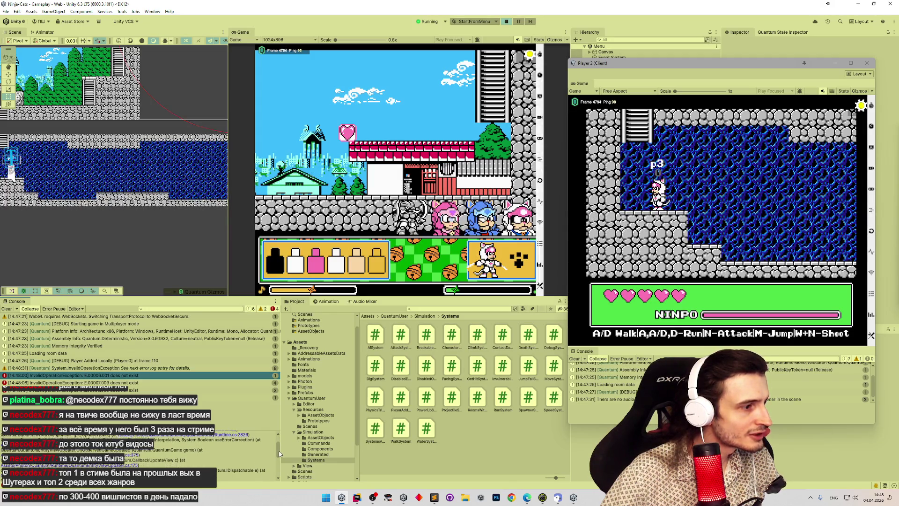
pyautogui.scroll(-3, 279, 454)
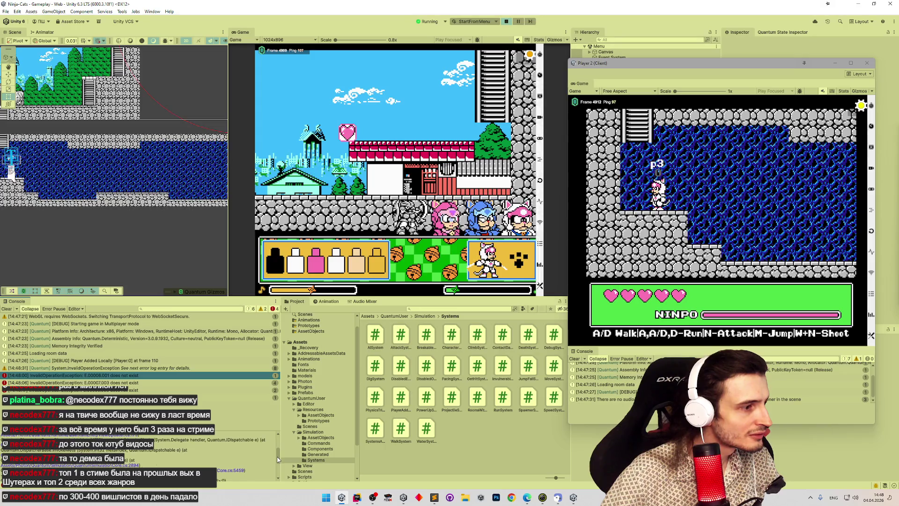
pyautogui.scroll(5, 278, 459)
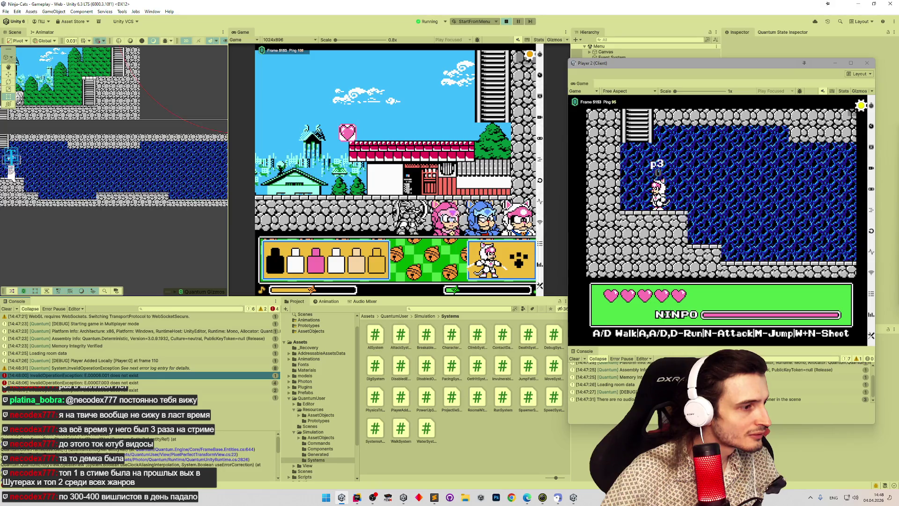
pyautogui.click(141, 470)
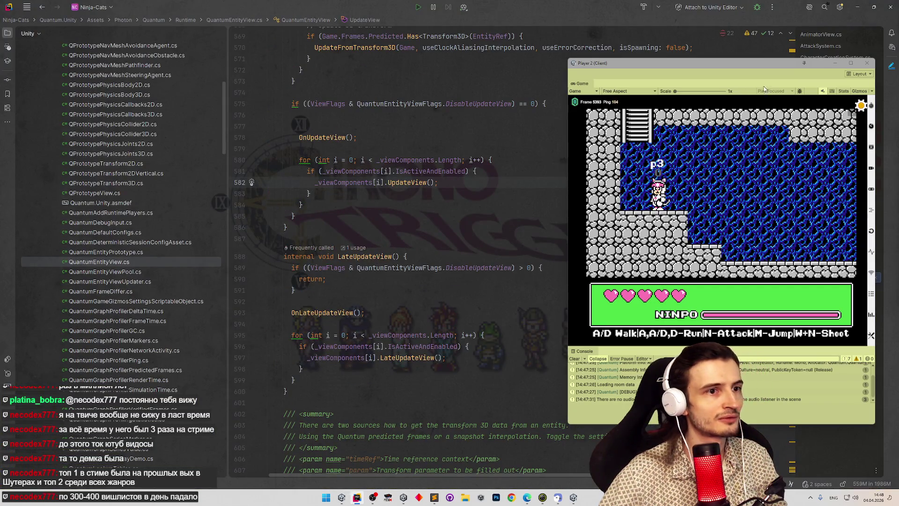
# - Open PixelPerfectTransformView.cs line 22 and move the Player 2 window lower, off the code
pyautogui.hotkey('alt', 'Tab')
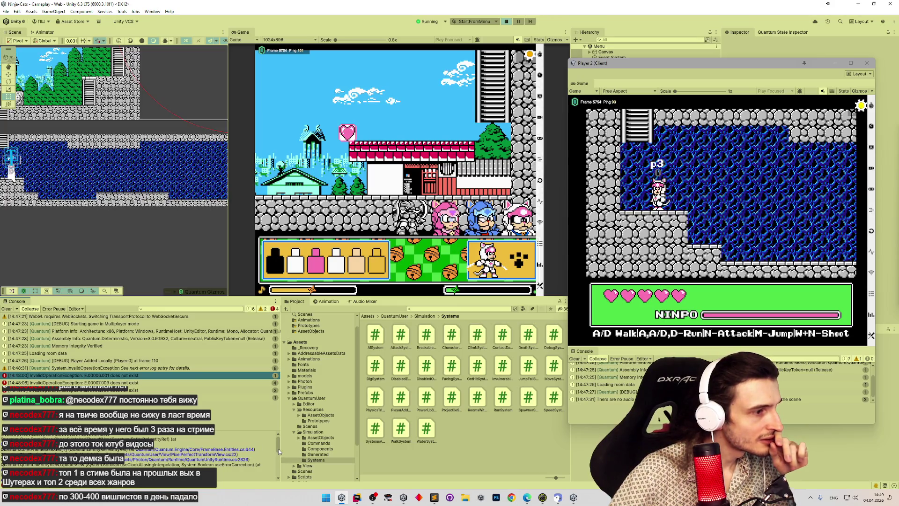
pyautogui.click(233, 454)
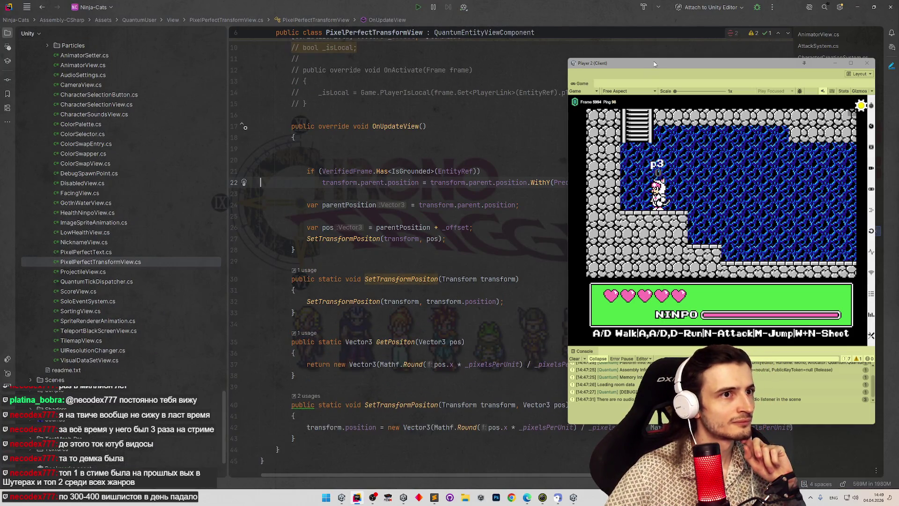
pyautogui.moveTo(654, 62)
pyautogui.mouseDown()
pyautogui.moveTo(637, 328)
pyautogui.moveTo(622, 327)
pyautogui.moveTo(616, 303)
pyautogui.moveTo(629, 270)
pyautogui.mouseUp()
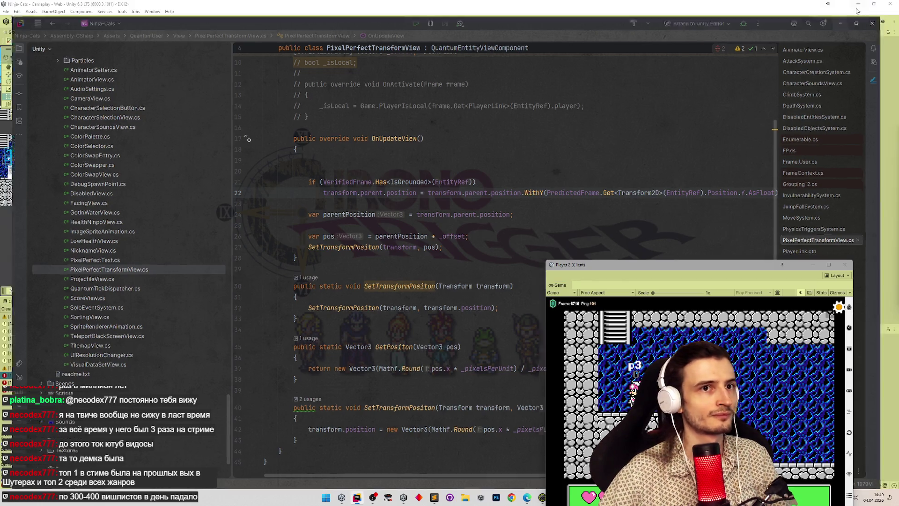
pyautogui.hotkey('alt', 'Tab')
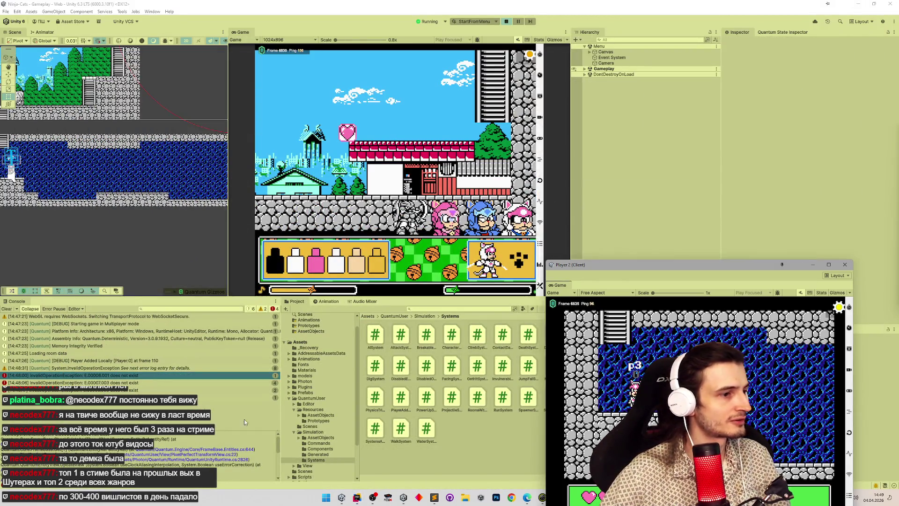
pyautogui.hotkey('alt', 'Tab')
pyautogui.click(423, 194)
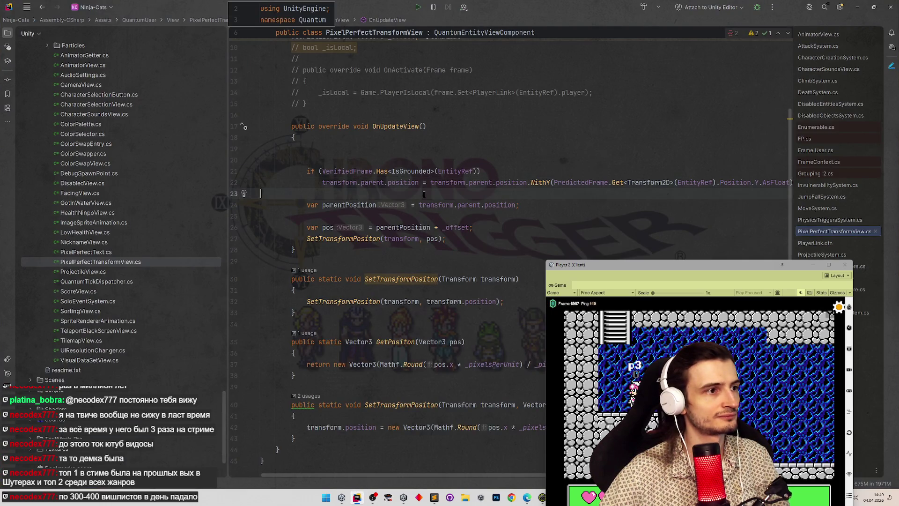
# - Add 'VerifiedFrame.Exists(EntityRef) &&' before the IsGrounded check in line 21's condition
pyautogui.scroll(2, 457, 213)
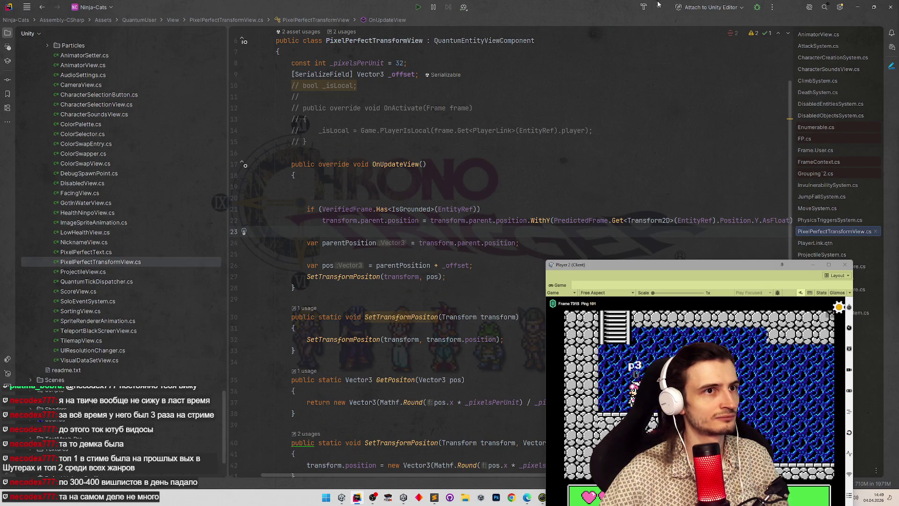
pyautogui.hotkey('alt', 'Tab')
pyautogui.hotkey('alt', 'Tab')
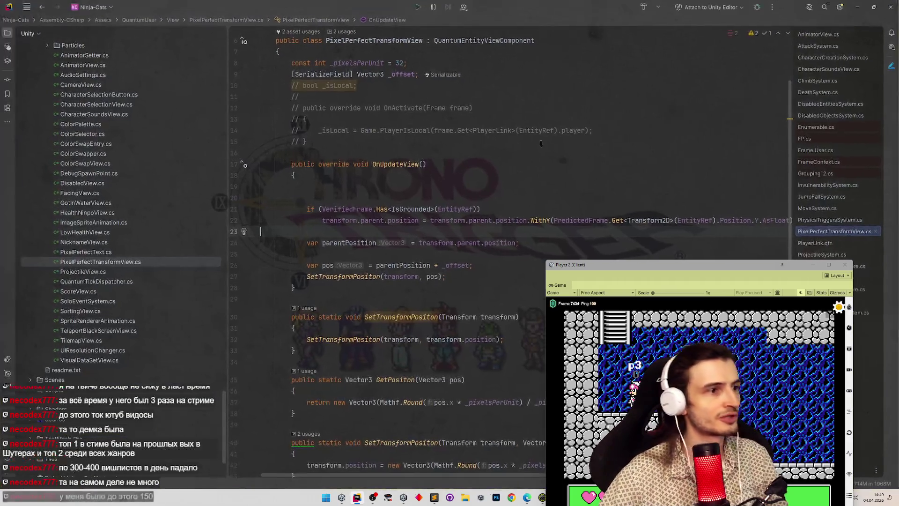
pyautogui.click(456, 210)
pyautogui.press('End')
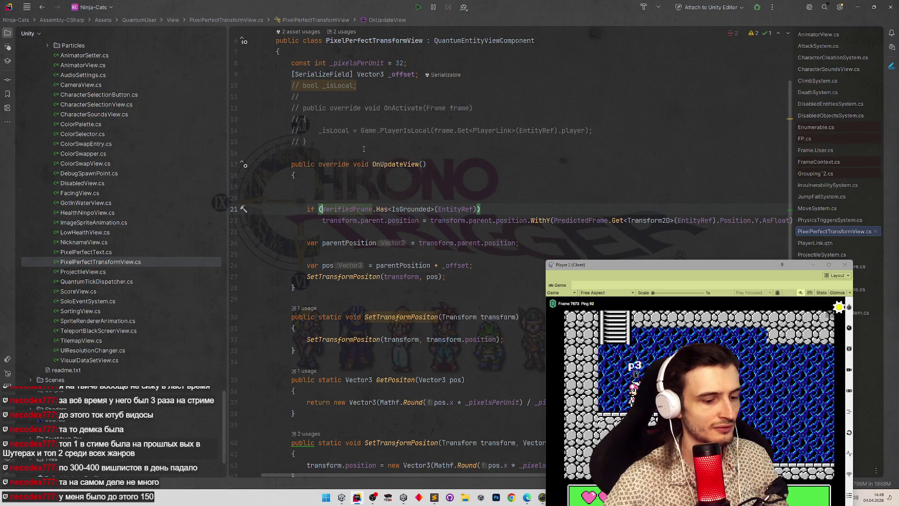
pyautogui.write('VerifiedFrame.')
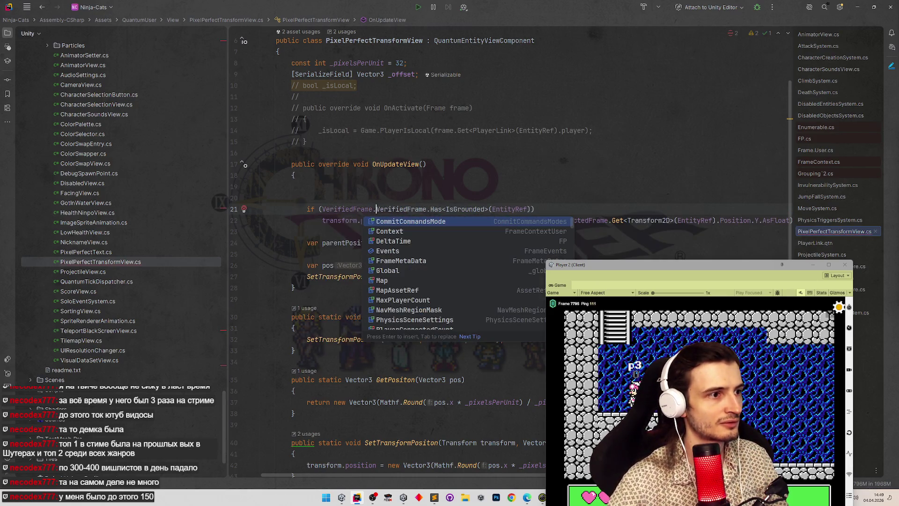
pyautogui.write('Exists(EntityRef')
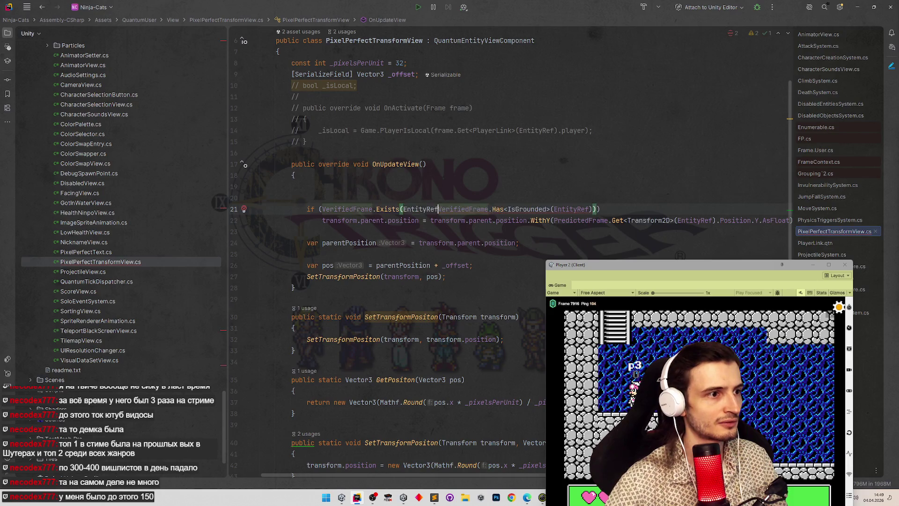
pyautogui.write(') &&')
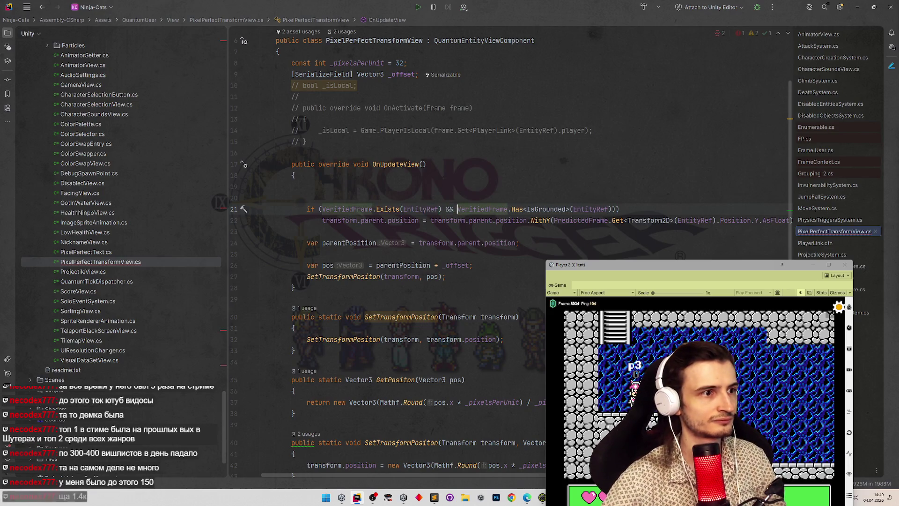
pyautogui.click(511, 153)
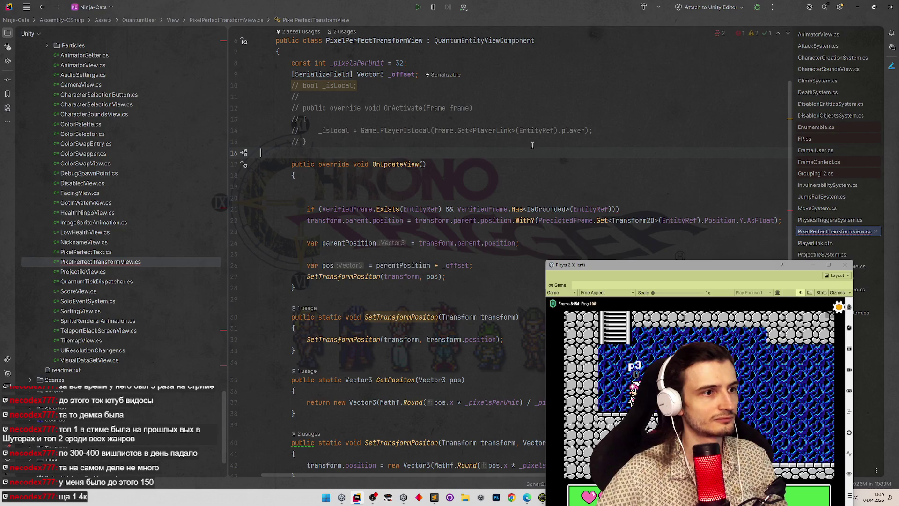
# - Fix the indentation of the position assignment on line 22, then return to Unity
pyautogui.click(309, 222)
pyautogui.press('Tab')
pyautogui.click(493, 165)
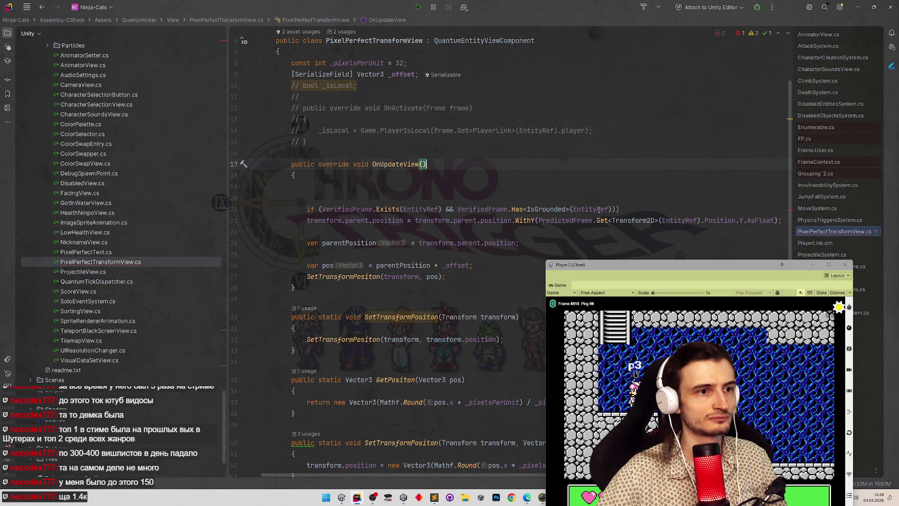
pyautogui.click(626, 209)
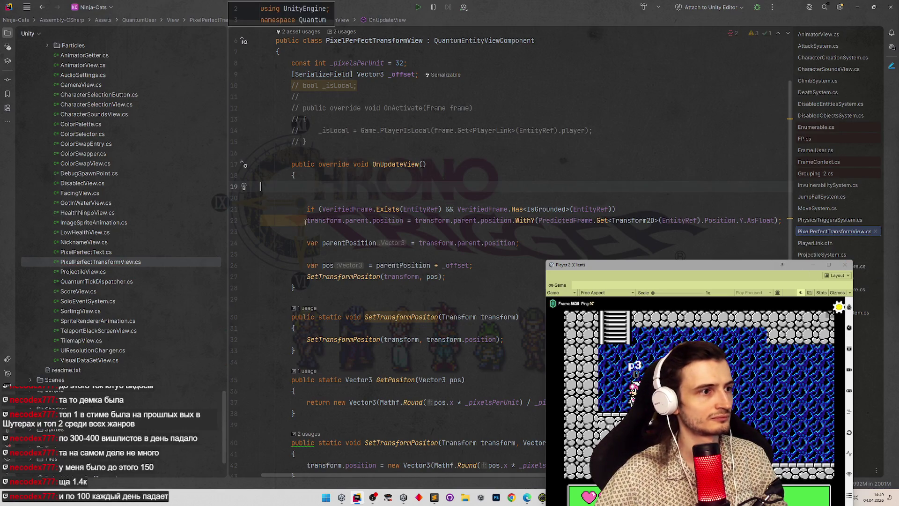
pyautogui.click(263, 186)
pyautogui.press('Down')
pyautogui.press('Down')
pyautogui.press('Down')
pyautogui.press('Home')
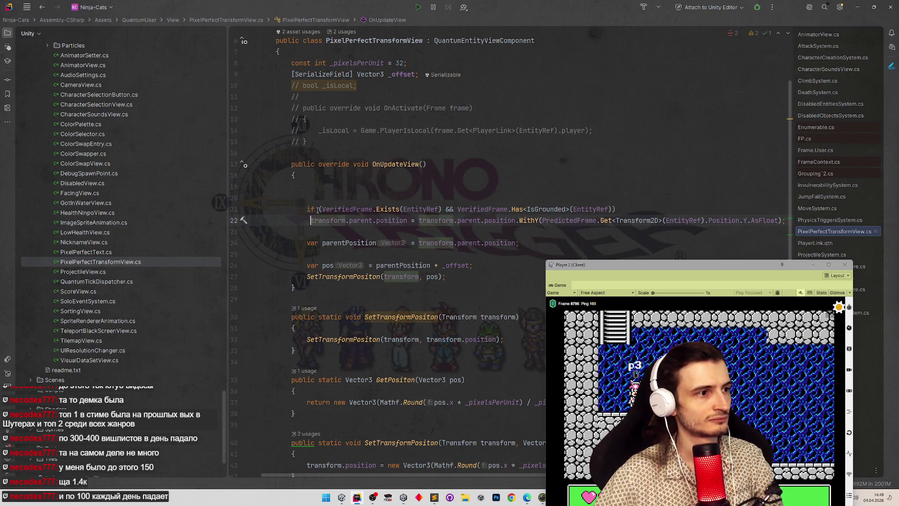
pyautogui.press('BackSpace')
pyautogui.press('Return')
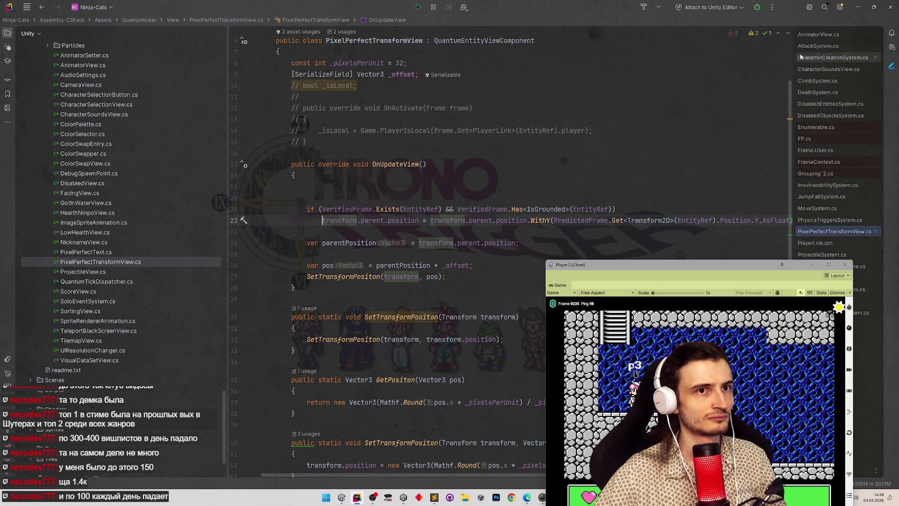
pyautogui.click(857, 7)
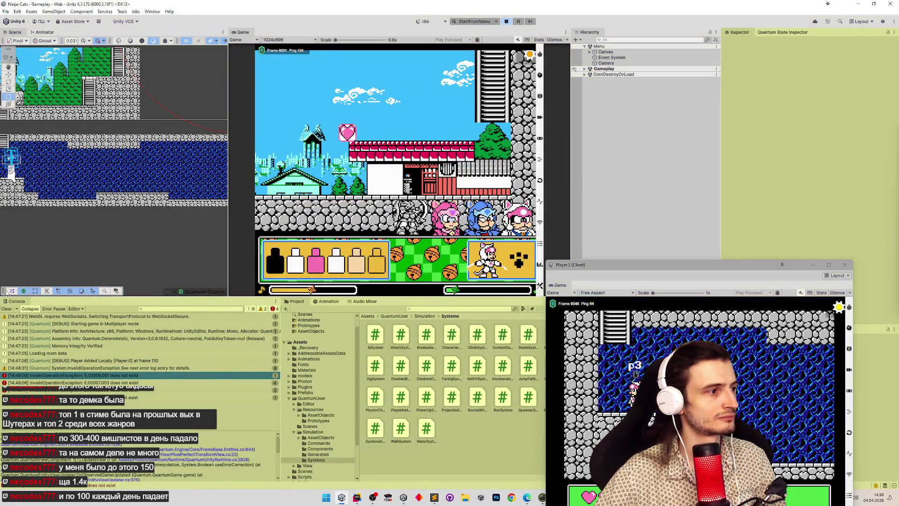
# - Stop play mode, let scripts recompile, restart play and join a Quick Play match
pyautogui.click(5, 309)
pyautogui.hotkey('ctrl', 'p')
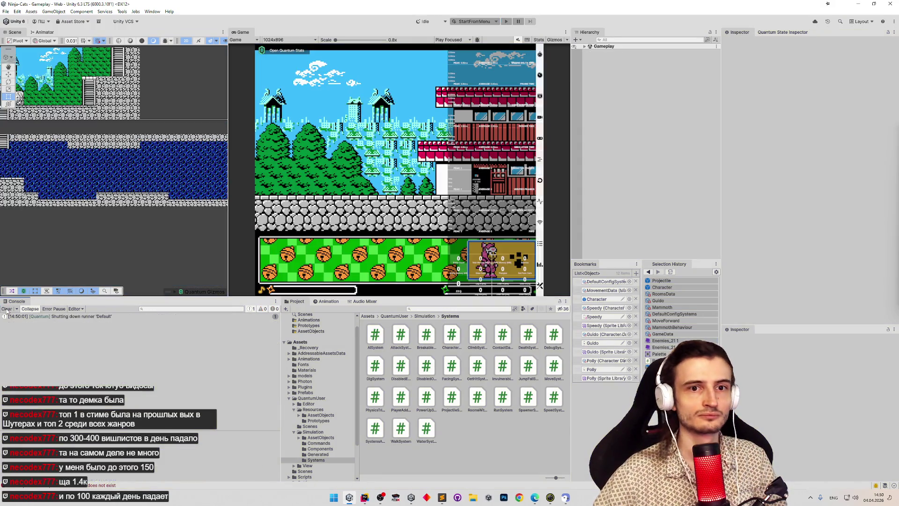
pyautogui.click(5, 310)
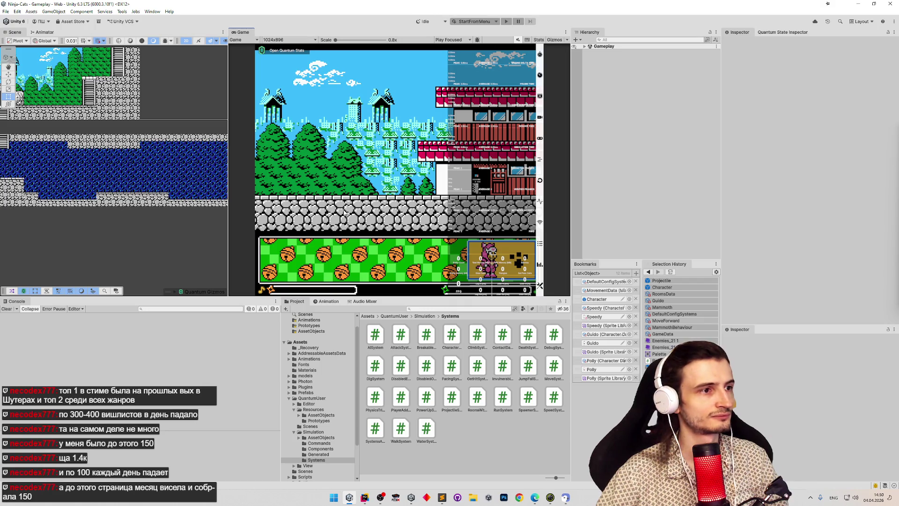
pyautogui.hotkey('ctrl', 'p')
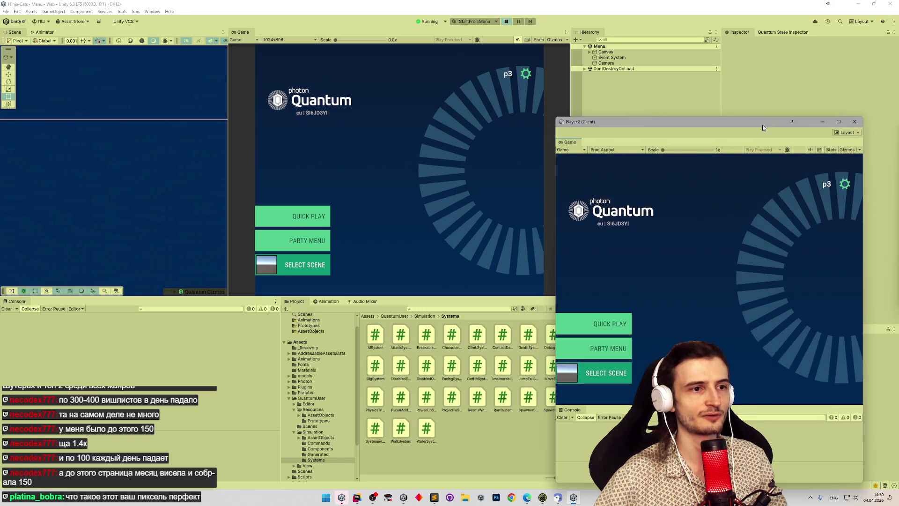
pyautogui.click(321, 224)
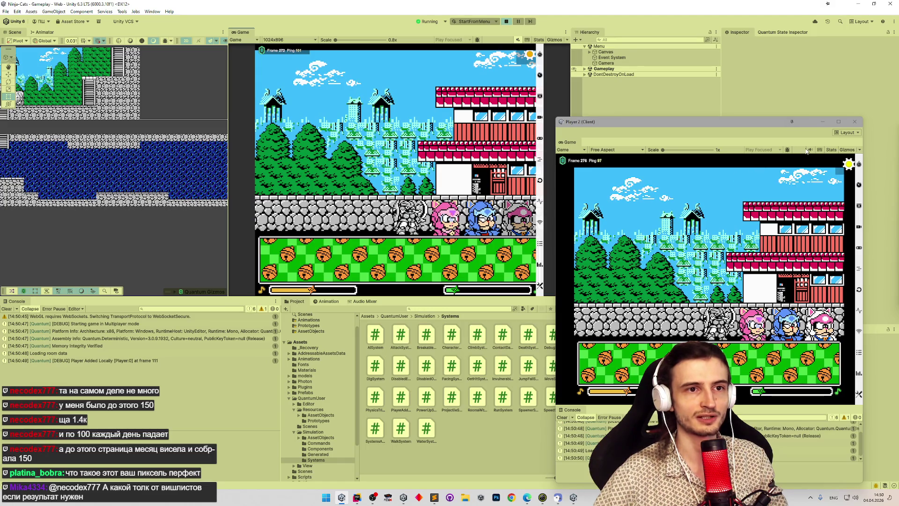
# - Focus both game views, then climb Player 2's cat up the ladder and walk it right
pyautogui.click(495, 163)
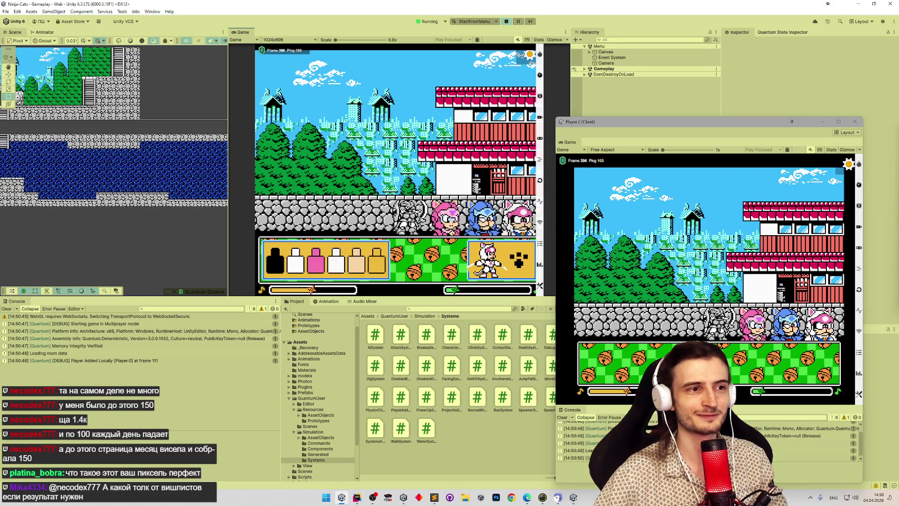
pyautogui.click(559, 273)
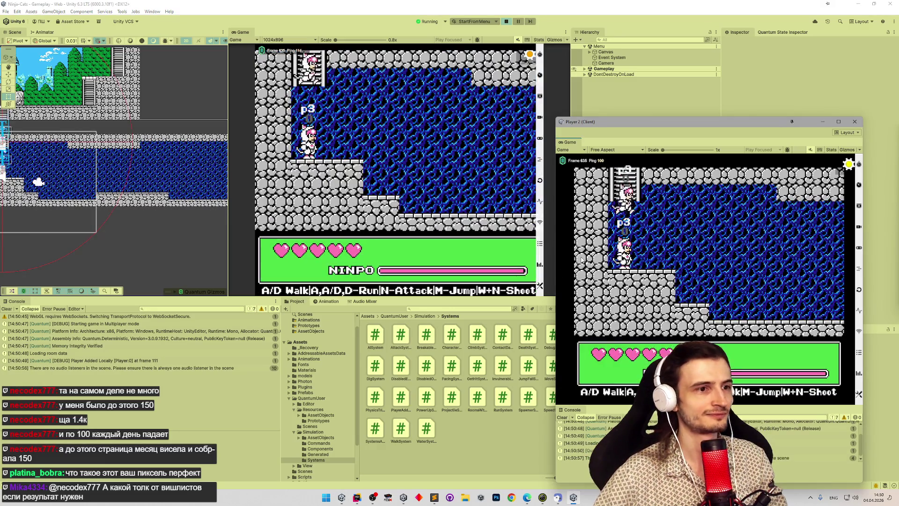
pyautogui.press('w')
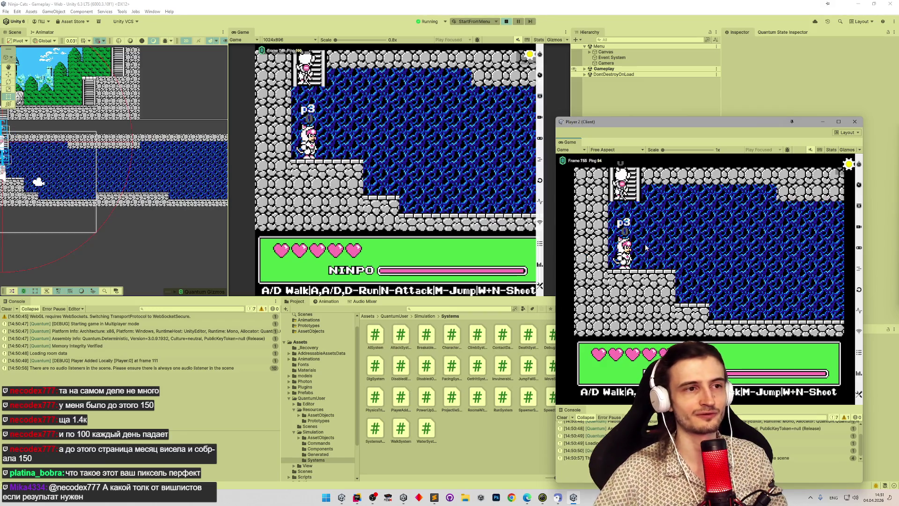
pyautogui.press('w')
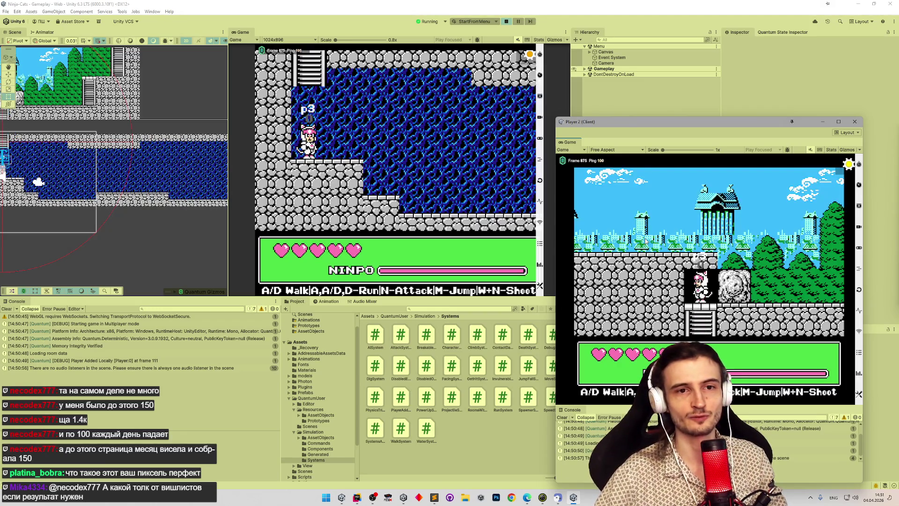
pyautogui.press('n')
pyautogui.press('d')
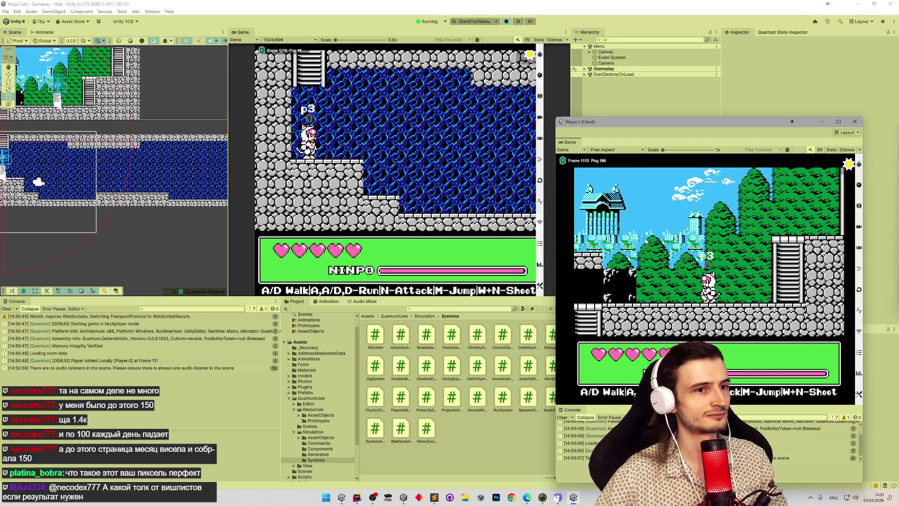
# - Open the Quantum state inspector, recentre the Player 2 window, and walk the main cat up and right
pyautogui.press('d')
pyautogui.press('d')
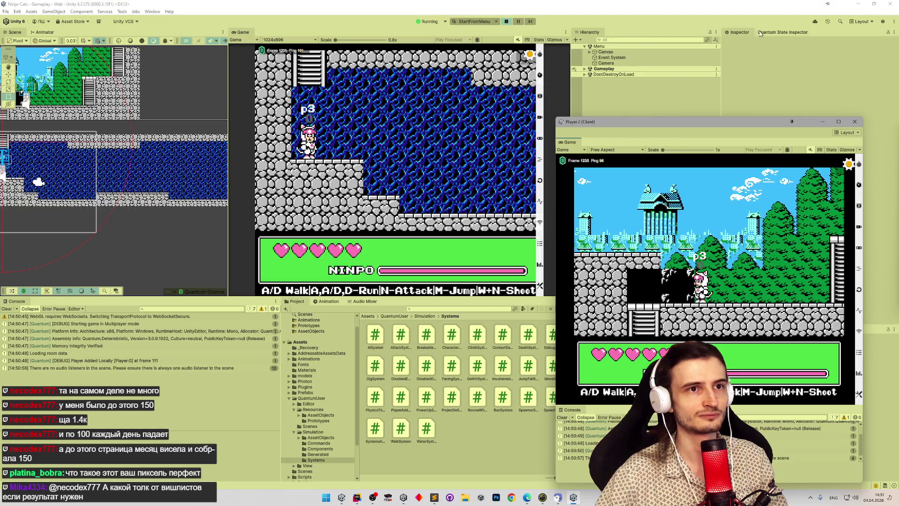
pyautogui.click(759, 34)
pyautogui.moveTo(725, 118)
pyautogui.mouseDown()
pyautogui.moveTo(626, 152)
pyautogui.moveTo(602, 103)
pyautogui.mouseUp()
pyautogui.click(373, 79)
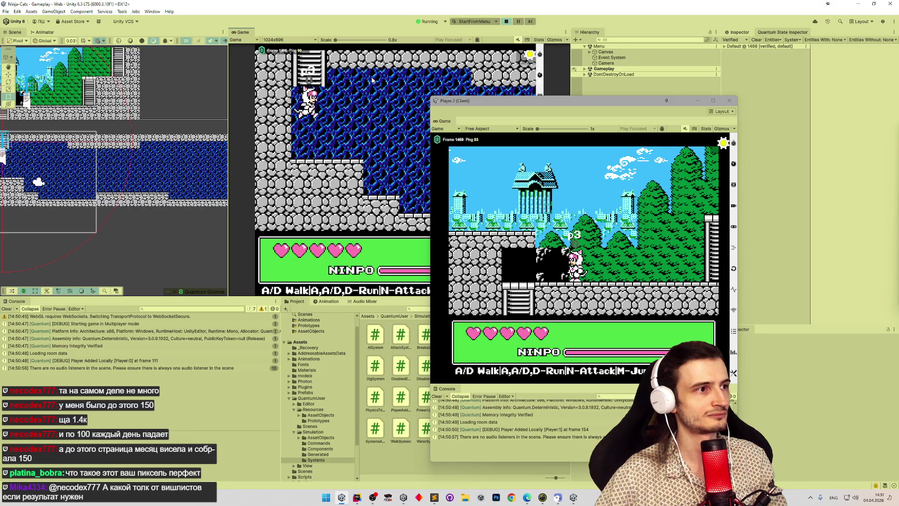
pyautogui.press('w')
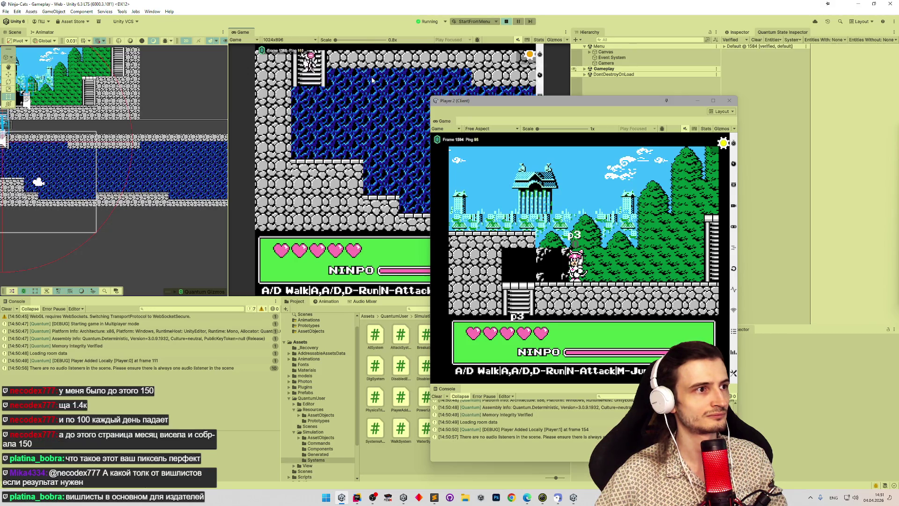
pyautogui.press('d')
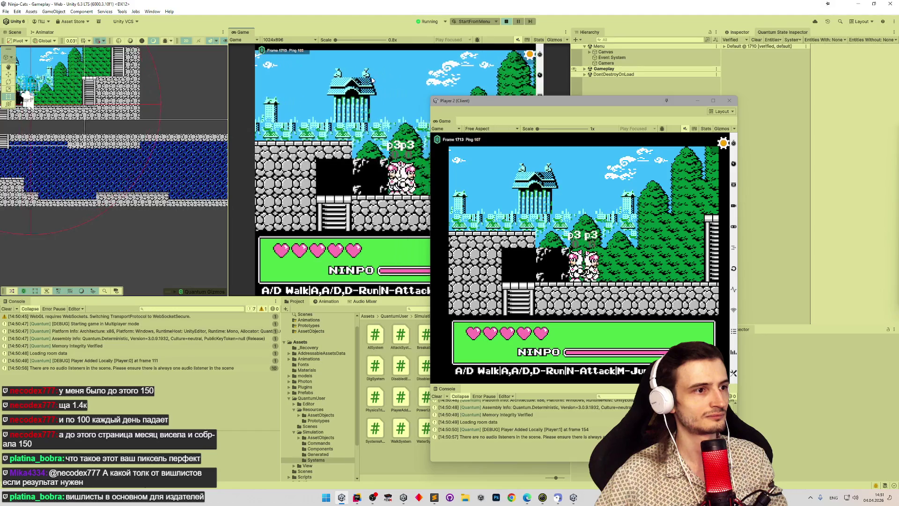
pyautogui.press('d')
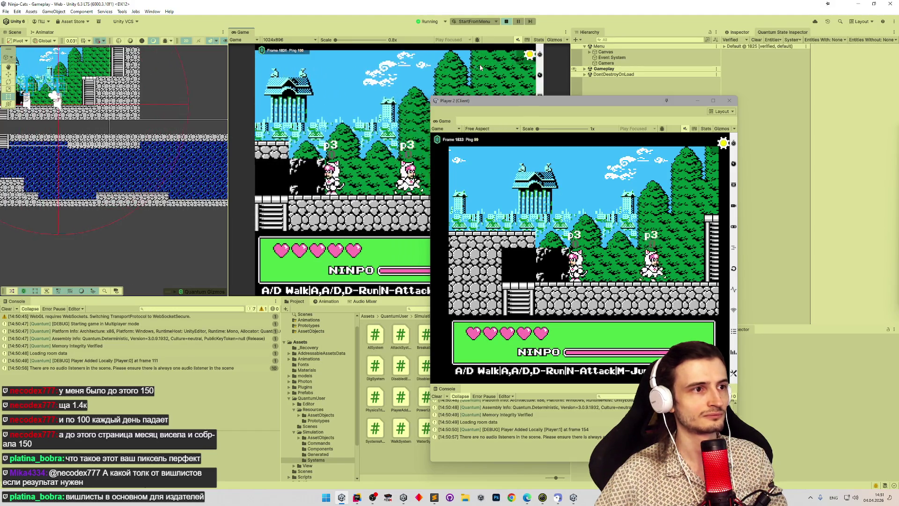
# - Inspect Player 0 and entities E.00004.001 and E.00003.001's PlayerLink fields in the game state
pyautogui.click(726, 47)
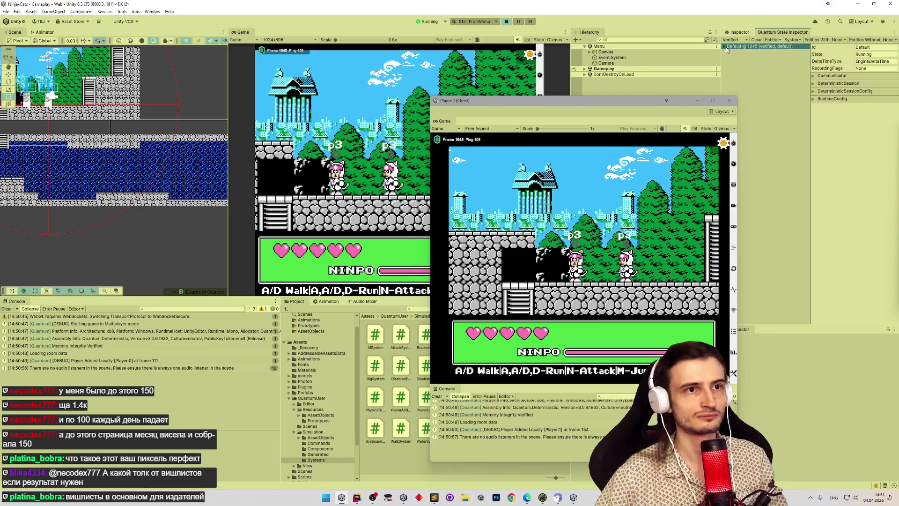
pyautogui.click(724, 47)
pyautogui.click(729, 63)
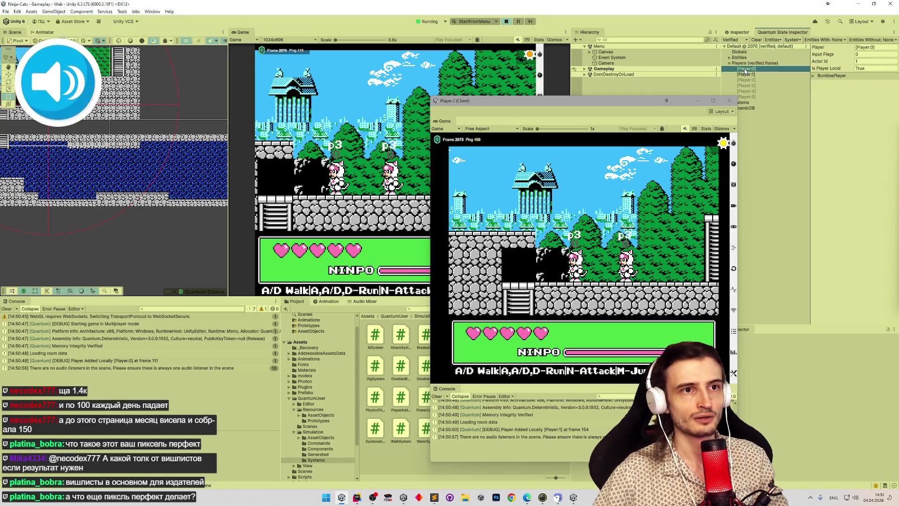
pyautogui.click(747, 68)
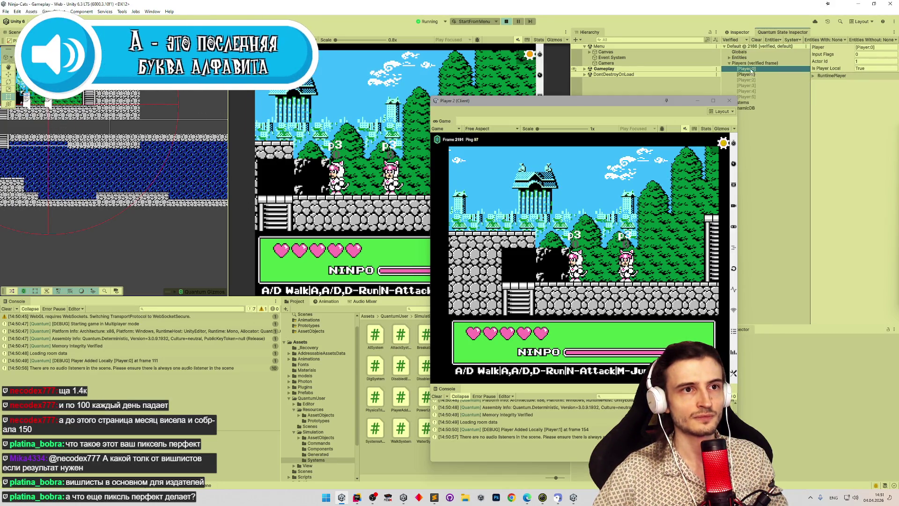
pyautogui.click(729, 58)
pyautogui.click(759, 79)
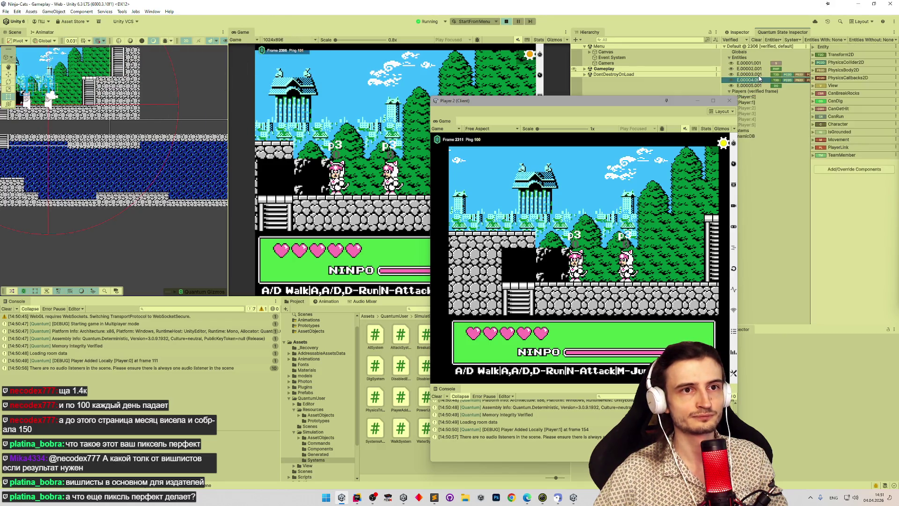
pyautogui.click(813, 147)
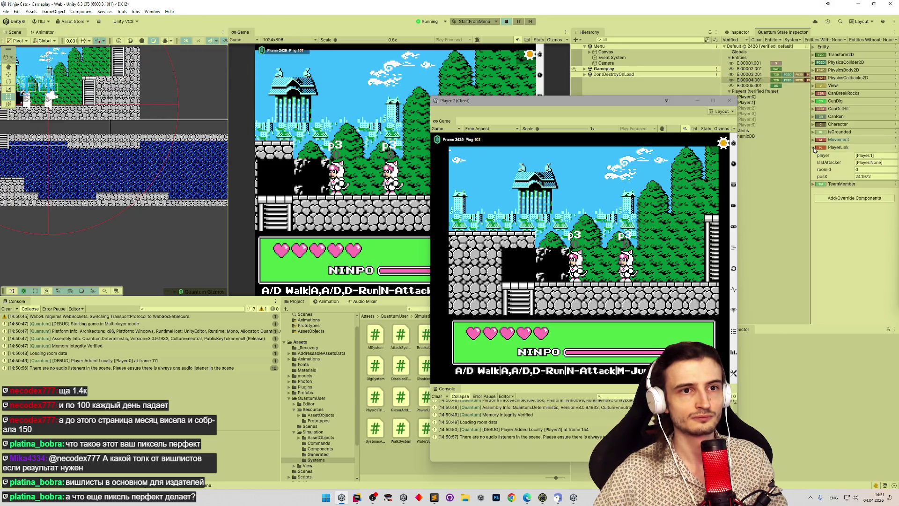
pyautogui.click(760, 74)
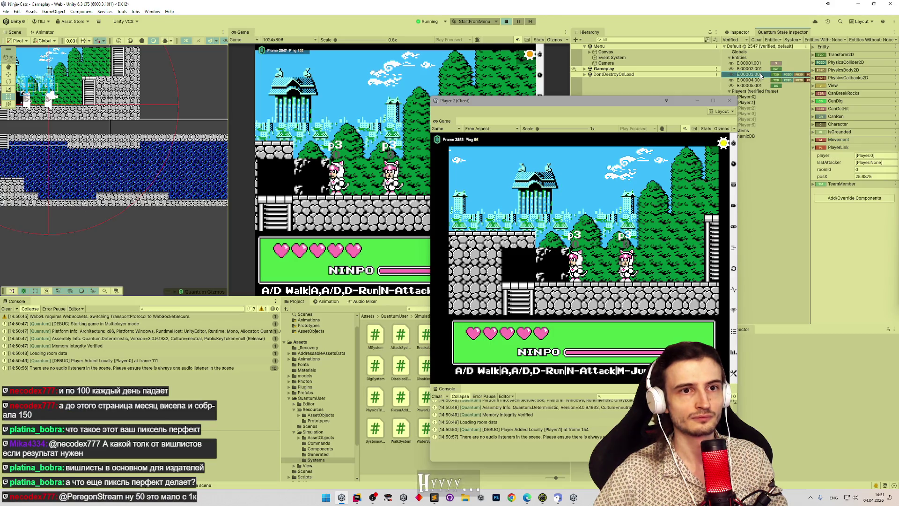
pyautogui.click(813, 147)
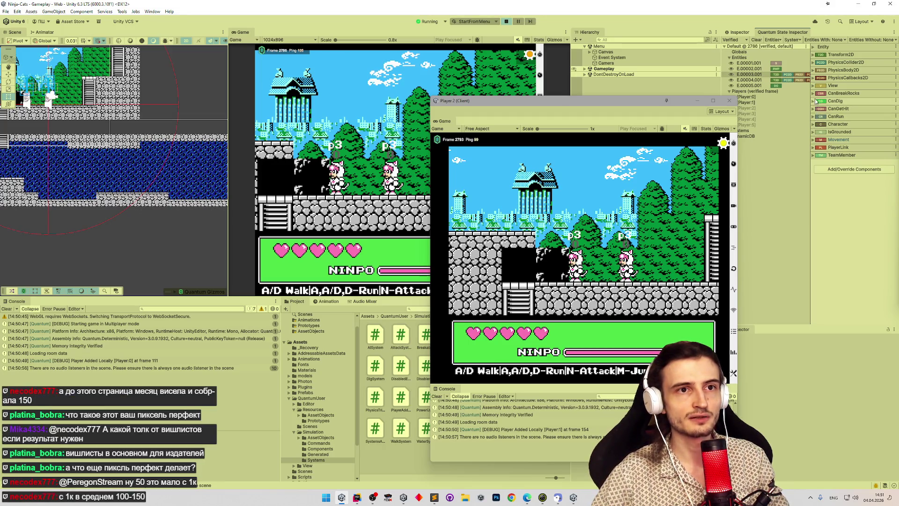
pyautogui.click(812, 147)
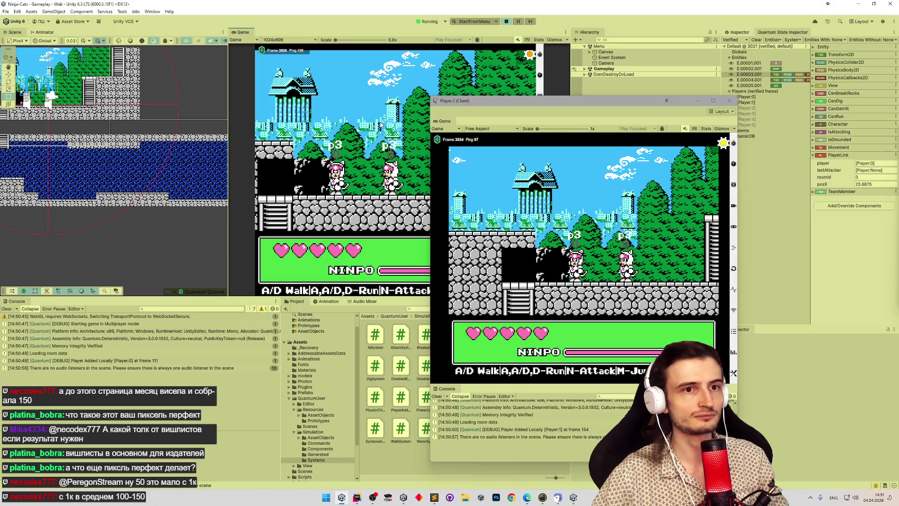
# - Walk both clients' cats left and right to play-test movement
pyautogui.press('d')
pyautogui.press('a')
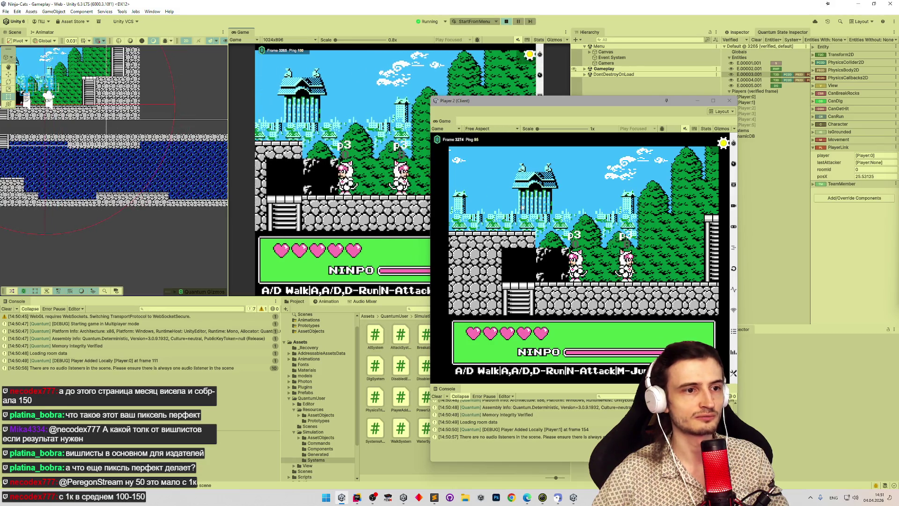
pyautogui.click(598, 228)
pyautogui.press('d')
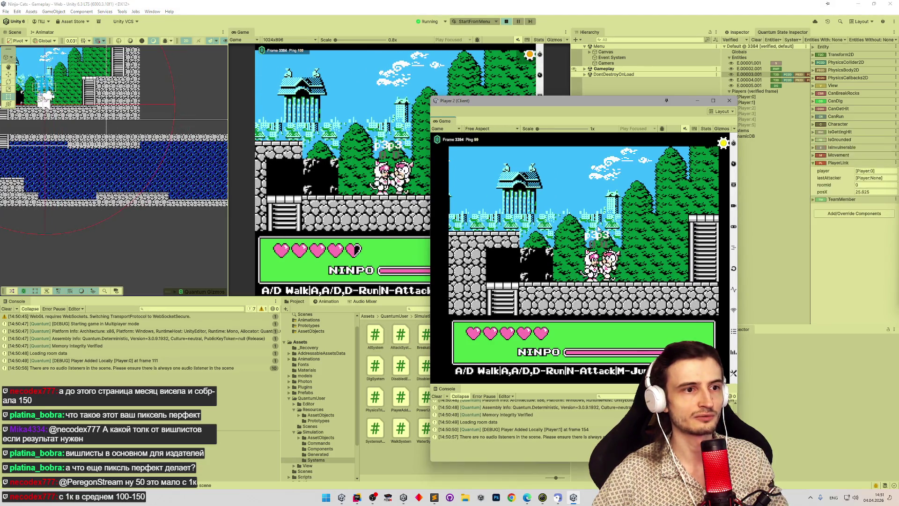
pyautogui.click(379, 151)
pyautogui.press('a')
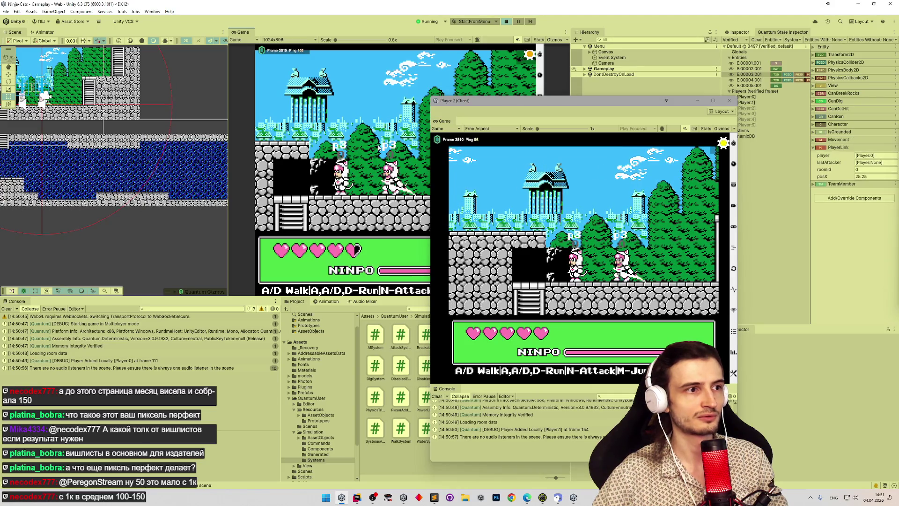
pyautogui.press('d')
# - Run the cat into the next room and back, then open the error's PixelPerfectTransformView.cs line
pyautogui.press('m')
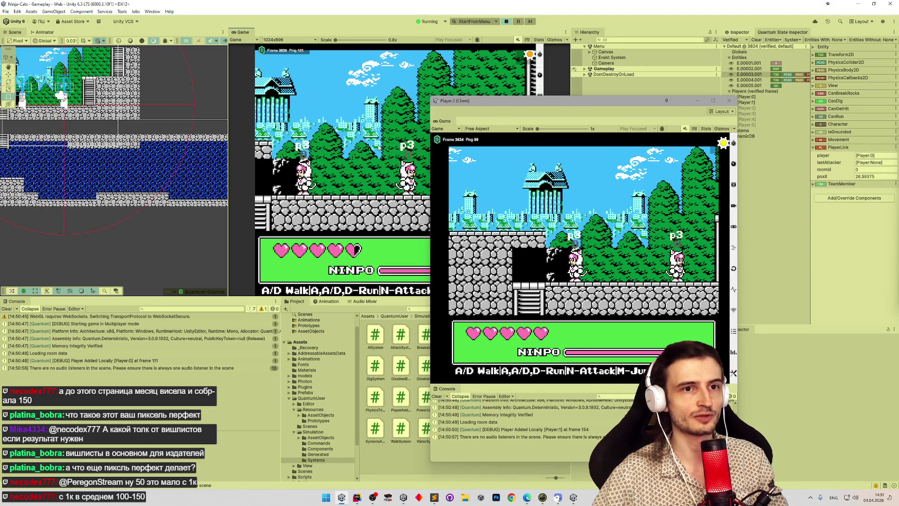
pyautogui.press('d')
pyautogui.press('d')
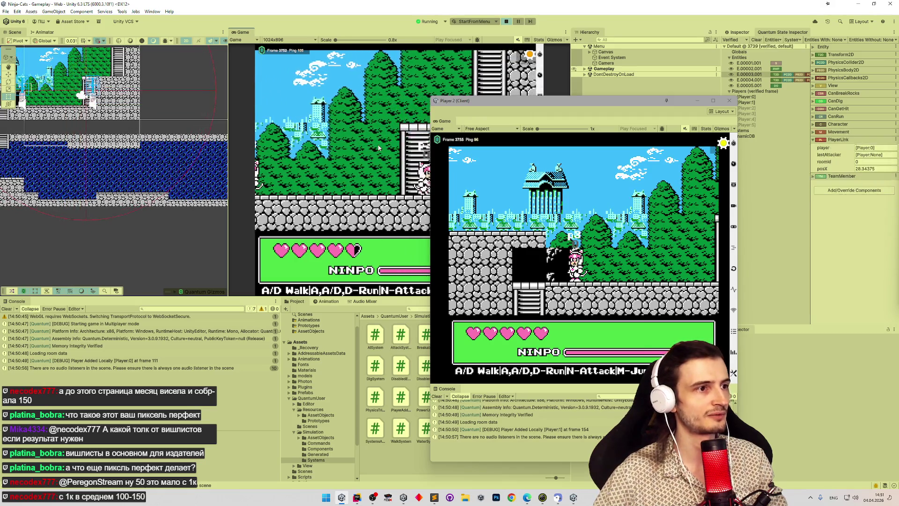
pyautogui.press('d')
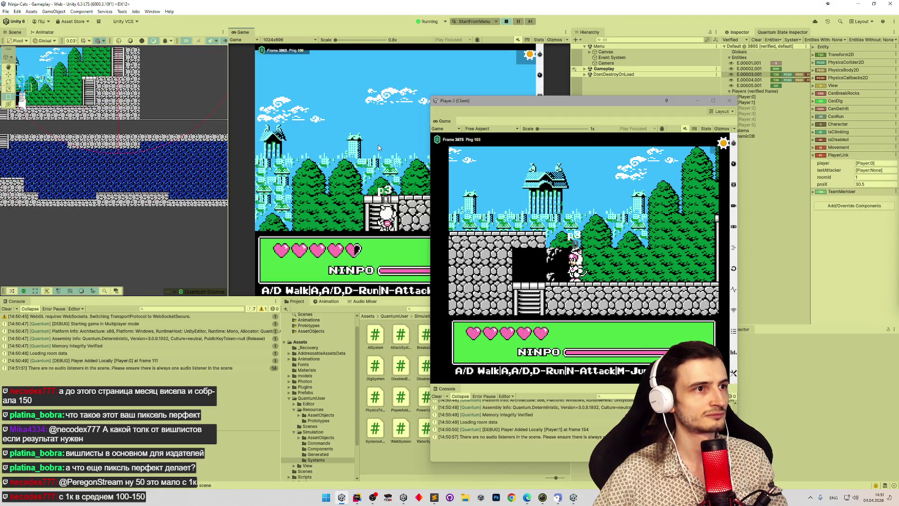
pyautogui.press('d')
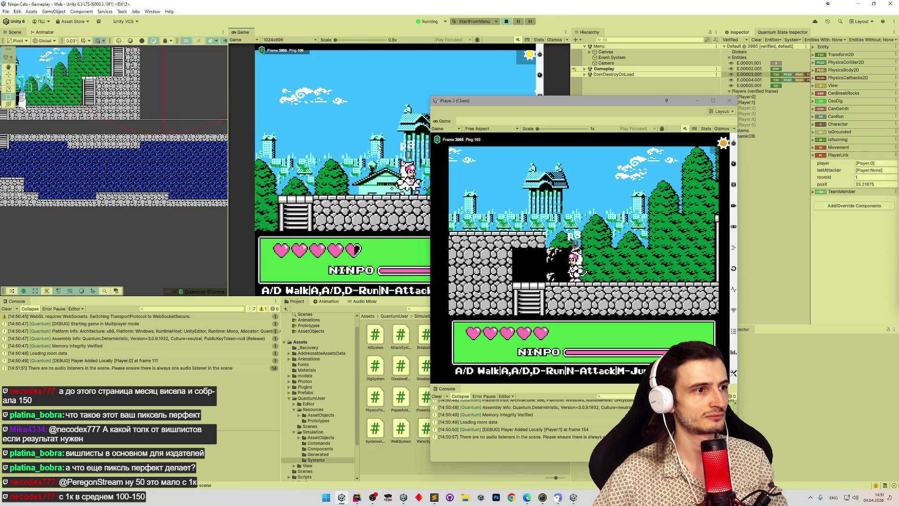
pyautogui.press('a')
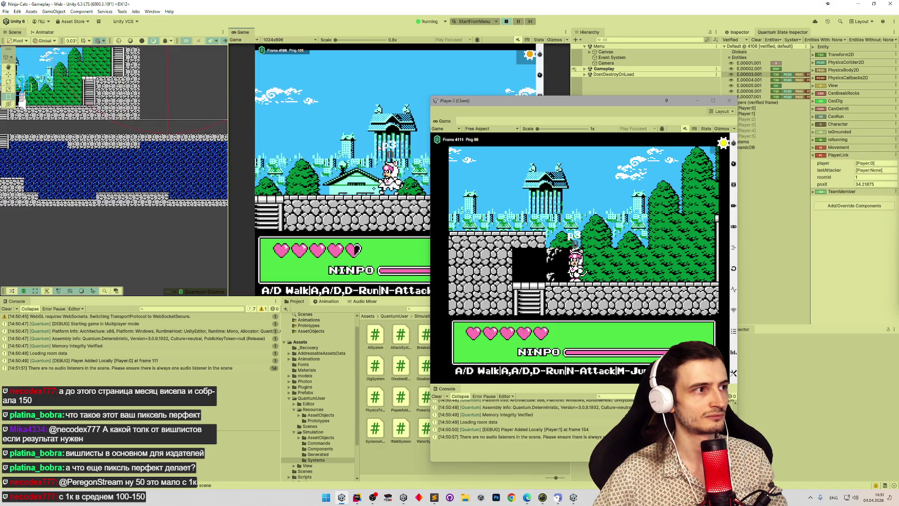
pyautogui.press('d')
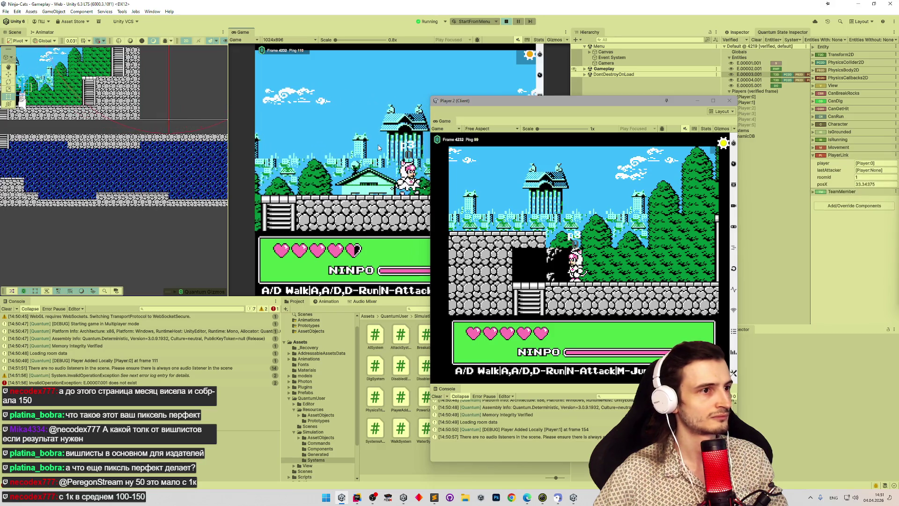
pyautogui.press('a')
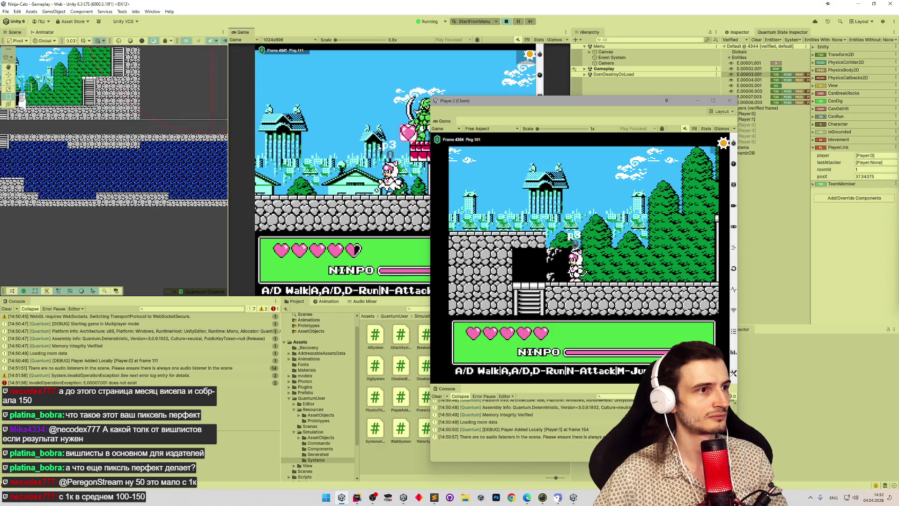
pyautogui.press('a')
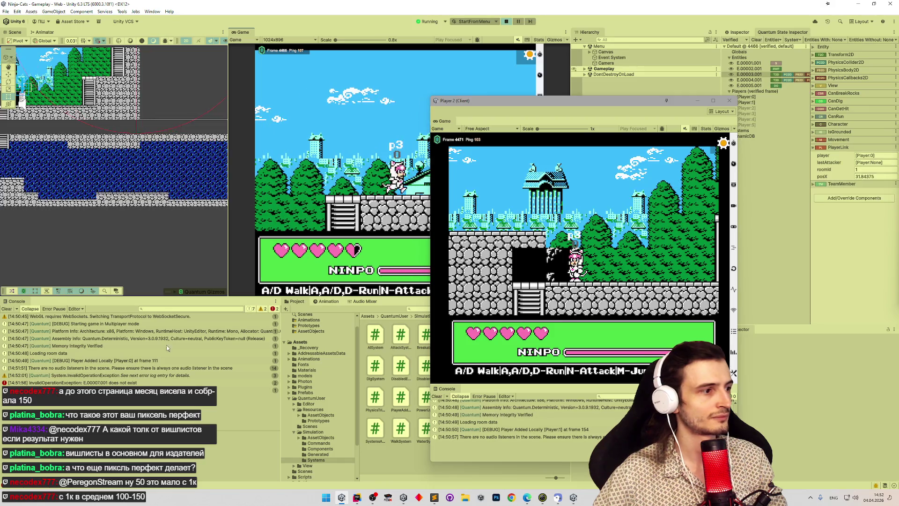
pyautogui.click(248, 390)
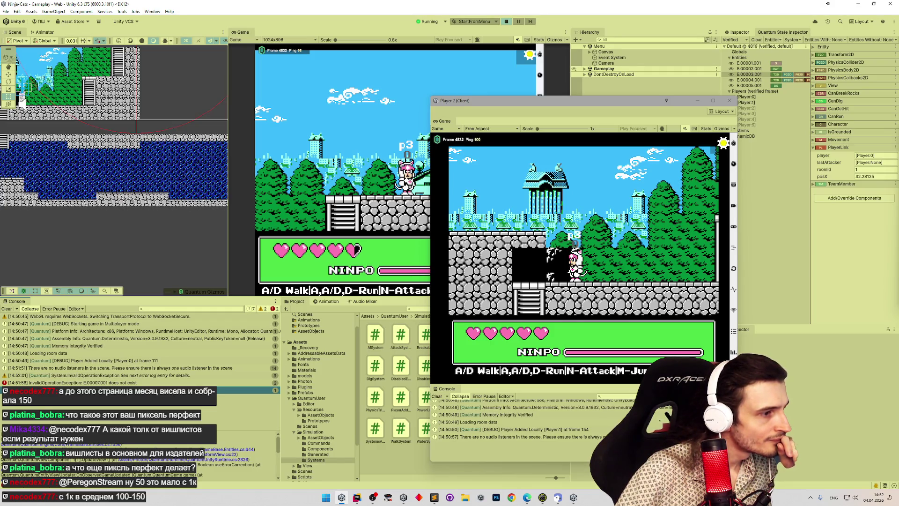
pyautogui.click(219, 454)
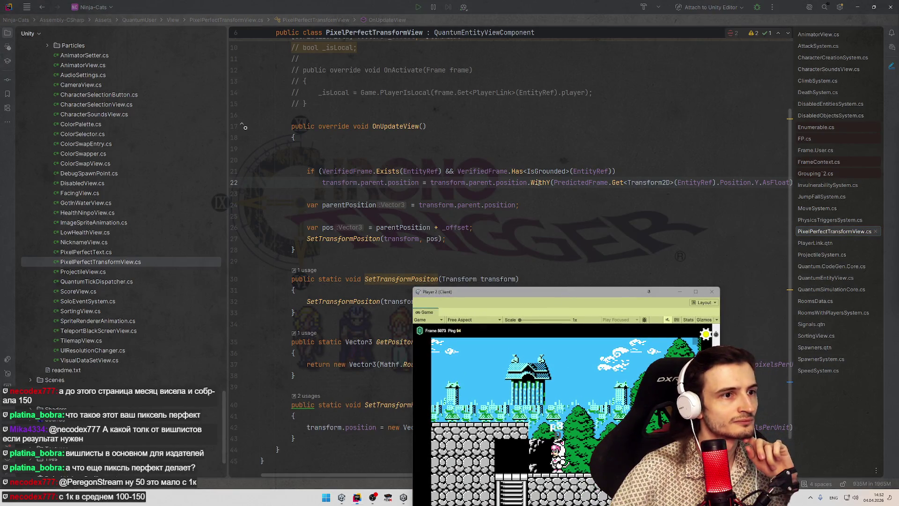
# - Paste the PredictedFrame.Get<Transform2D>(EntityRef) lookup into line 21's condition after &&
pyautogui.moveTo(538, 183); pyautogui.dragTo(808, 181)
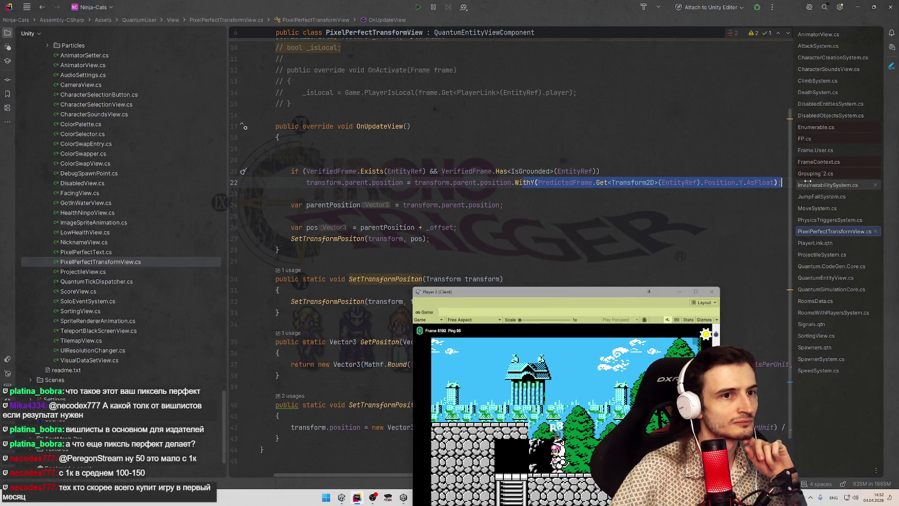
pyautogui.click(679, 167)
pyautogui.write('&&')
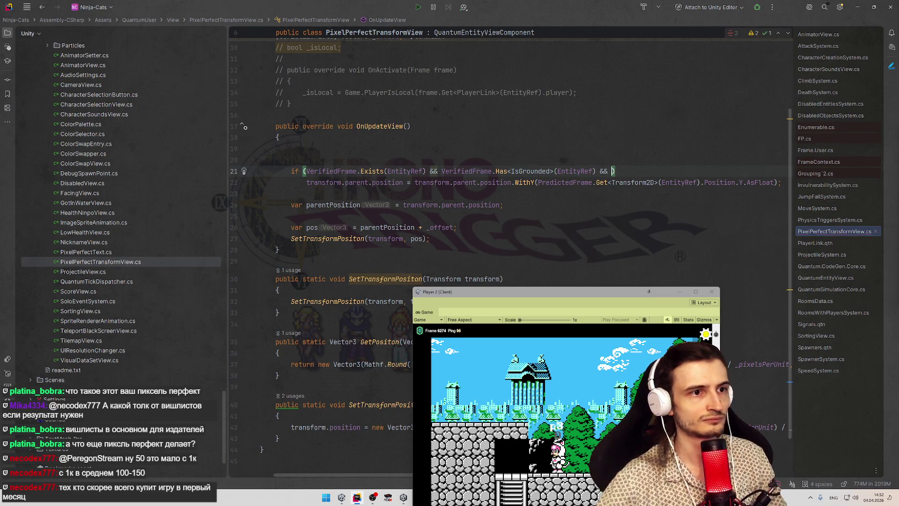
pyautogui.moveTo(573, 182); pyautogui.dragTo(761, 178)
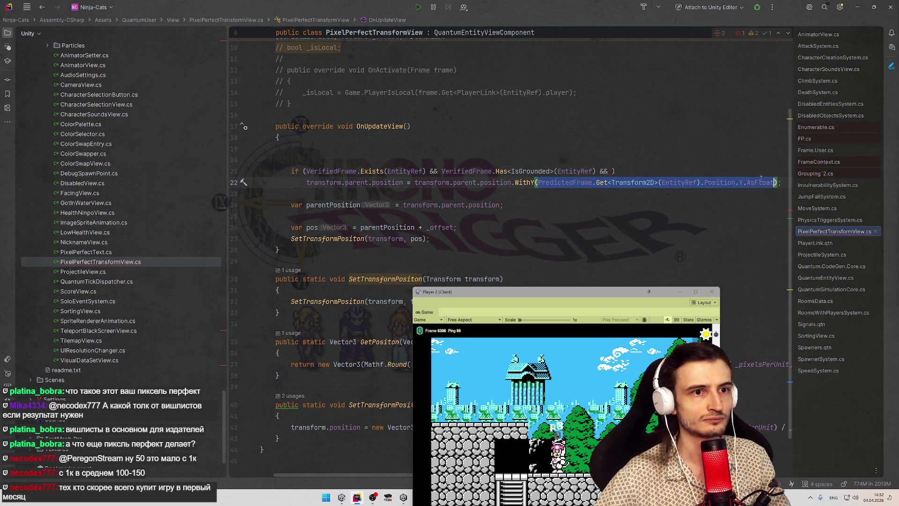
pyautogui.moveTo(538, 182); pyautogui.dragTo(696, 182)
pyautogui.hotkey('ctrl', 'c')
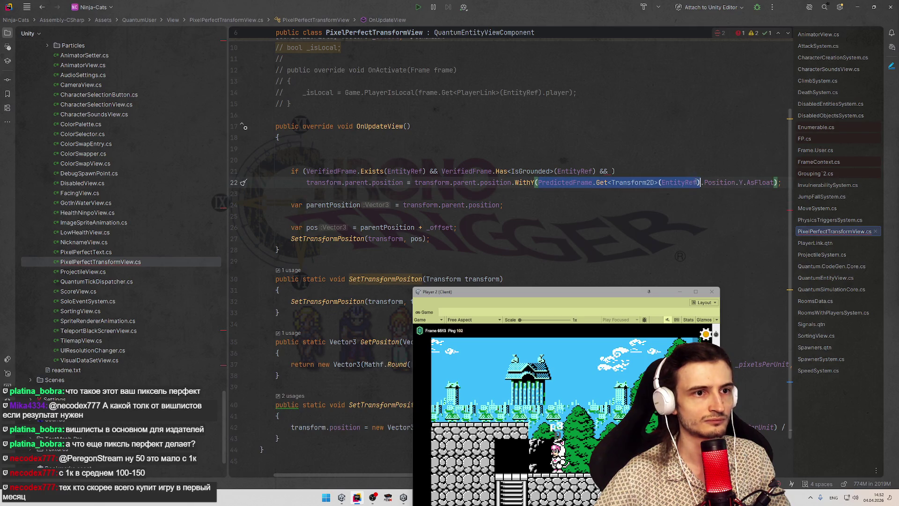
pyautogui.click(614, 171)
pyautogui.hotkey('ctrl', 'v')
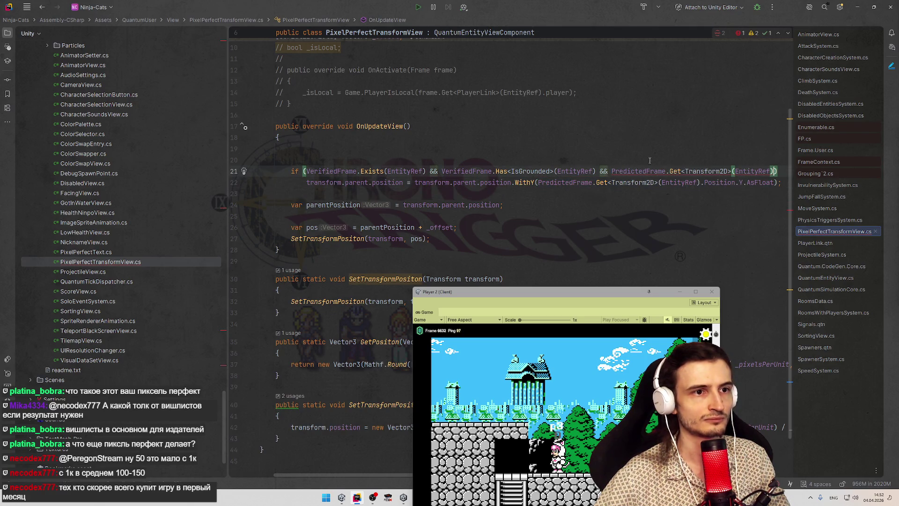
# - Change the condition's Get call to TryGet<Transform2D>(EntityRef, out var trans)
pyautogui.doubleClick(675, 171)
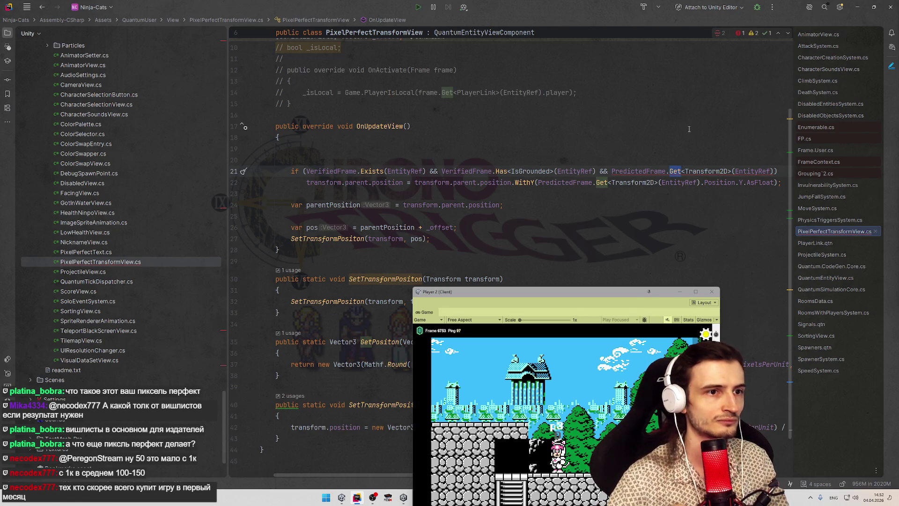
pyautogui.write('TryGet')
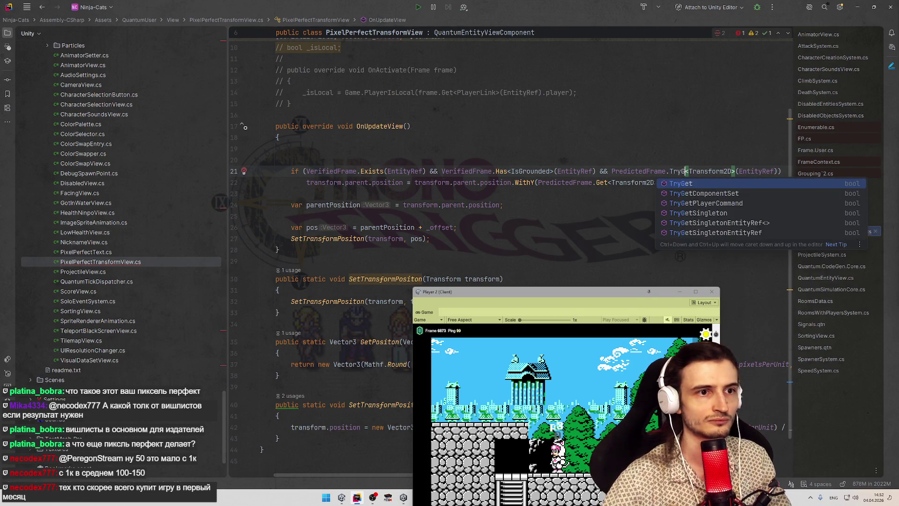
pyautogui.press('Return')
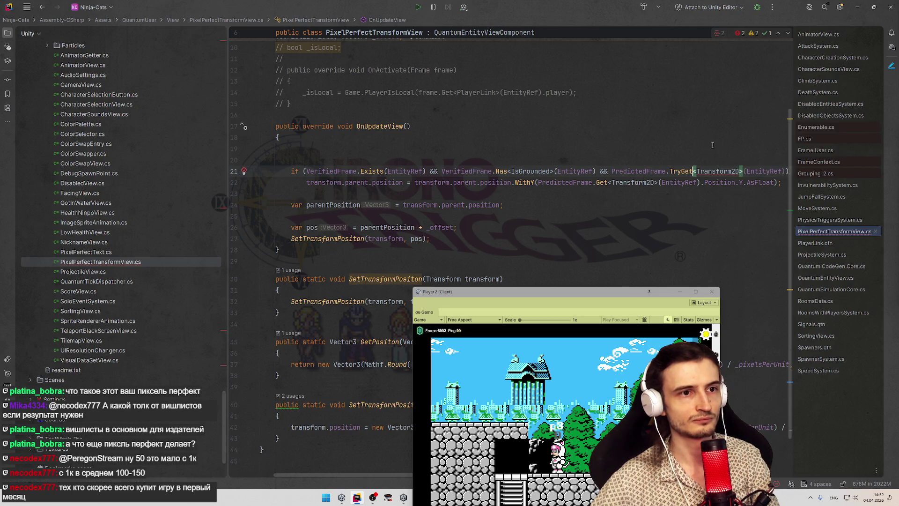
pyautogui.press('BackSpace')
pyautogui.click(783, 171)
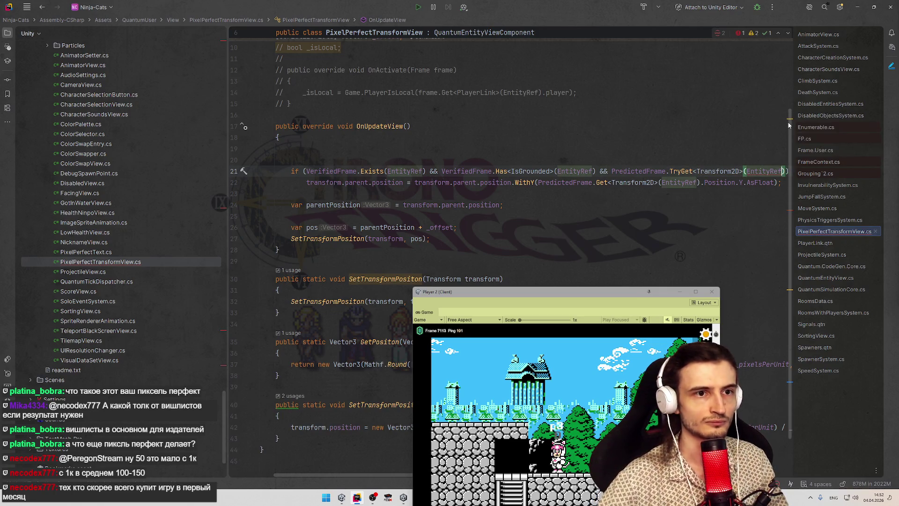
pyautogui.write(', out var ')
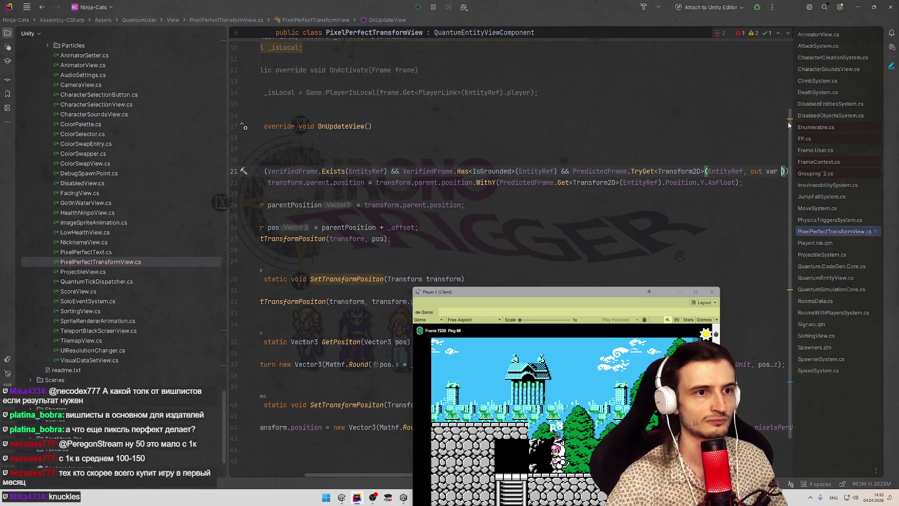
pyautogui.write('tran')
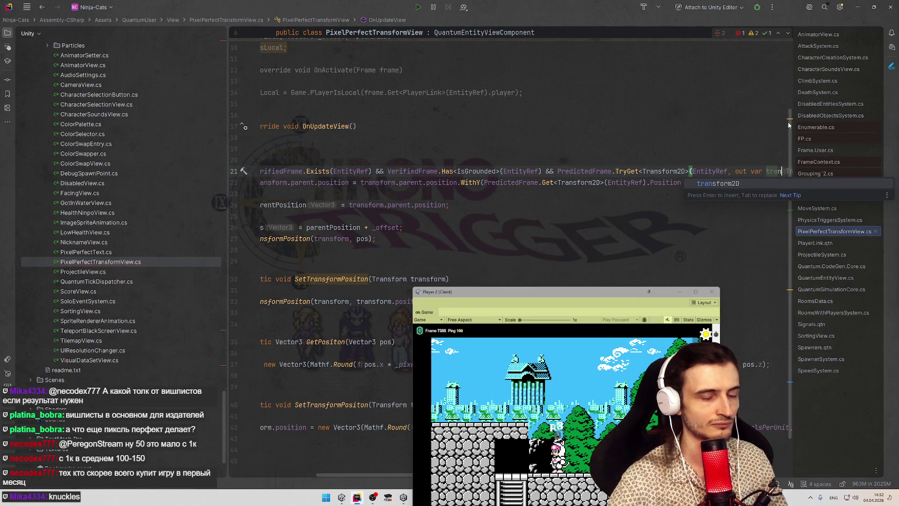
pyautogui.write('s')
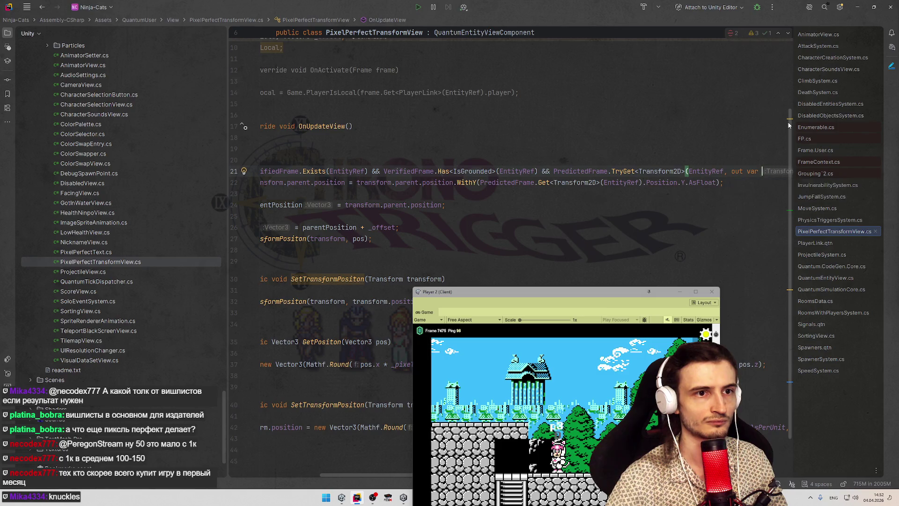
pyautogui.write('s')
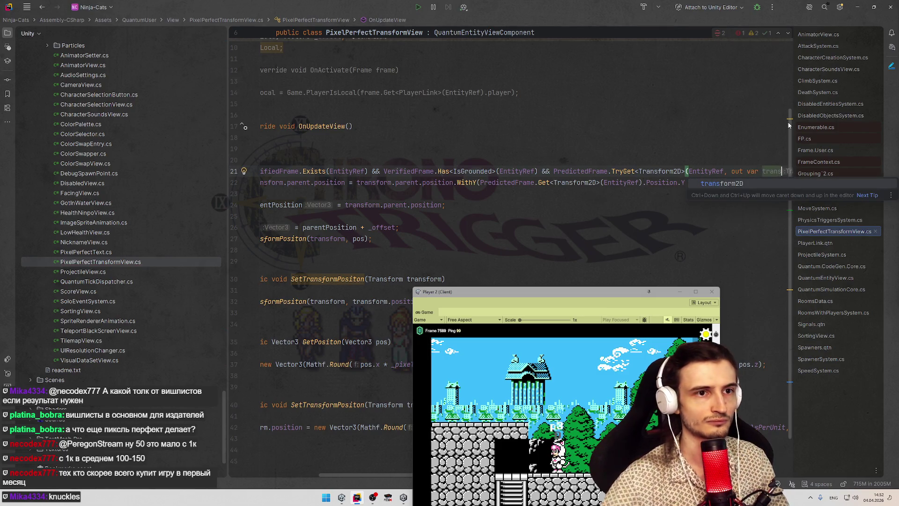
pyautogui.press('Escape')
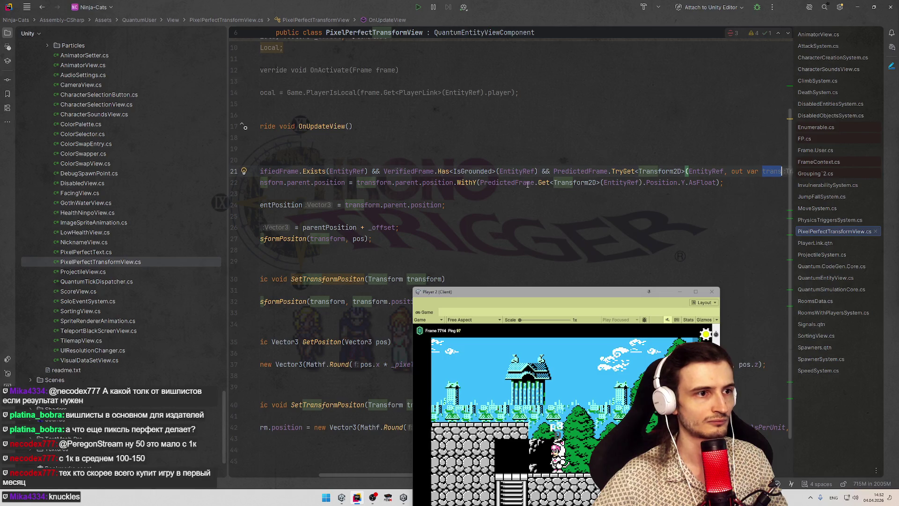
# - Replace the repeated Transform2D lookup inside WithY with trans
pyautogui.moveTo(479, 182)
pyautogui.mouseDown()
pyautogui.moveTo(642, 183)
pyautogui.moveTo(665, 165)
pyautogui.moveTo(789, 172)
pyautogui.mouseUp()
pyautogui.write('trans')
pyautogui.click(640, 149)
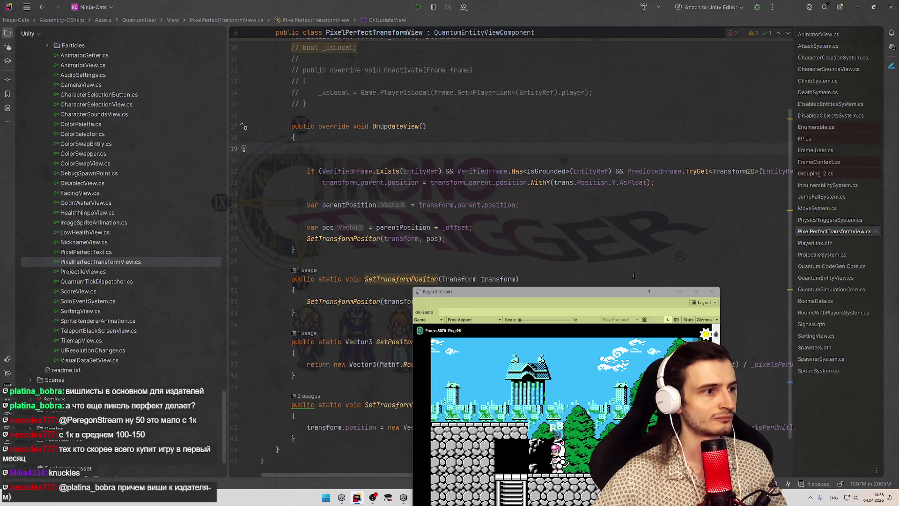
# - Minimize Rider to get back to Unity and clear the Console warnings
pyautogui.click(857, 8)
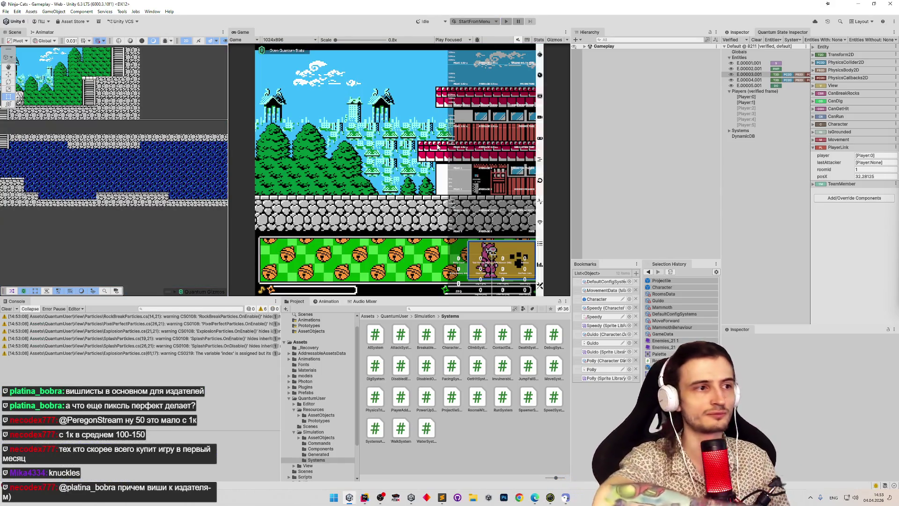
pyautogui.click(9, 309)
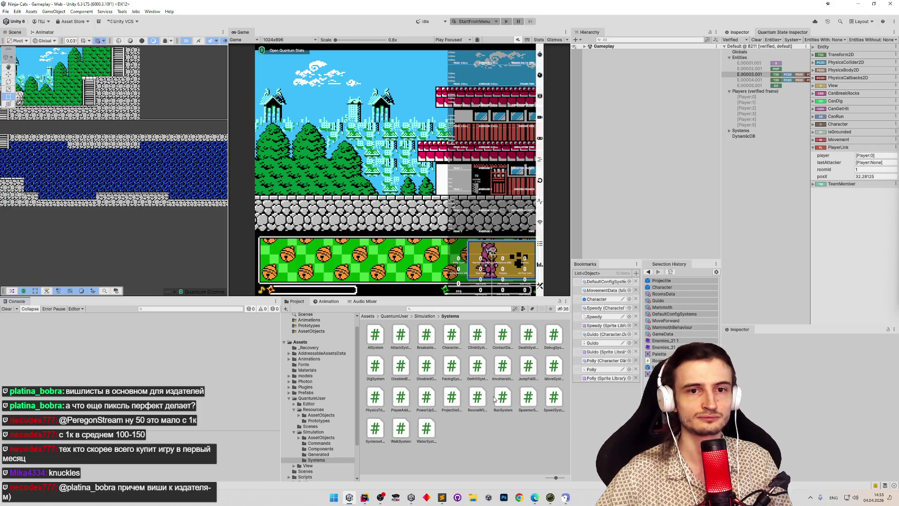
pyautogui.click(811, 498)
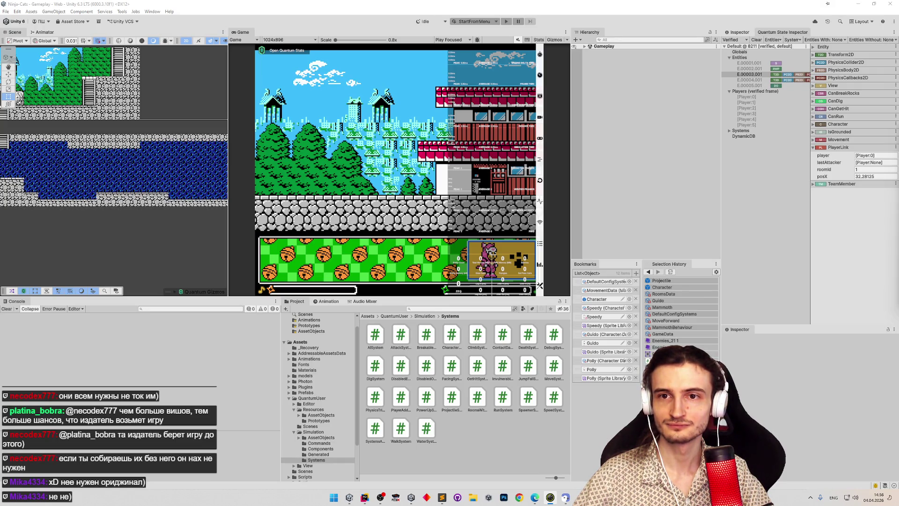
# - In Snap Camera's knuckles results, preview the dancing, Ugandan, blue and yellow-green Knuckles lenses
pyautogui.click(550, 497)
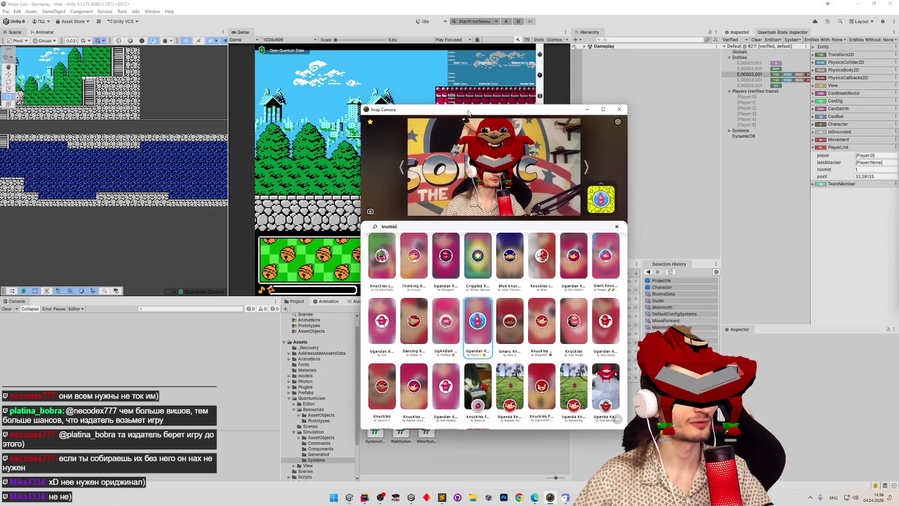
pyautogui.click(414, 321)
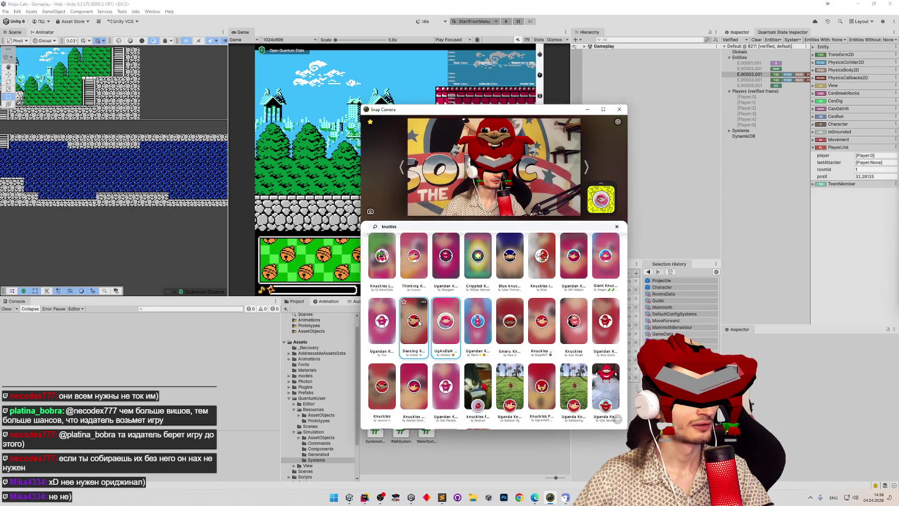
pyautogui.click(393, 329)
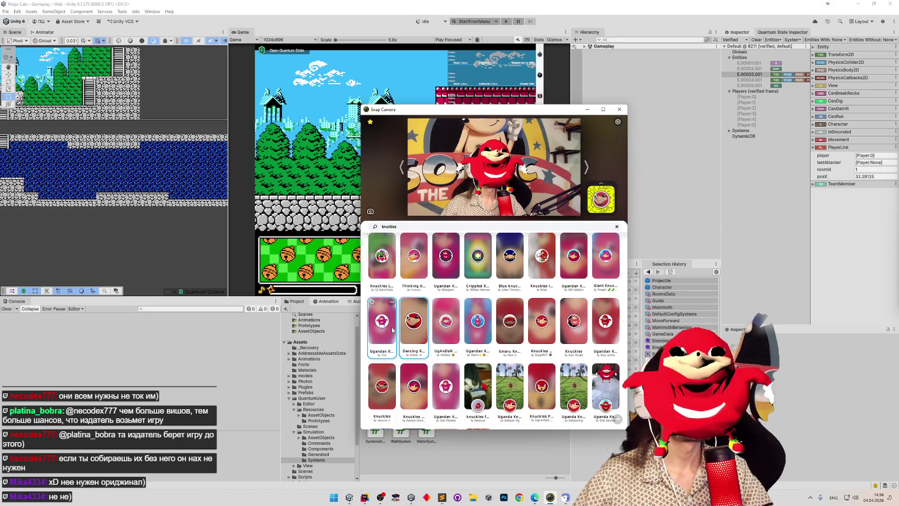
pyautogui.click(569, 278)
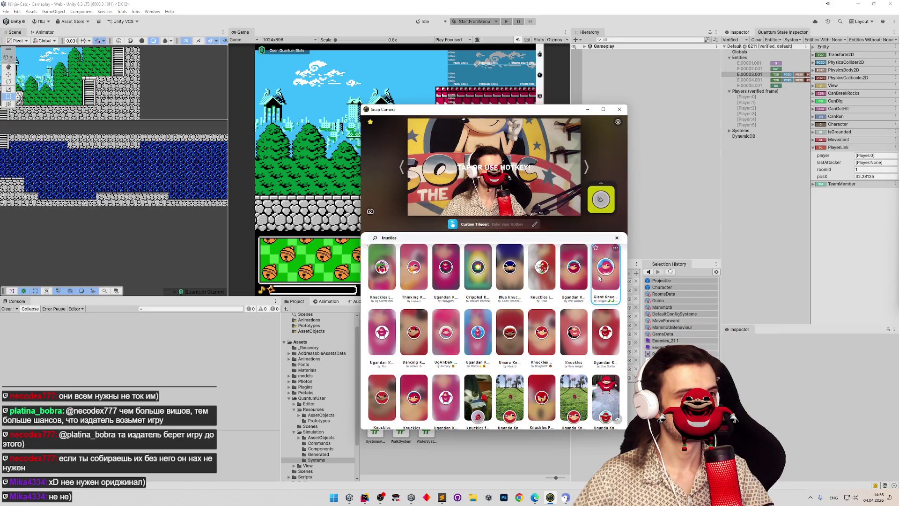
pyautogui.click(538, 280)
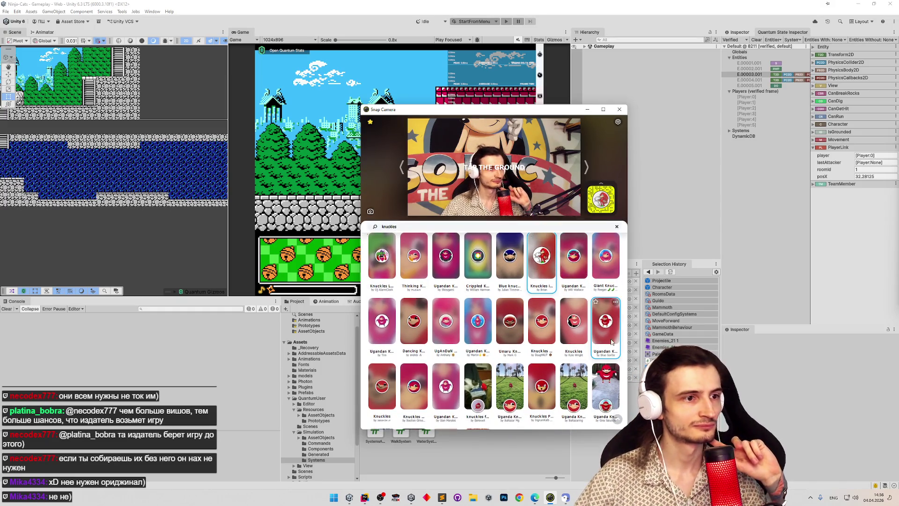
pyautogui.scroll(2, 512, 300)
pyautogui.scroll(1, 512, 300)
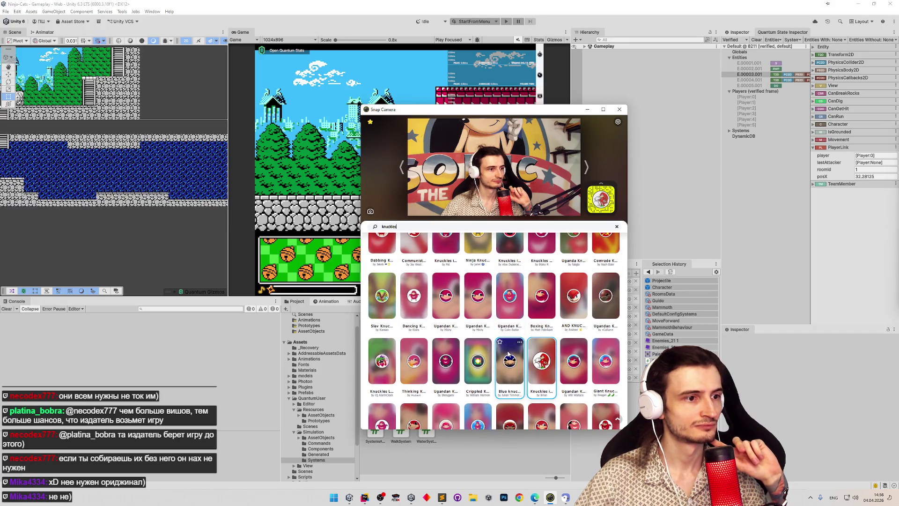
pyautogui.click(508, 358)
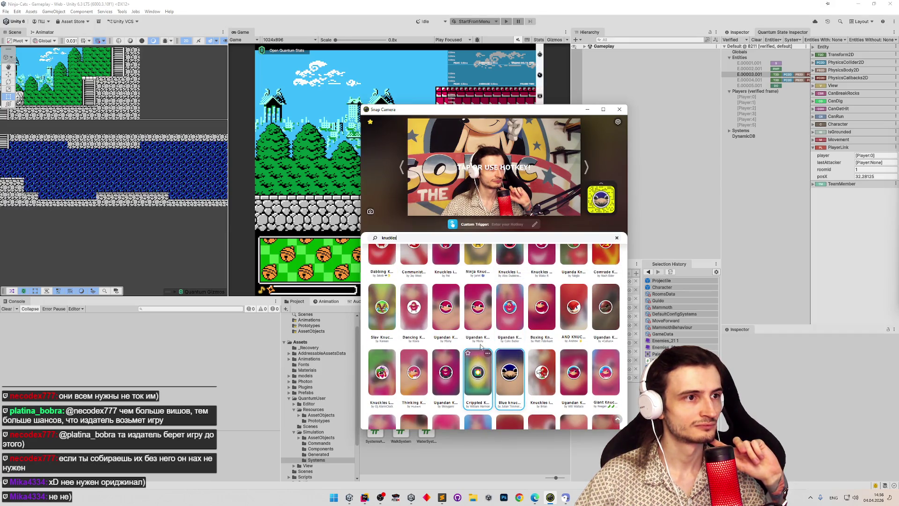
pyautogui.click(478, 370)
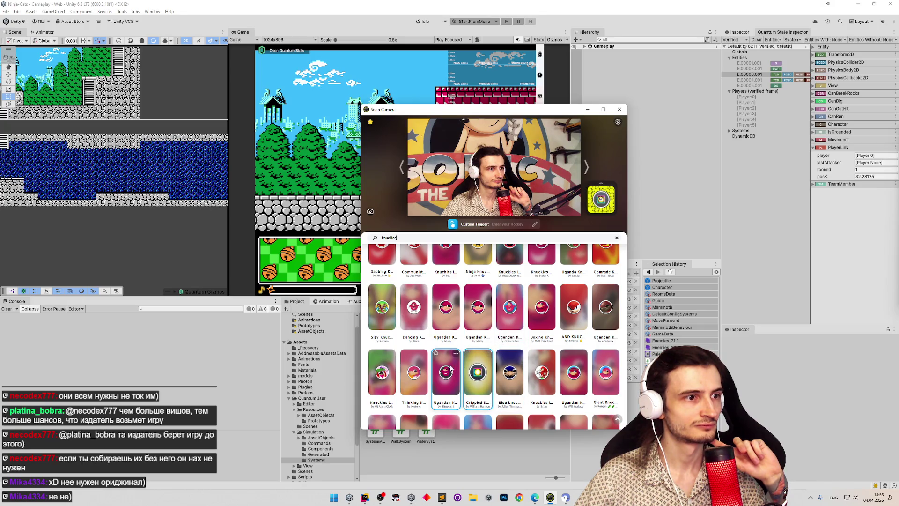
# - Try the thinking, green, KNUCKLES-banner and boxing Knuckles lenses on the webcam
pyautogui.click(510, 361)
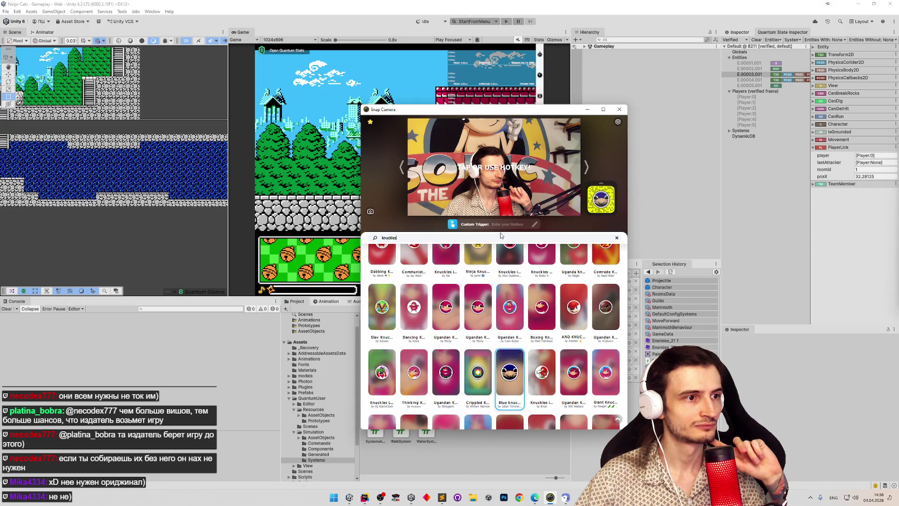
pyautogui.click(453, 363)
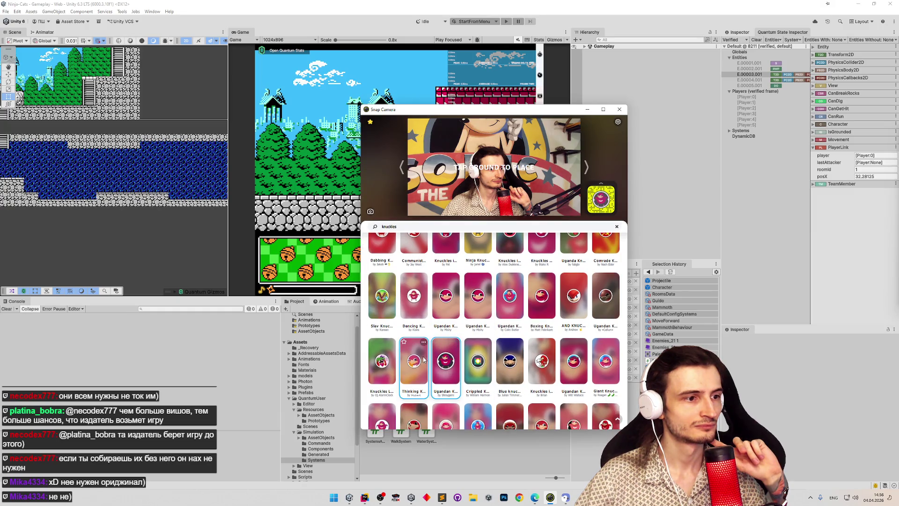
pyautogui.click(421, 360)
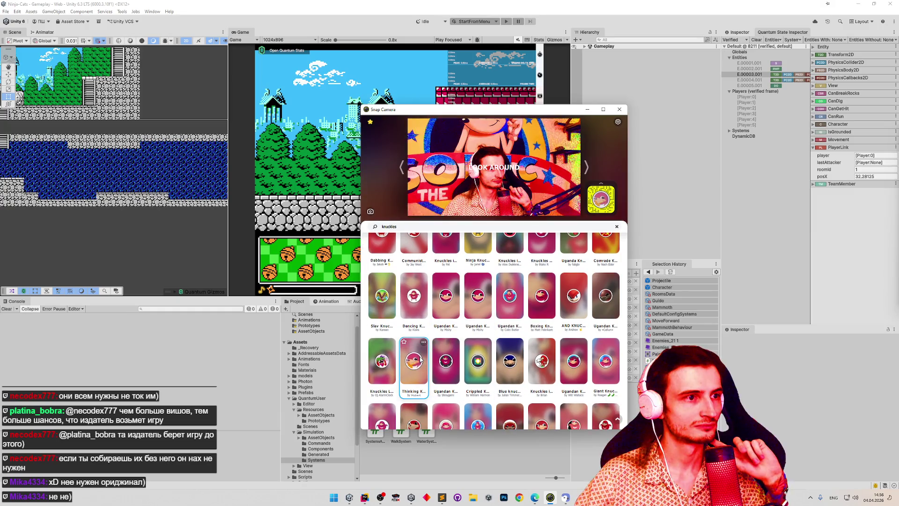
pyautogui.click(382, 360)
pyautogui.click(599, 304)
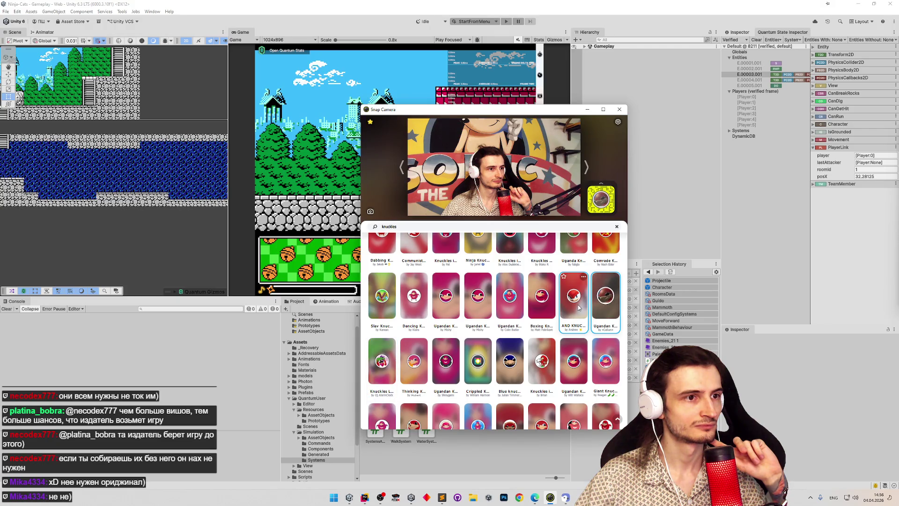
pyautogui.click(579, 308)
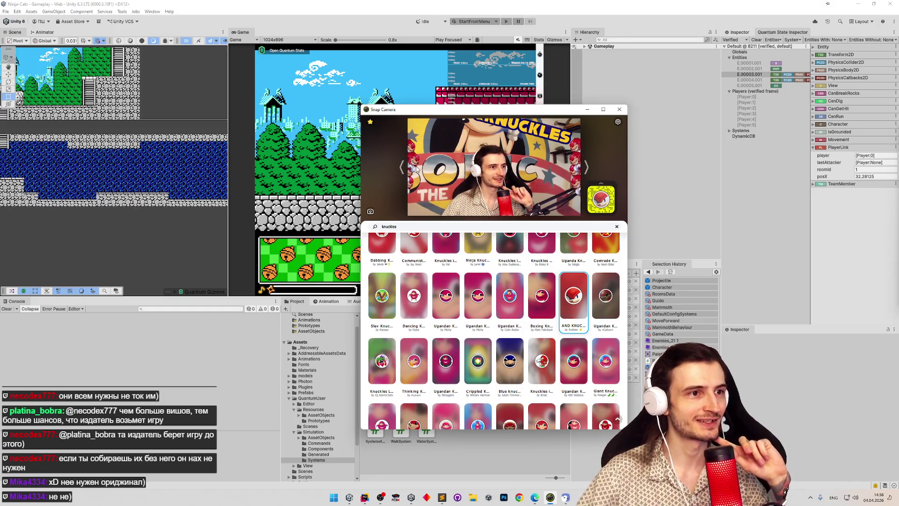
pyautogui.click(539, 292)
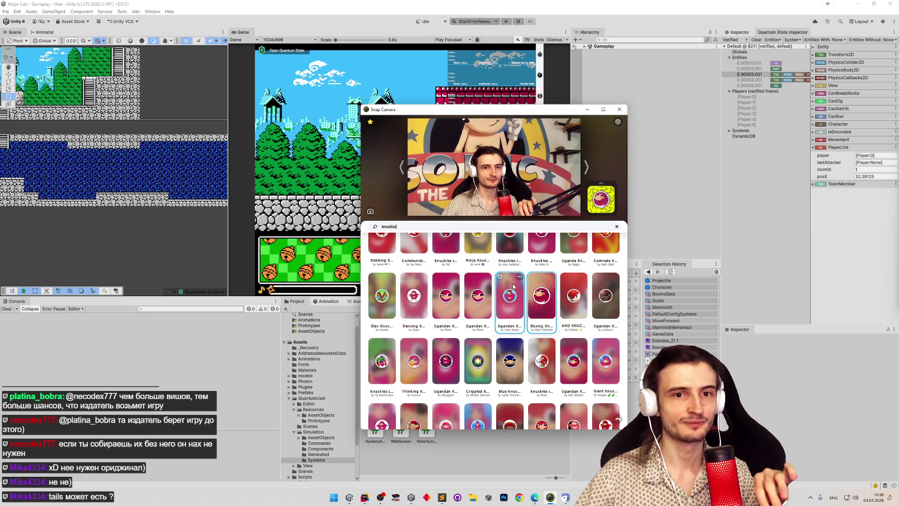
pyautogui.click(513, 288)
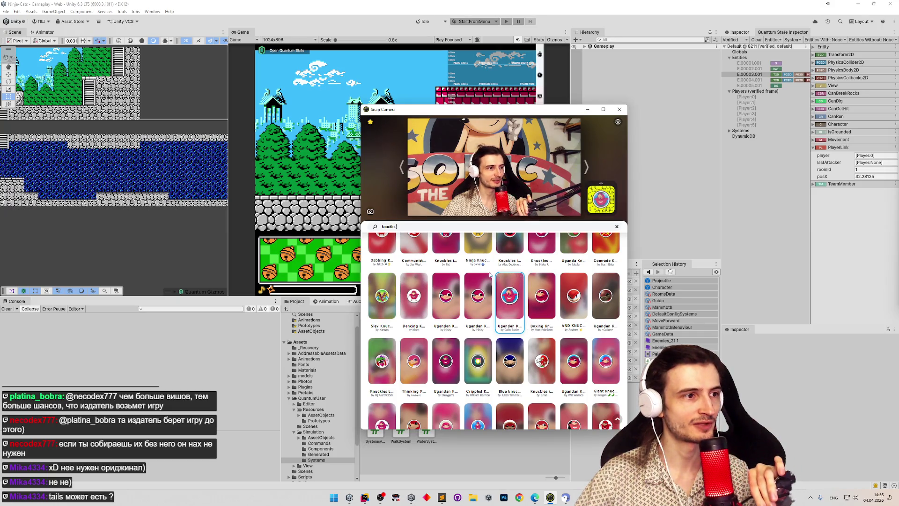
pyautogui.click(477, 295)
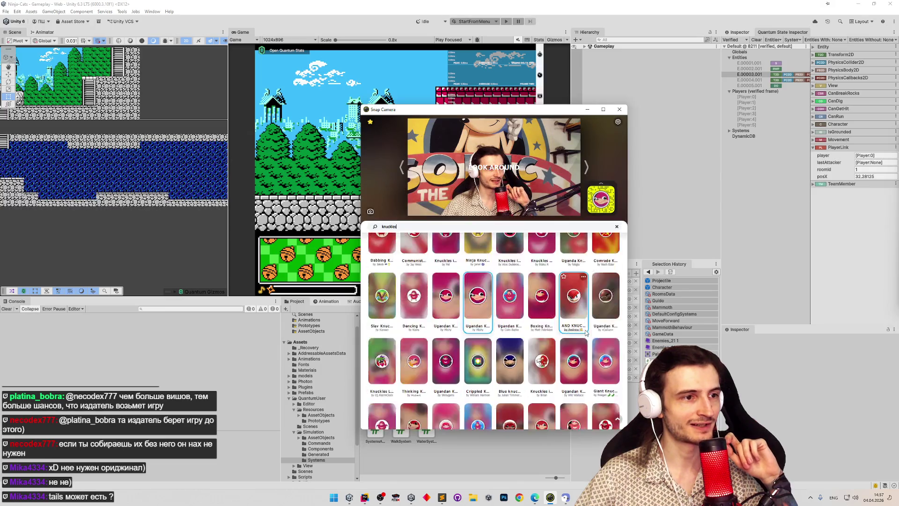
# - Preview the hammer-and-sickle, Uganda, rainbow, ninja and dabbing Knuckles lenses
pyautogui.scroll(3, 571, 328)
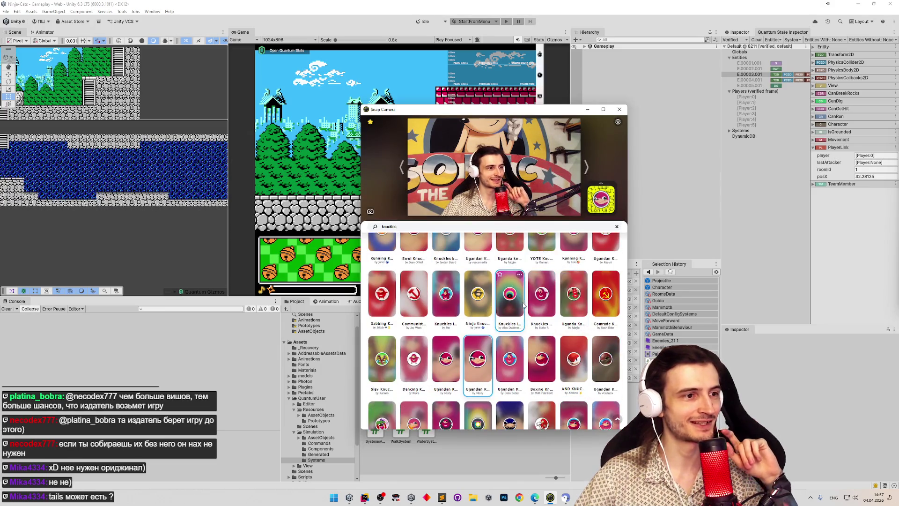
pyautogui.click(606, 295)
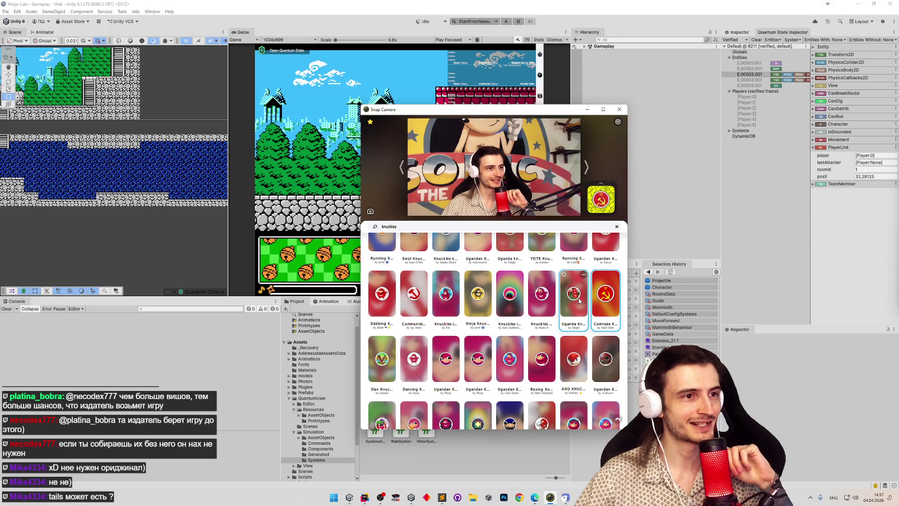
pyautogui.click(579, 300)
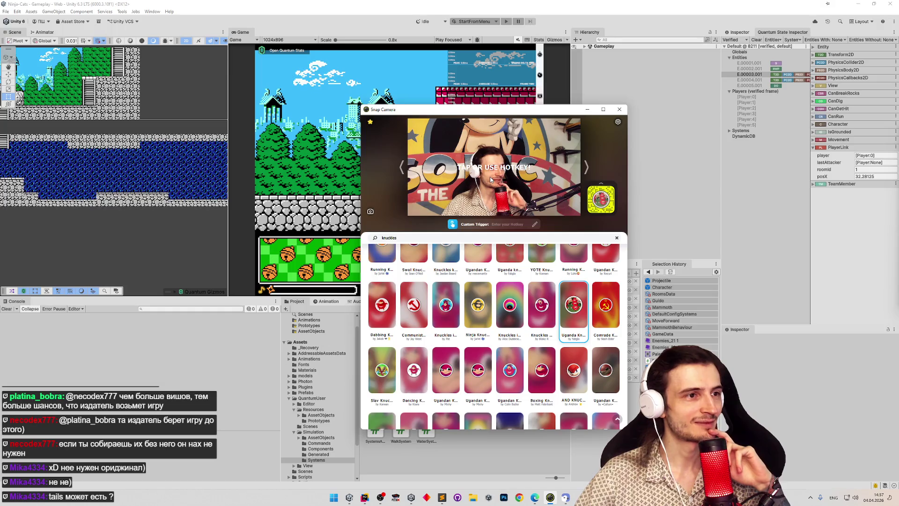
pyautogui.click(542, 305)
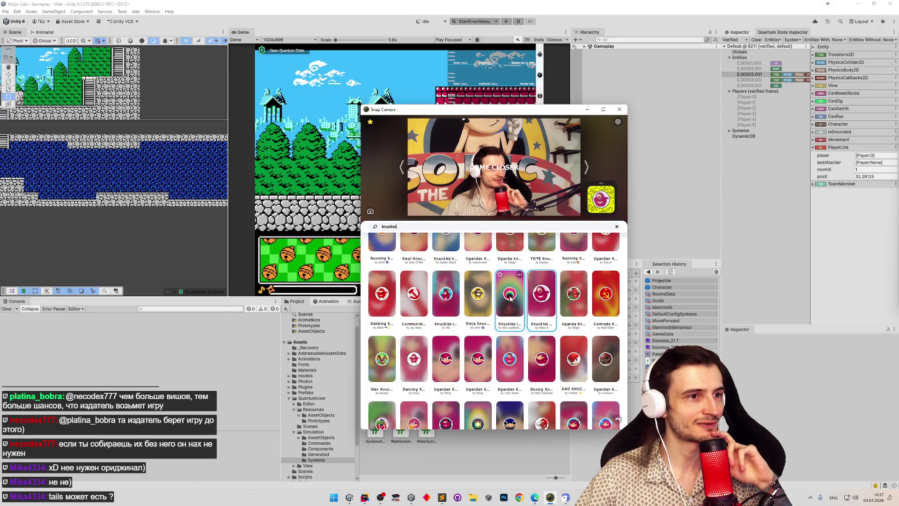
pyautogui.click(510, 298)
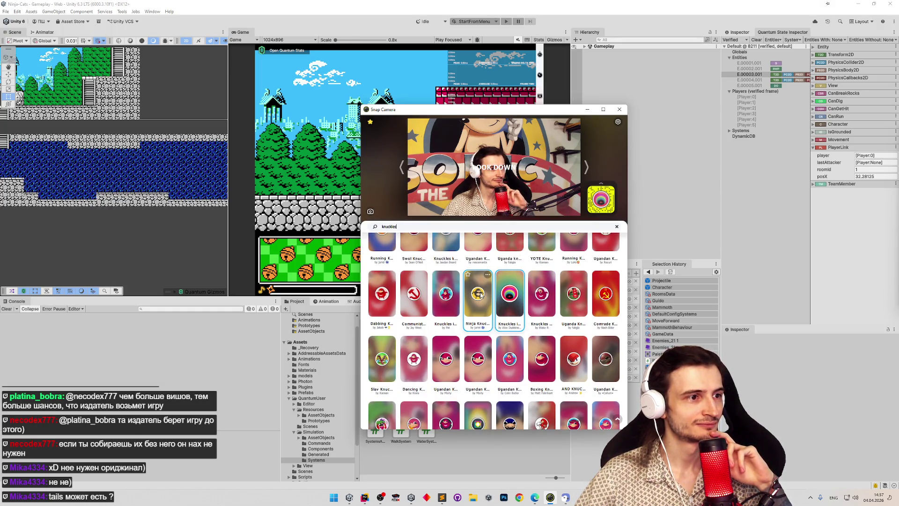
pyautogui.click(481, 295)
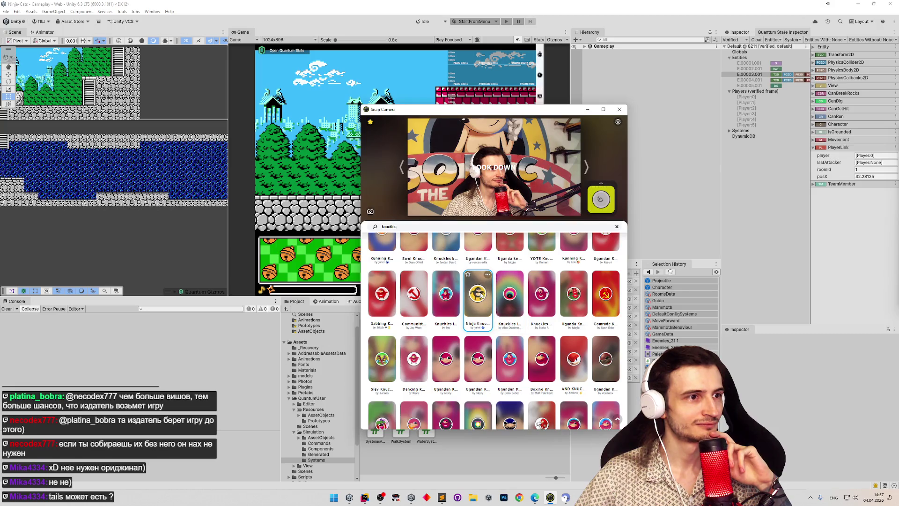
pyautogui.click(442, 290)
pyautogui.click(420, 291)
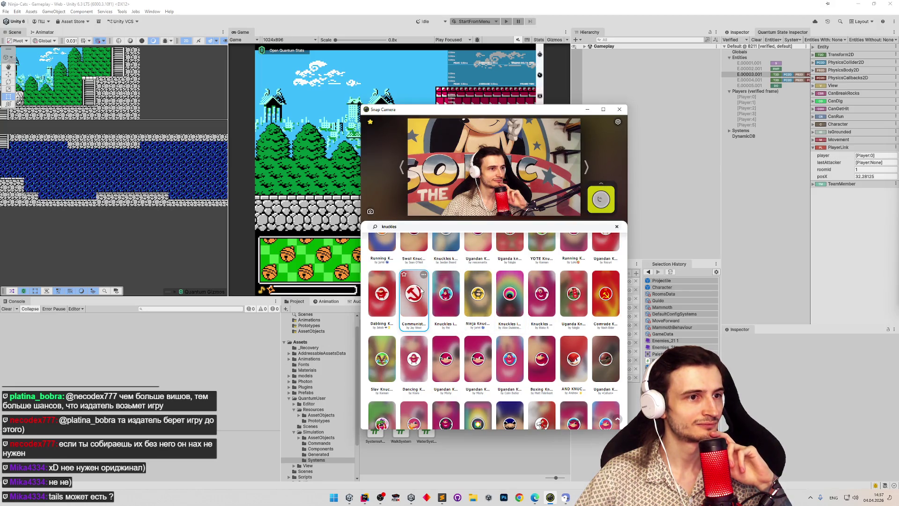
pyautogui.click(389, 295)
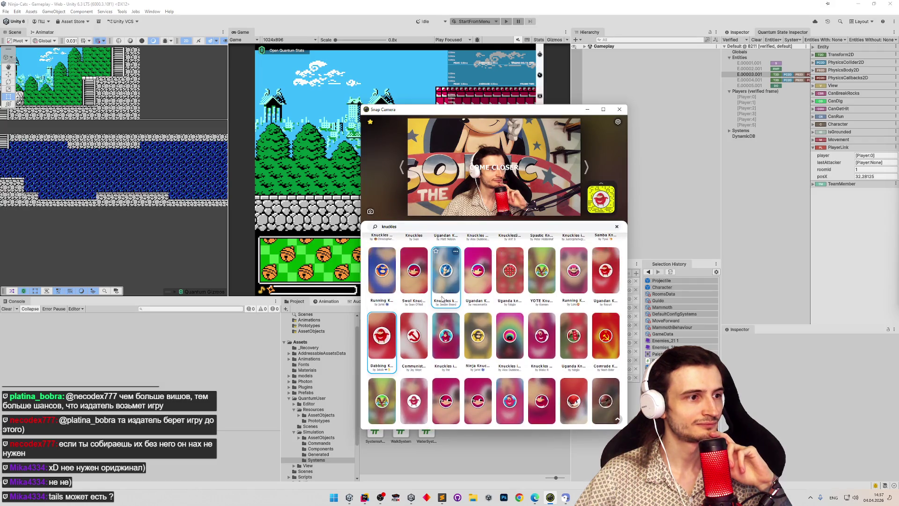
# - Try the 3D, YOTE, running and other Ugandan Knuckles lenses further up the results
pyautogui.scroll(1, 442, 298)
pyautogui.click(414, 311)
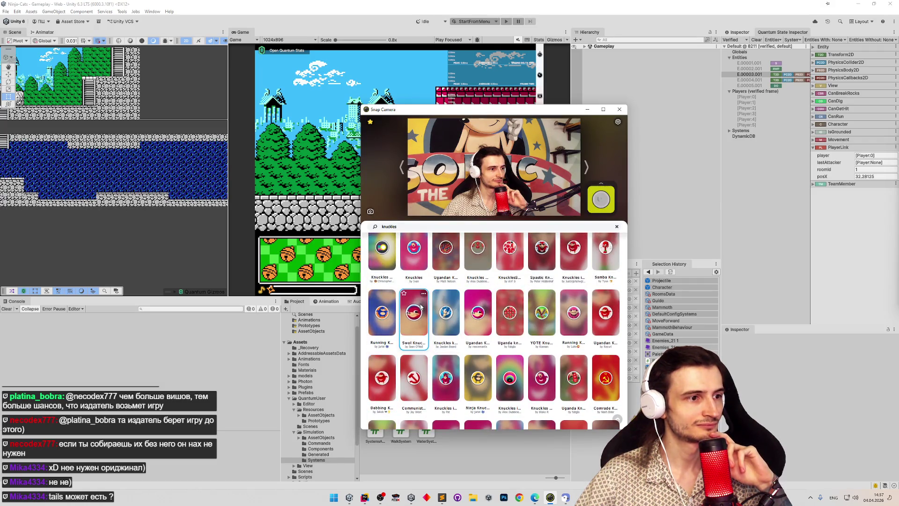
pyautogui.click(449, 313)
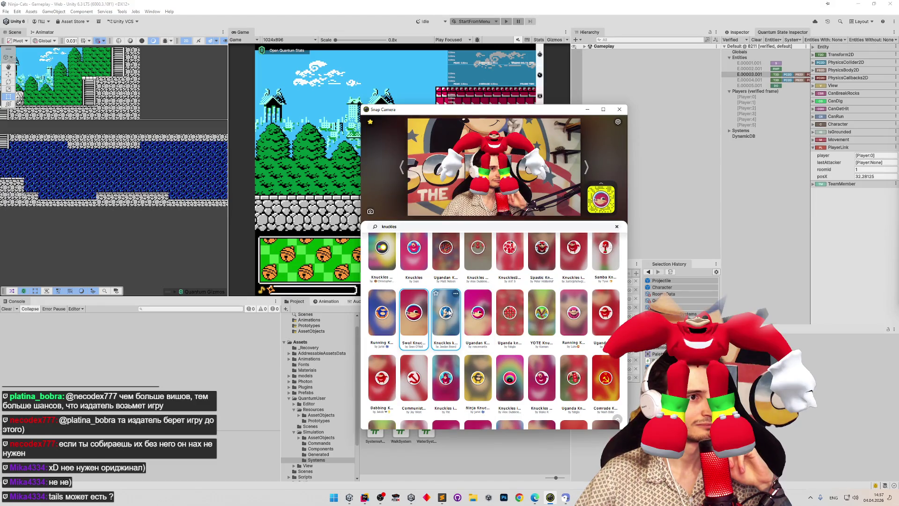
pyautogui.click(476, 313)
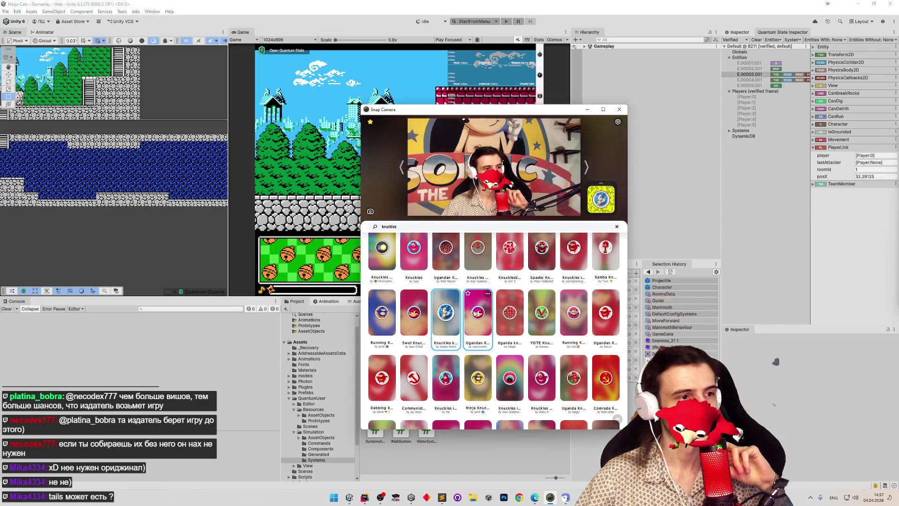
pyautogui.click(503, 315)
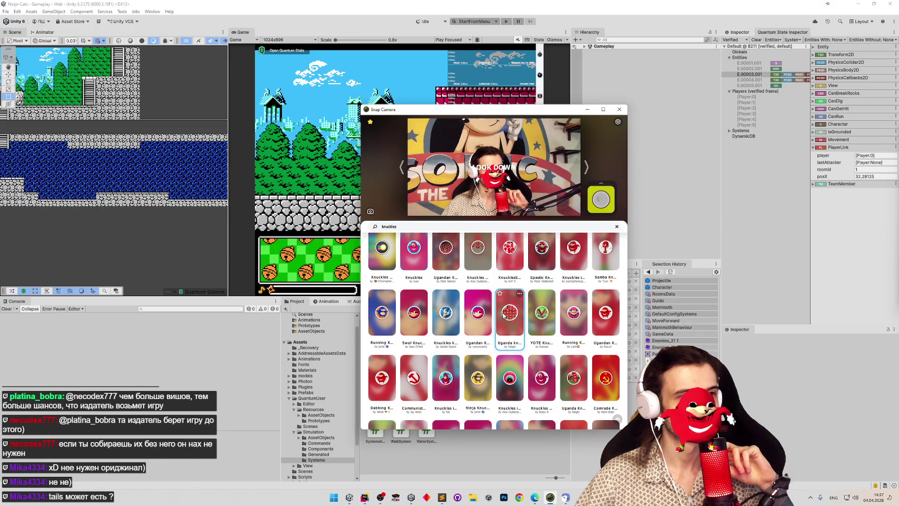
pyautogui.click(541, 316)
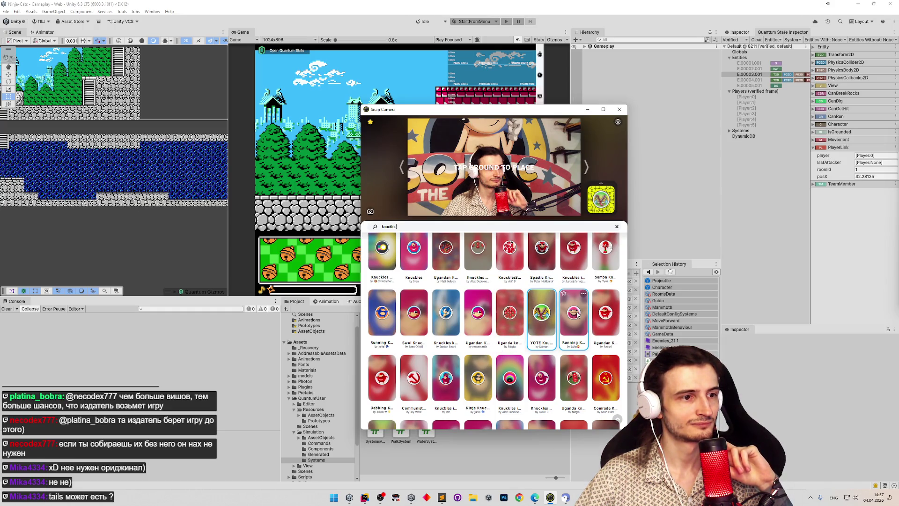
pyautogui.click(578, 316)
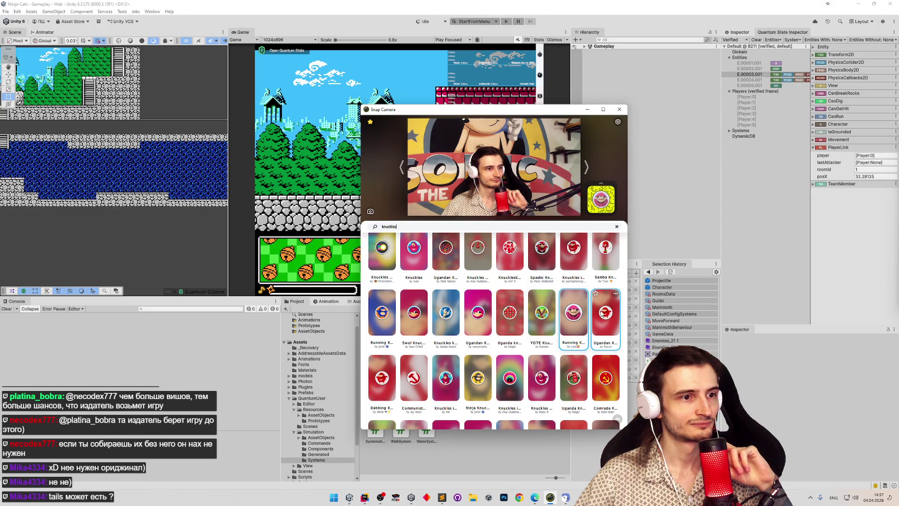
pyautogui.click(602, 313)
# - Try the samba-themed and remaining Knuckles lenses, then change the lens search to 'tails'
pyautogui.scroll(1, 595, 314)
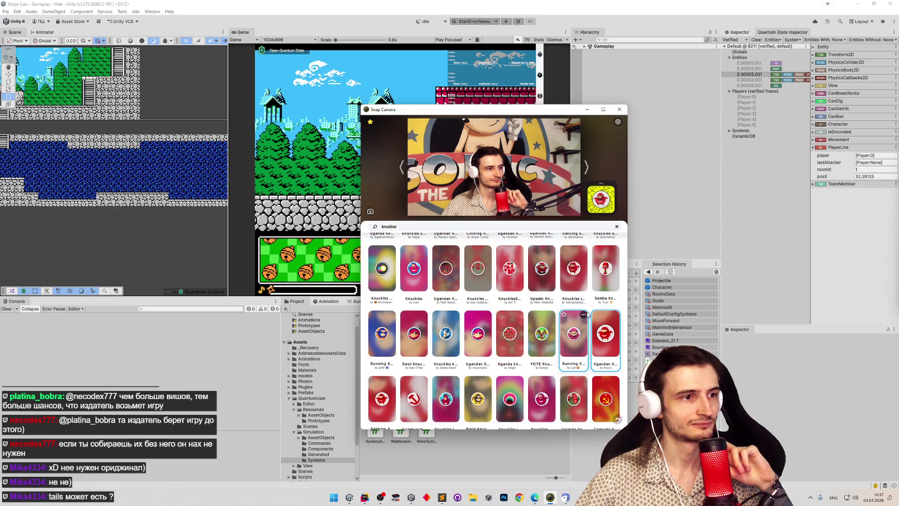
pyautogui.scroll(3, 586, 314)
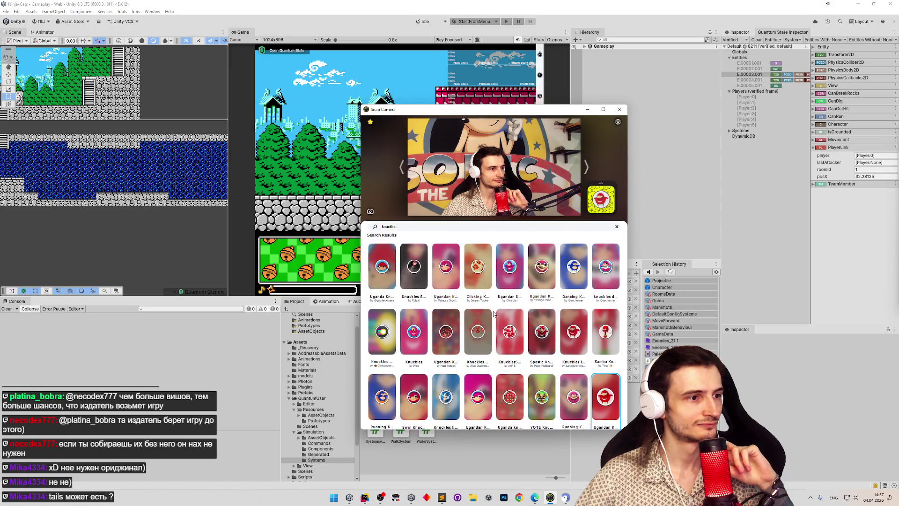
pyautogui.click(606, 330)
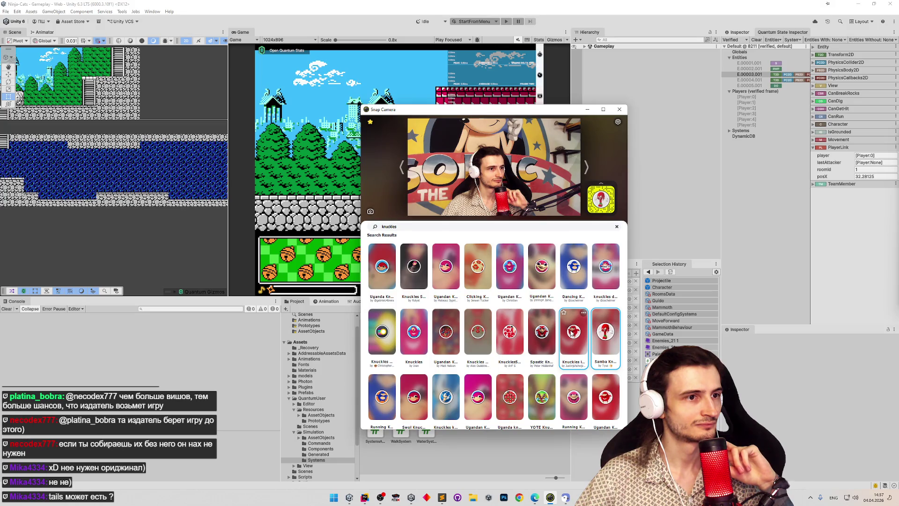
pyautogui.click(573, 333)
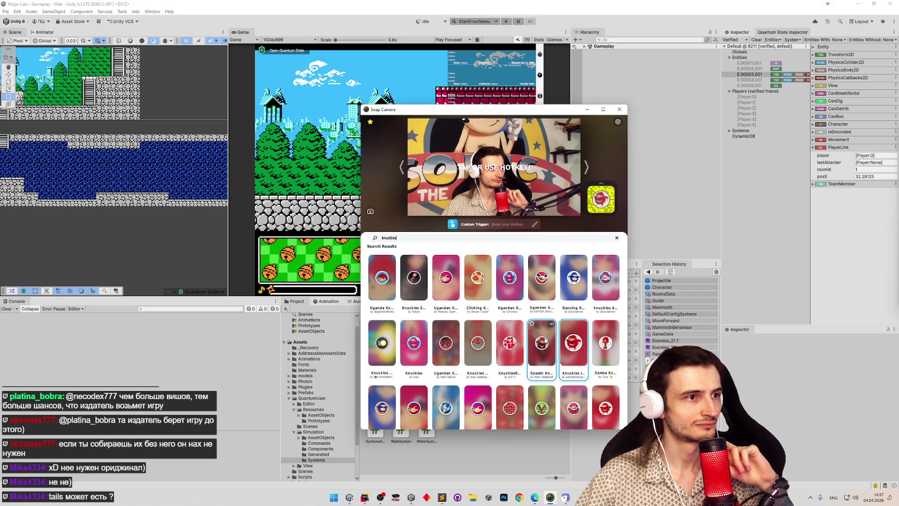
pyautogui.click(509, 334)
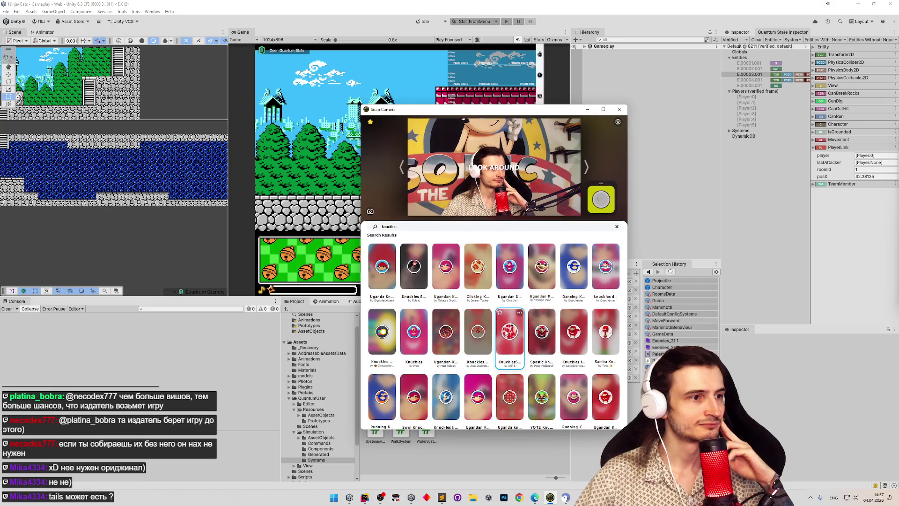
pyautogui.click(411, 281)
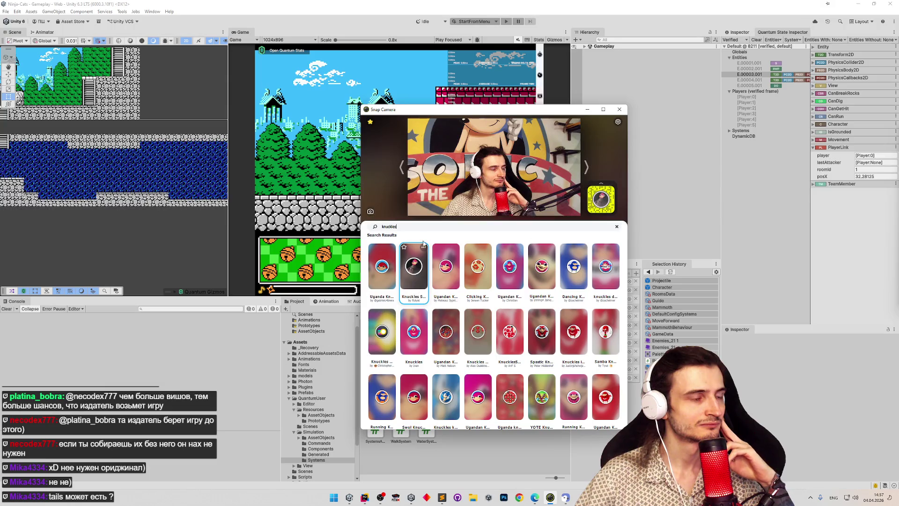
pyautogui.click(391, 227)
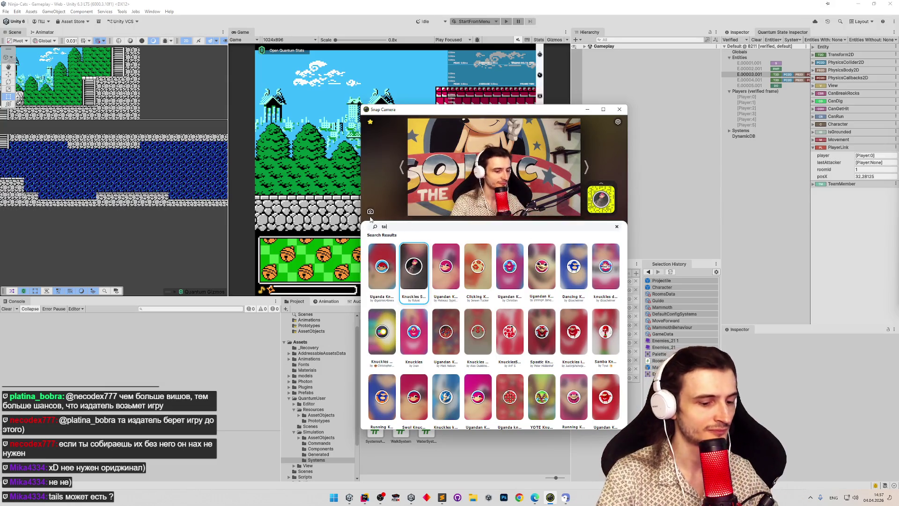
pyautogui.write('tails')
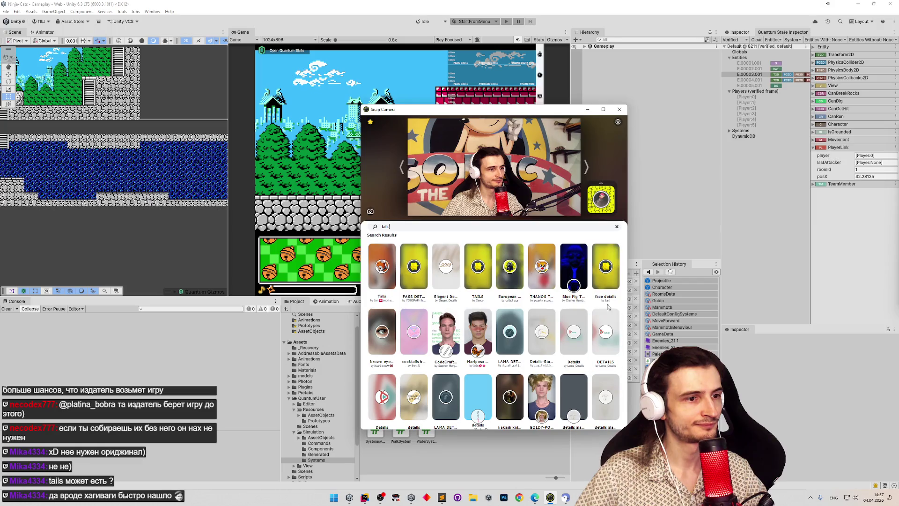
# - Preview the Thanos, Tails, elegant, TAILS, European and blue pig lenses from the tails results
pyautogui.click(542, 280)
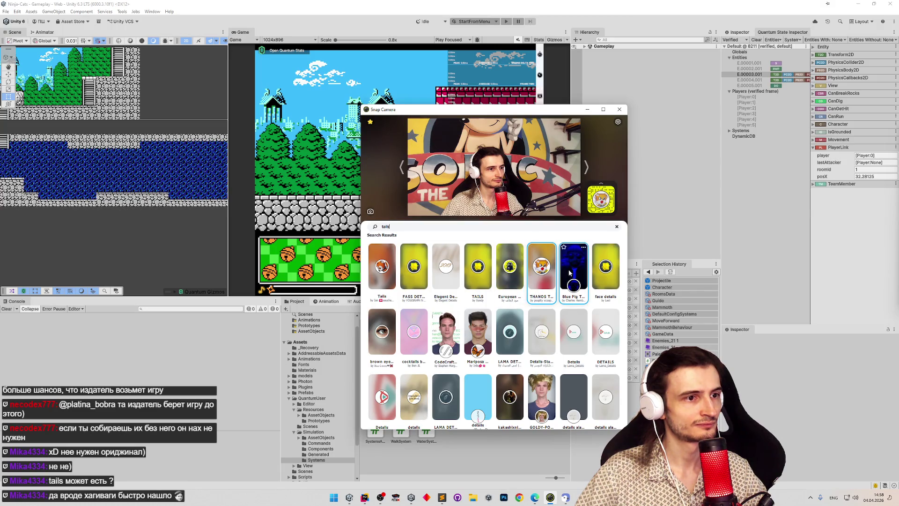
pyautogui.click(381, 274)
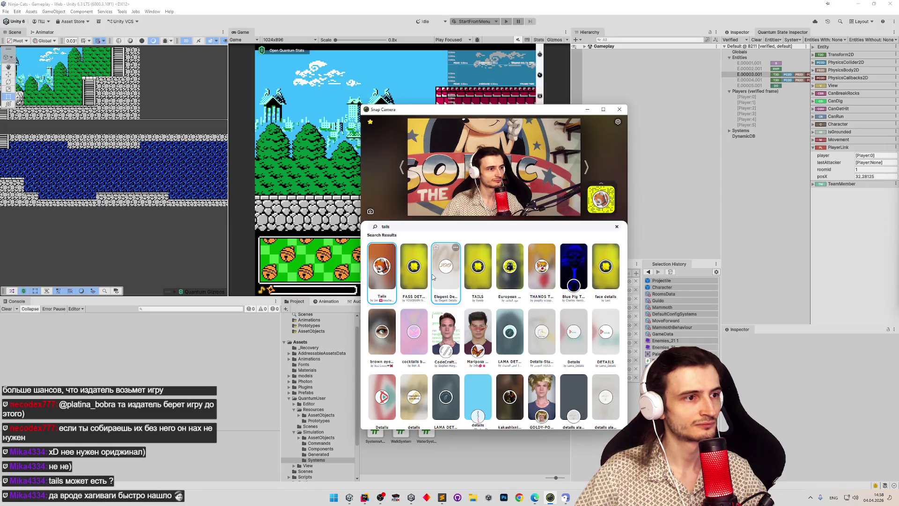
pyautogui.click(414, 274)
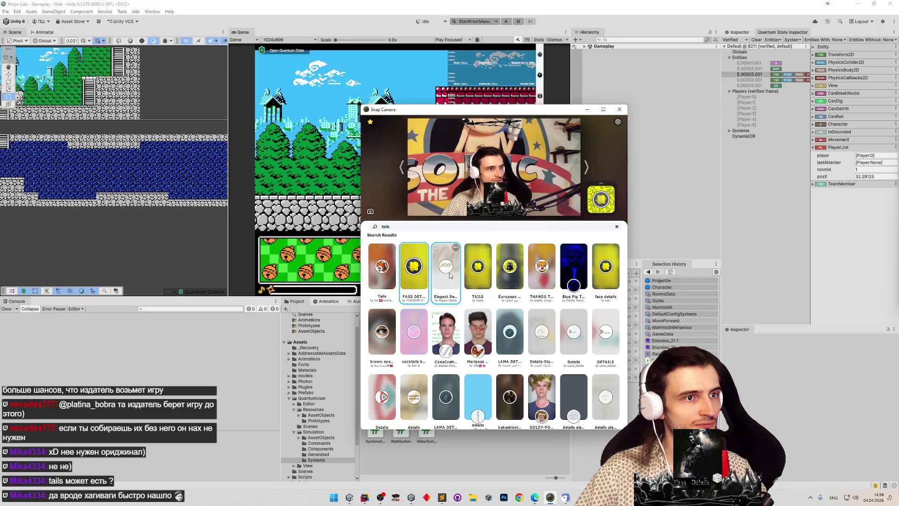
pyautogui.click(450, 275)
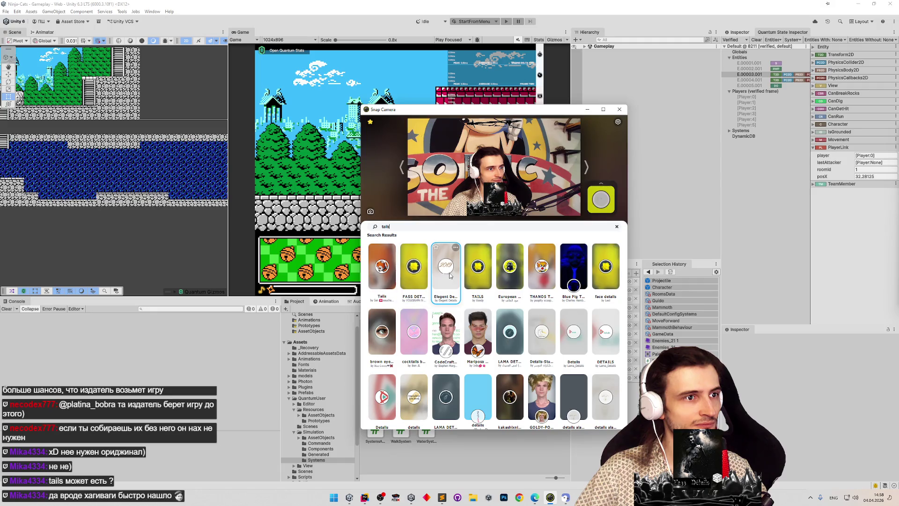
pyautogui.click(477, 276)
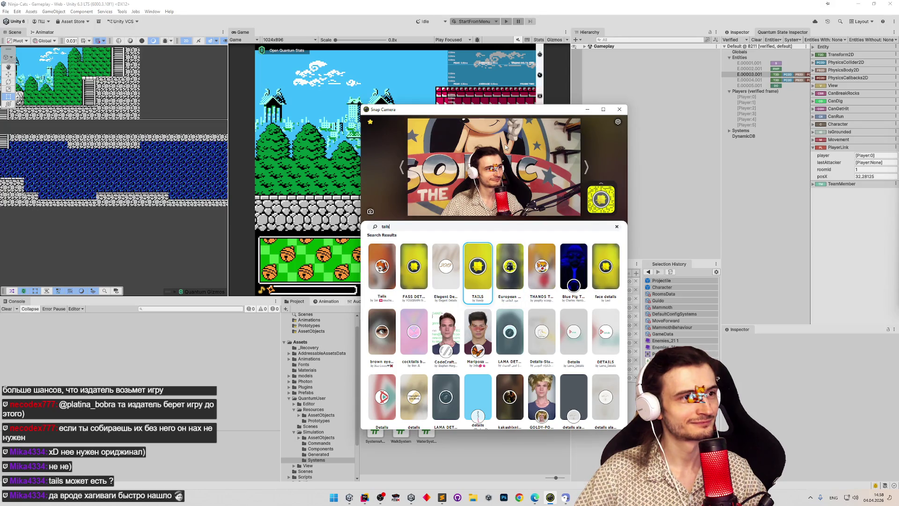
pyautogui.click(509, 269)
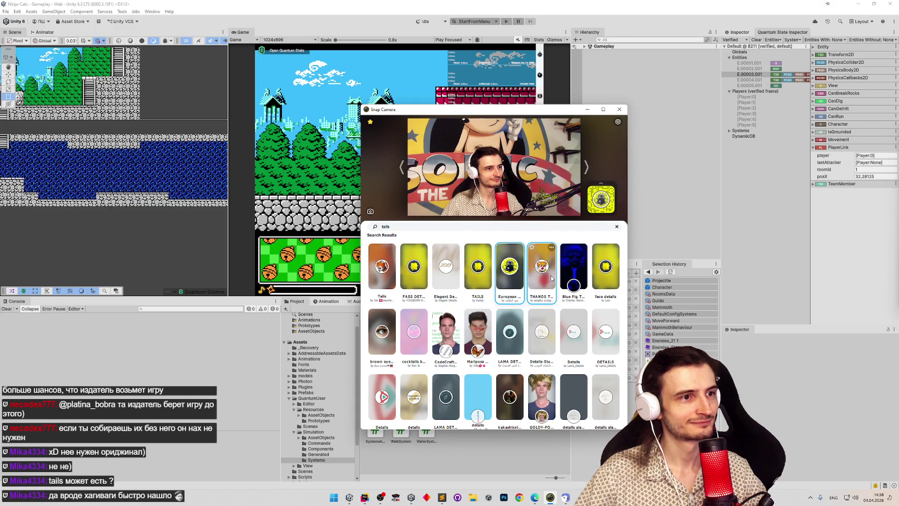
pyautogui.click(552, 278)
pyautogui.click(574, 274)
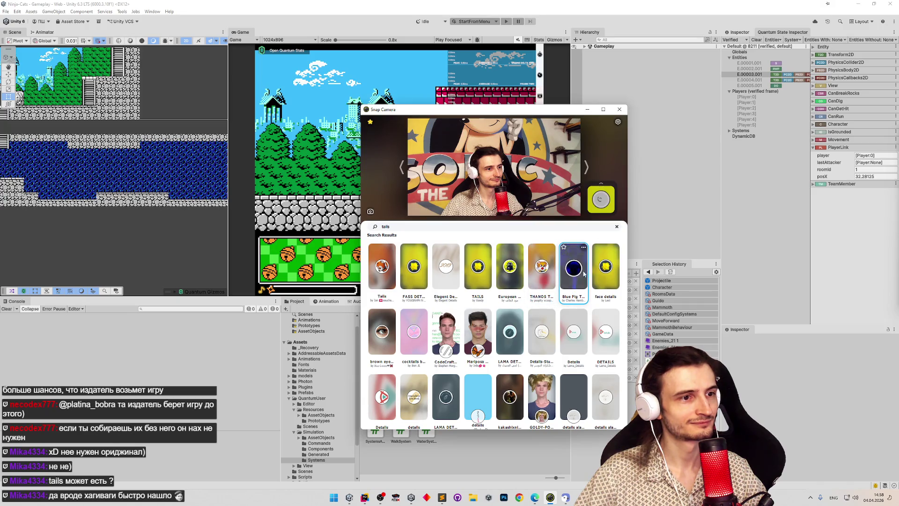
pyautogui.click(601, 287)
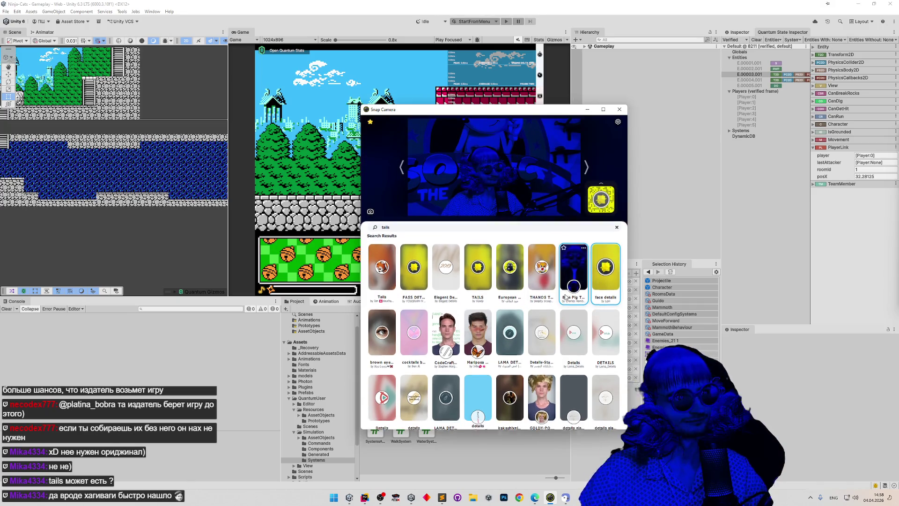
pyautogui.click(574, 279)
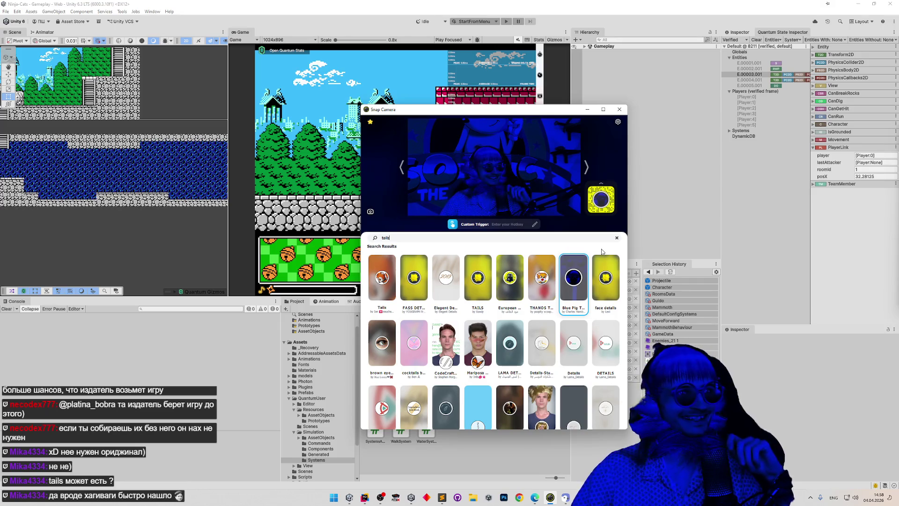
# - Try the face details, brown eye and LAMA lenses, then apply the miles tails lens and close the app
pyautogui.moveTo(582, 294)
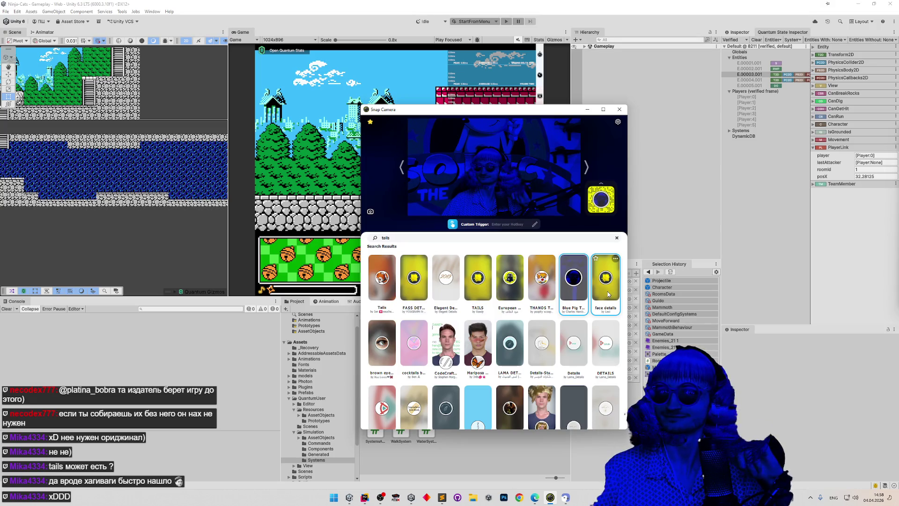
pyautogui.click(608, 291)
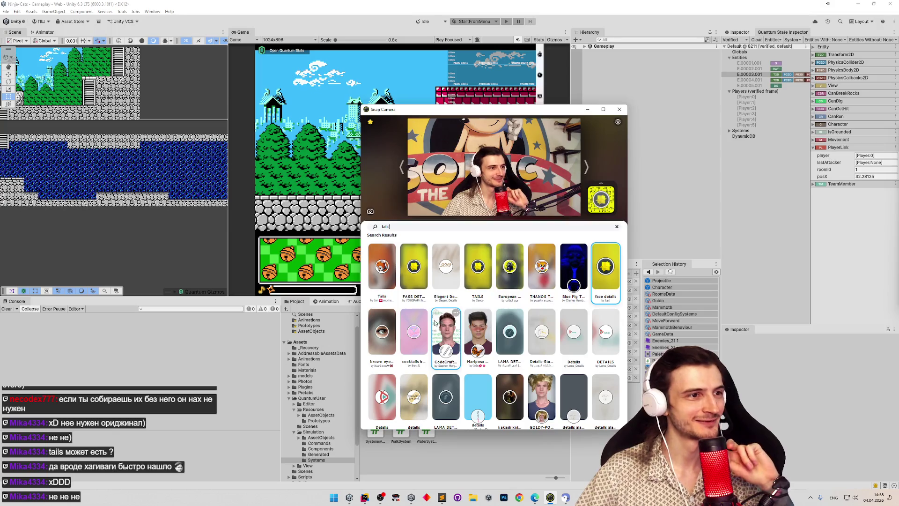
pyautogui.click(386, 338)
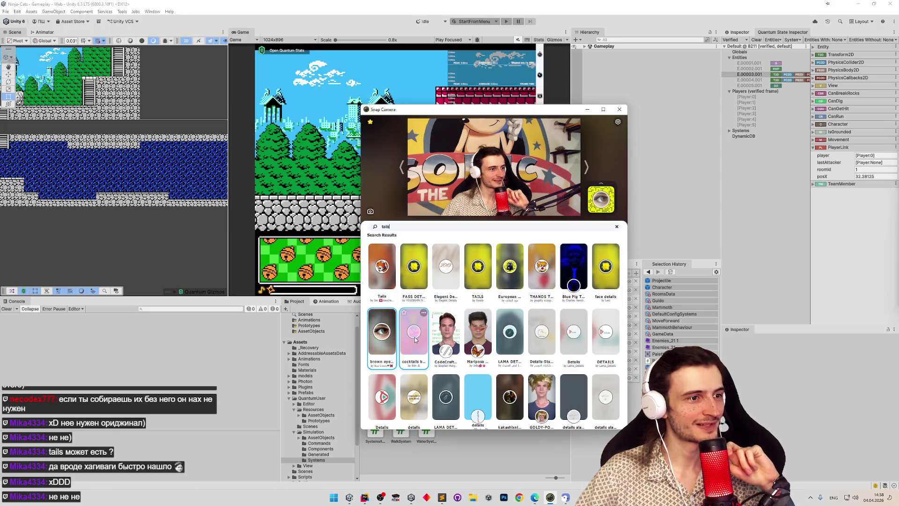
pyautogui.click(510, 333)
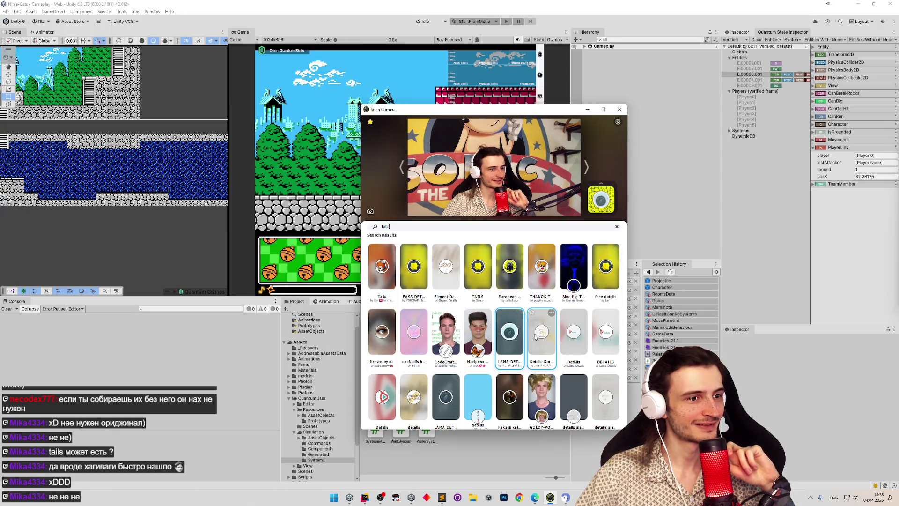
pyautogui.scroll(-1, 600, 347)
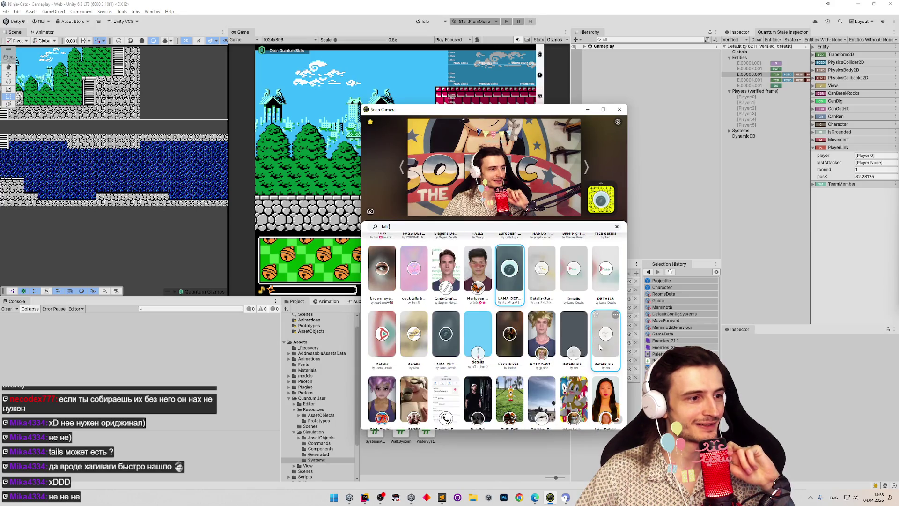
pyautogui.scroll(-1, 600, 347)
pyautogui.click(575, 384)
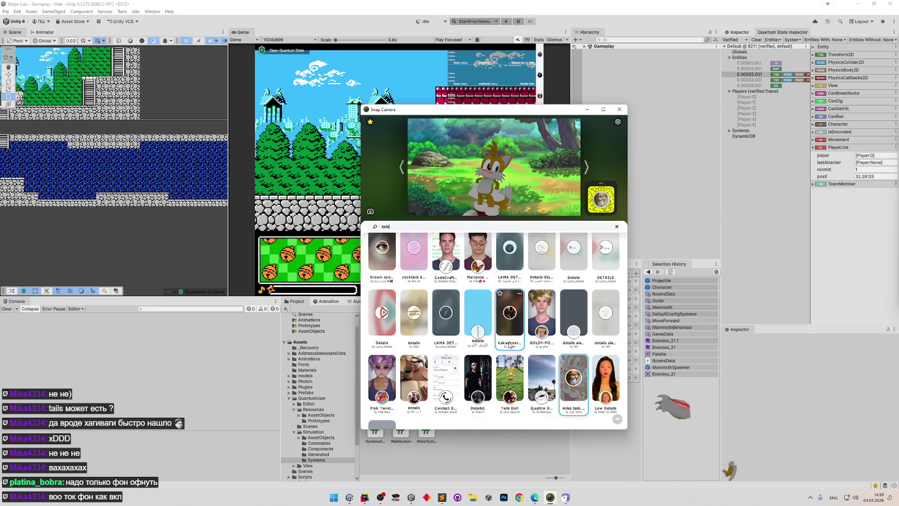
pyautogui.hotkey('alt', 'F4')
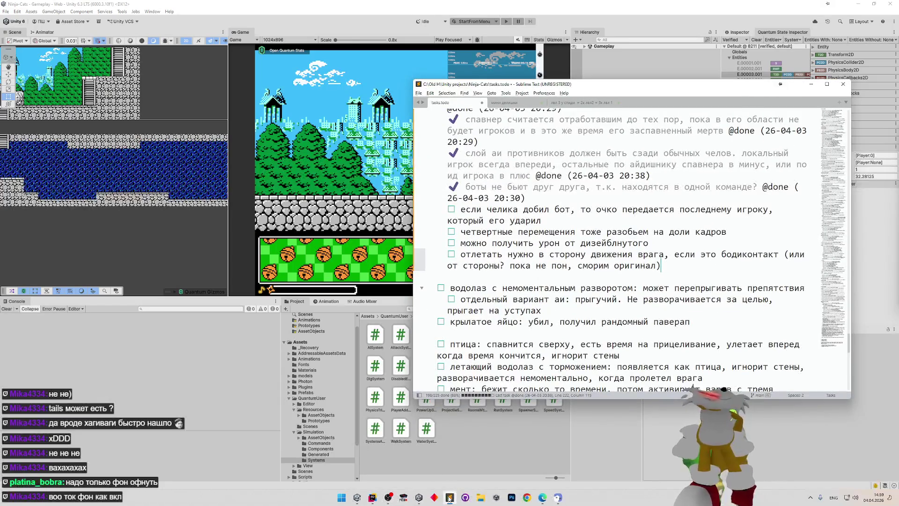
# - Put the Sublime Text task notes away and bring Rider to the front
pyautogui.click(811, 84)
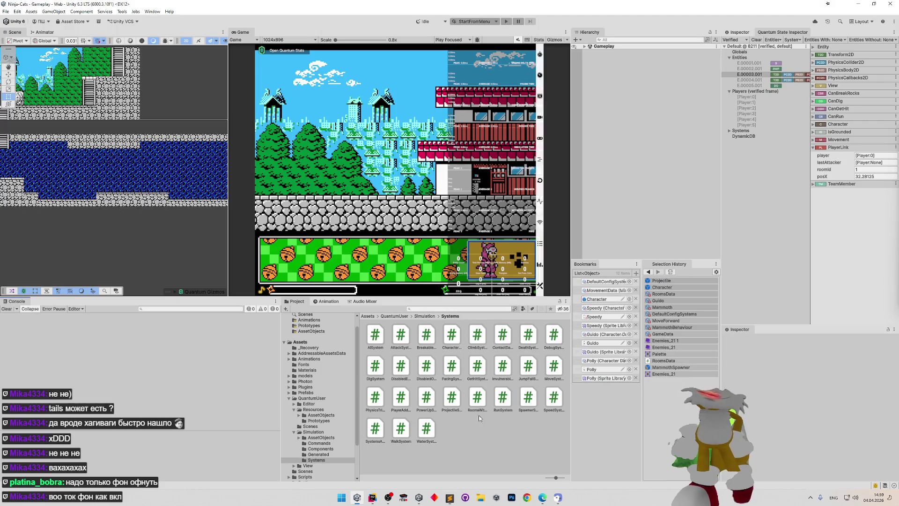
pyautogui.click(374, 499)
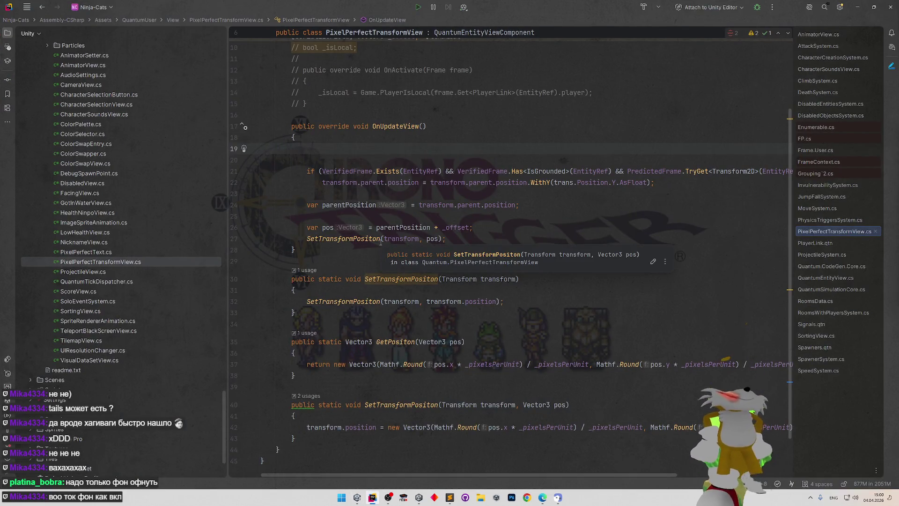
# - Open AttackSystem.cs through Search Everywhere by searching 'a'
pyautogui.press('shift')
pyautogui.press('shift')
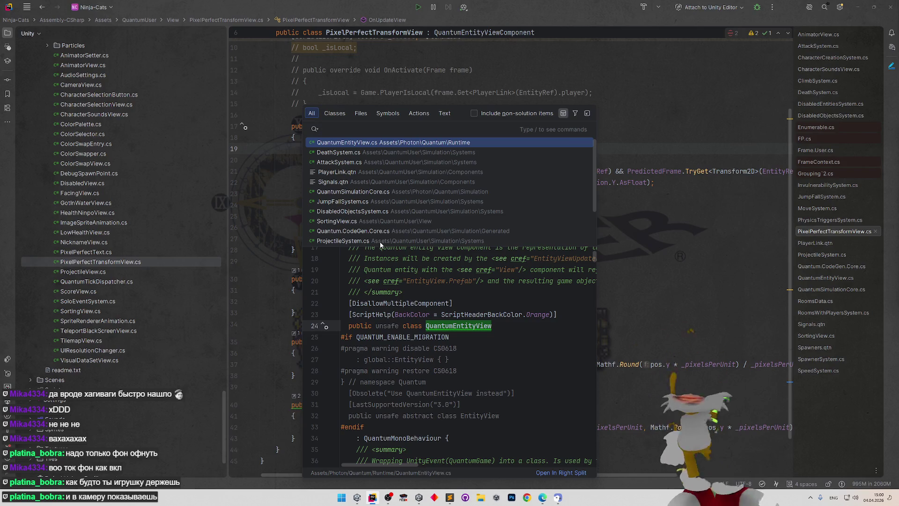
pyautogui.write('a')
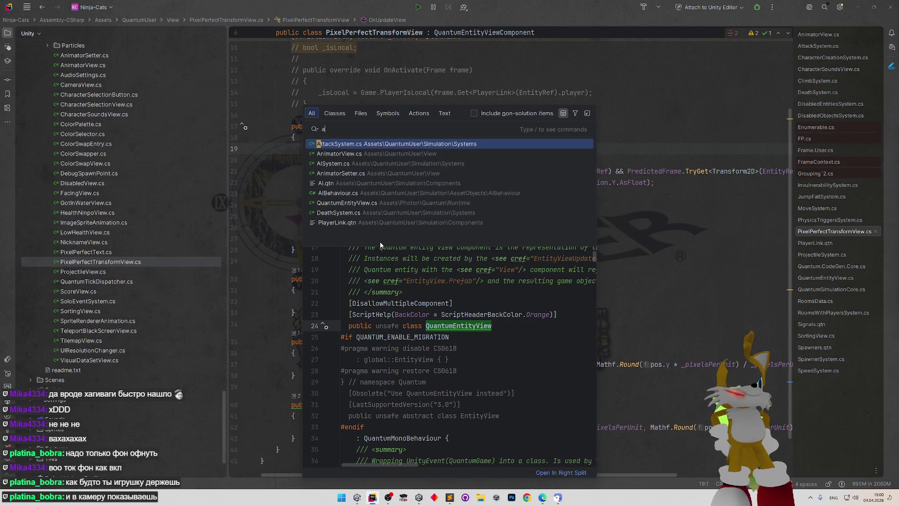
pyautogui.press('Return')
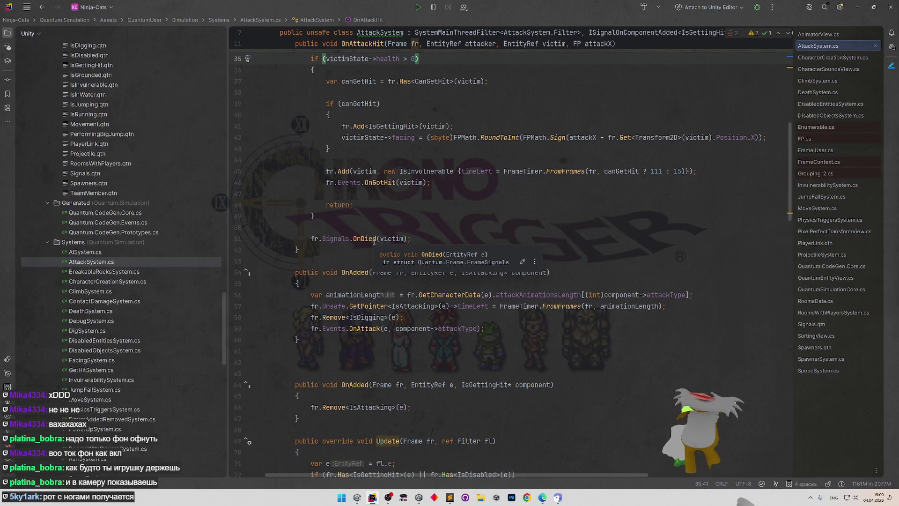
# - Review AttackSystem's code and highlight every use of the attacker parameter
pyautogui.click(642, 275)
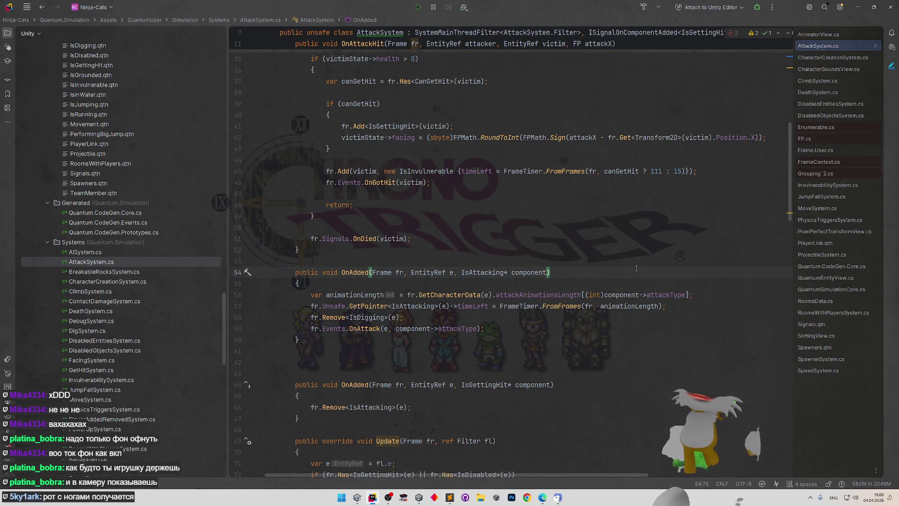
pyautogui.scroll(6, 789, 176)
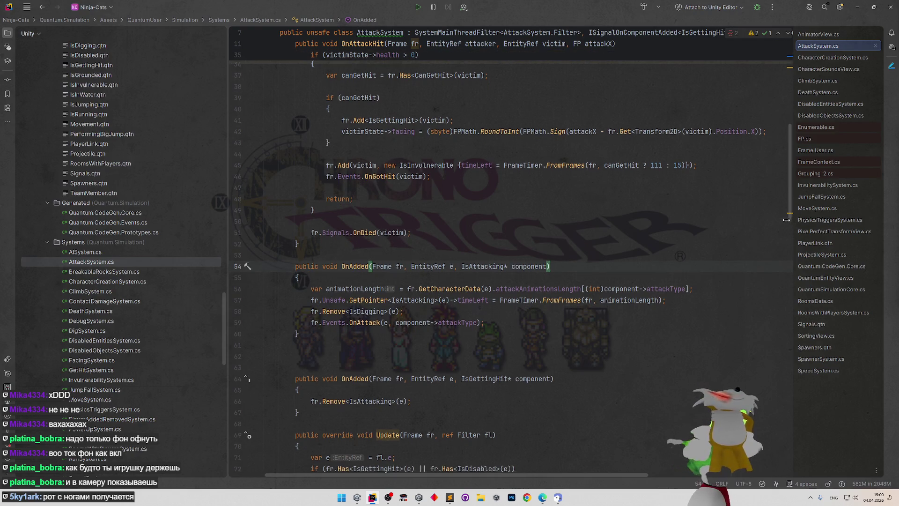
pyautogui.scroll(5, 790, 177)
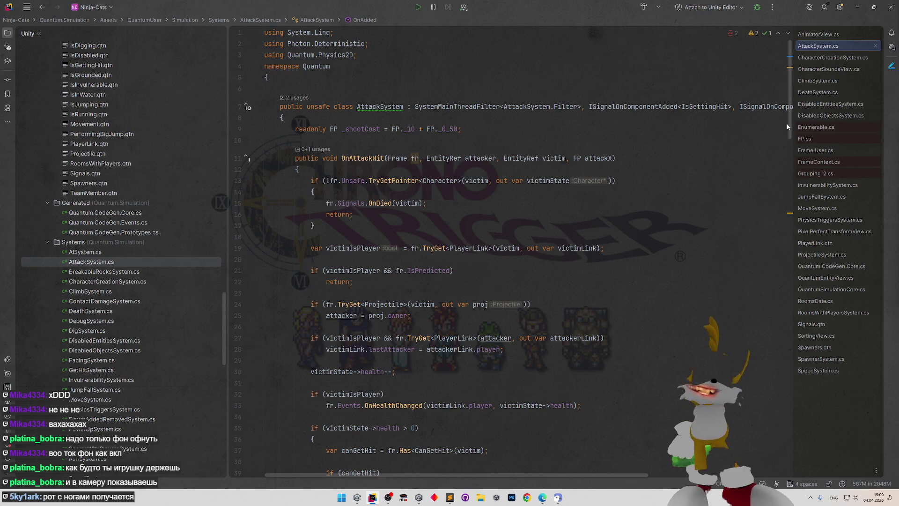
pyautogui.scroll(-1, 791, 125)
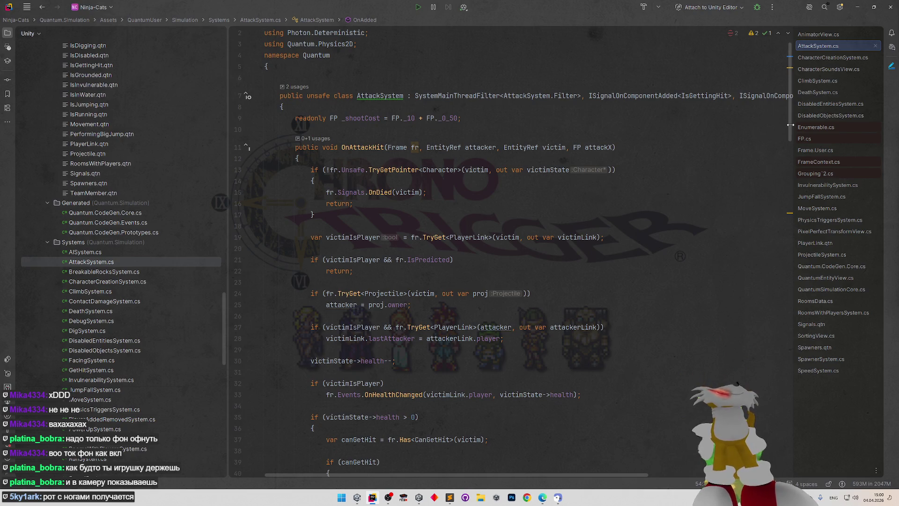
pyautogui.scroll(-1, 788, 127)
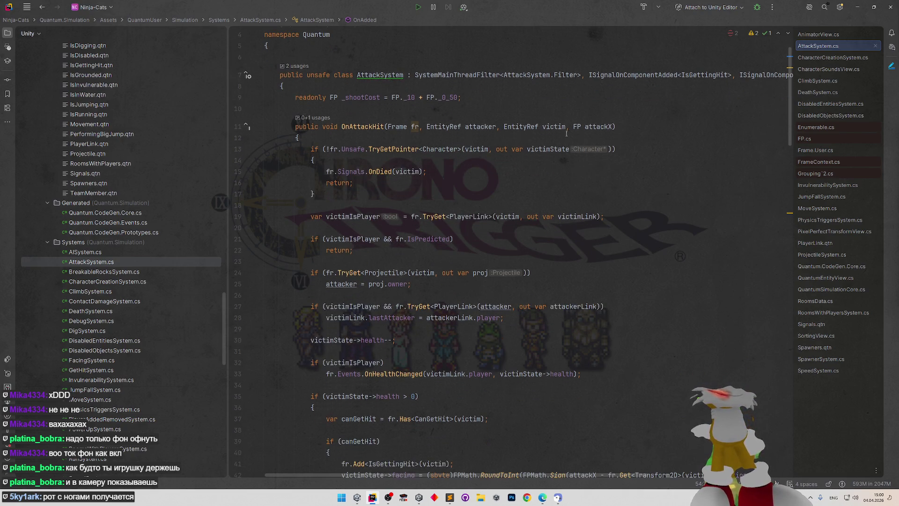
pyautogui.scroll(-1, 566, 133)
pyautogui.doubleClick(480, 118)
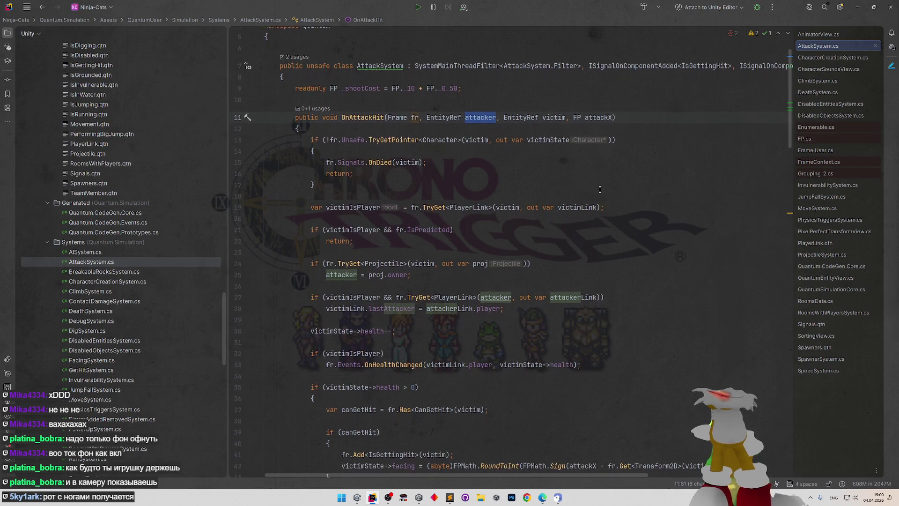
pyautogui.scroll(-3, 600, 189)
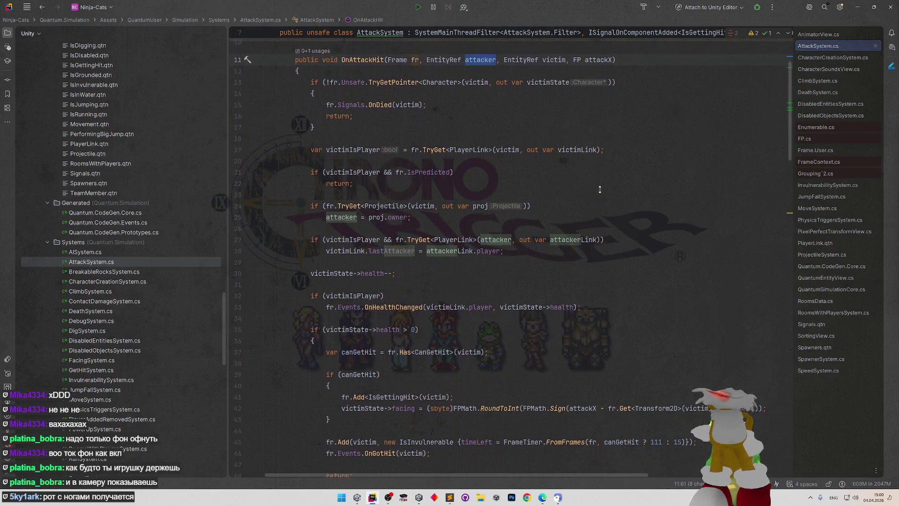
pyautogui.scroll(-1, 601, 178)
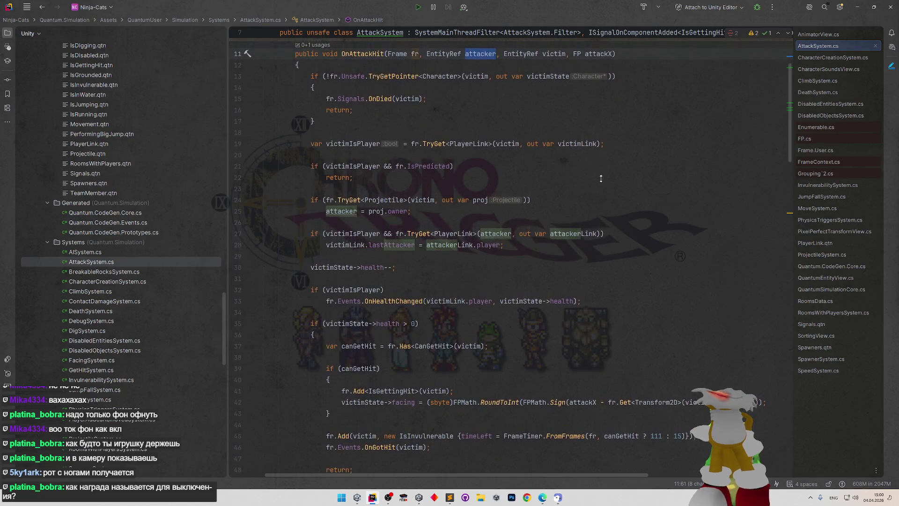
pyautogui.scroll(2, 601, 178)
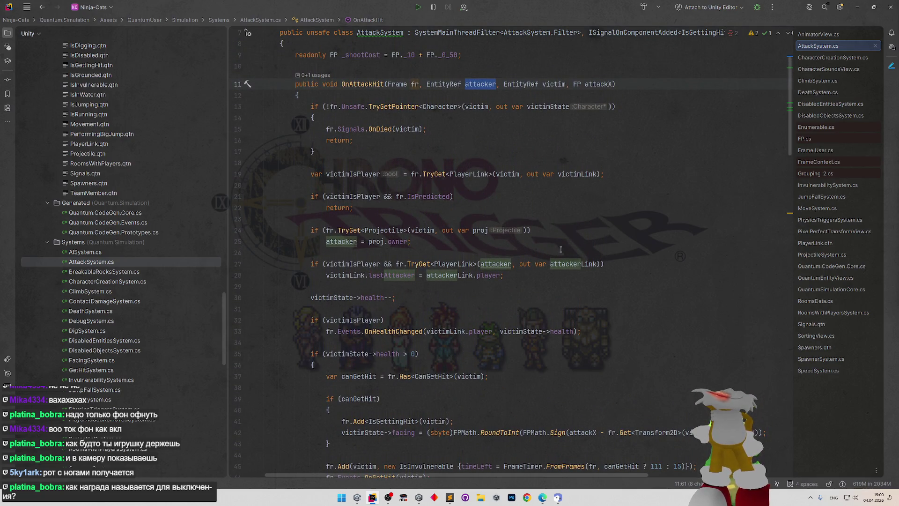
# - Check where victimLink is used and set a breakpoint on the line 27 last-attacker check
pyautogui.doubleClick(358, 273)
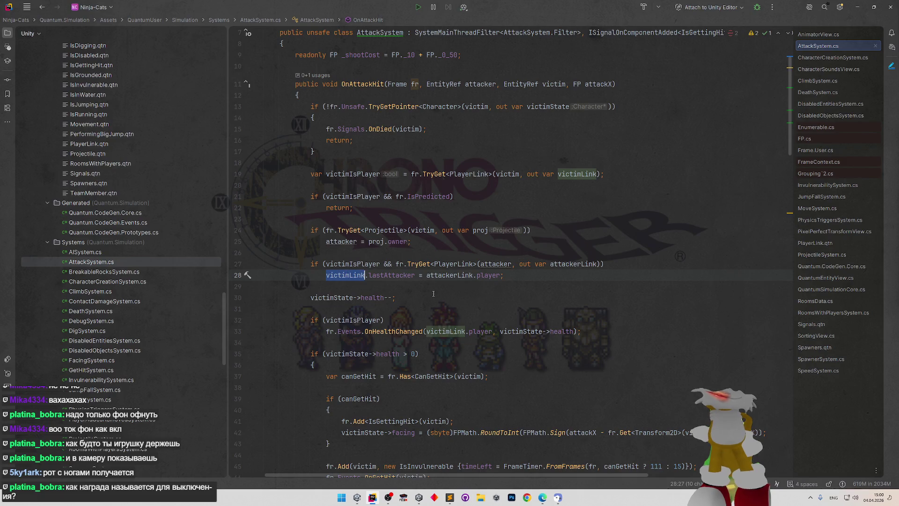
pyautogui.scroll(-1, 433, 301)
pyautogui.scroll(-1, 433, 300)
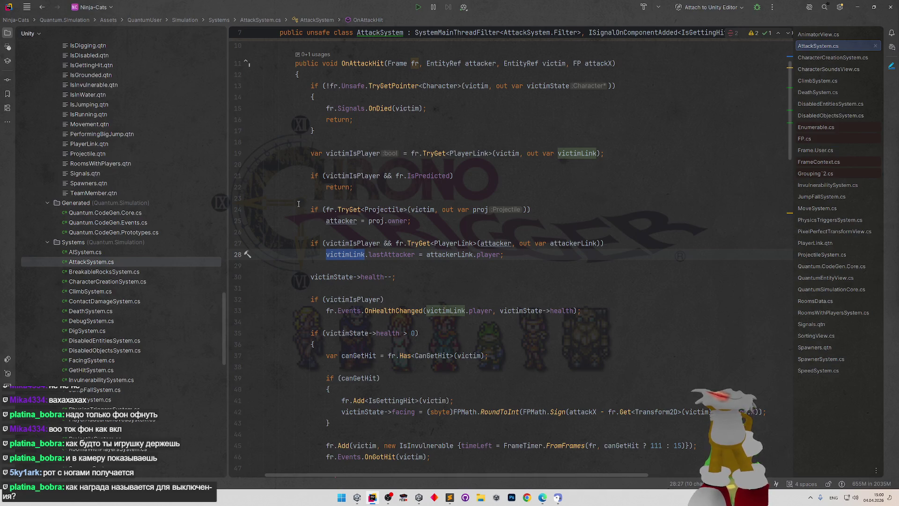
pyautogui.moveTo(299, 209); pyautogui.dragTo(529, 252)
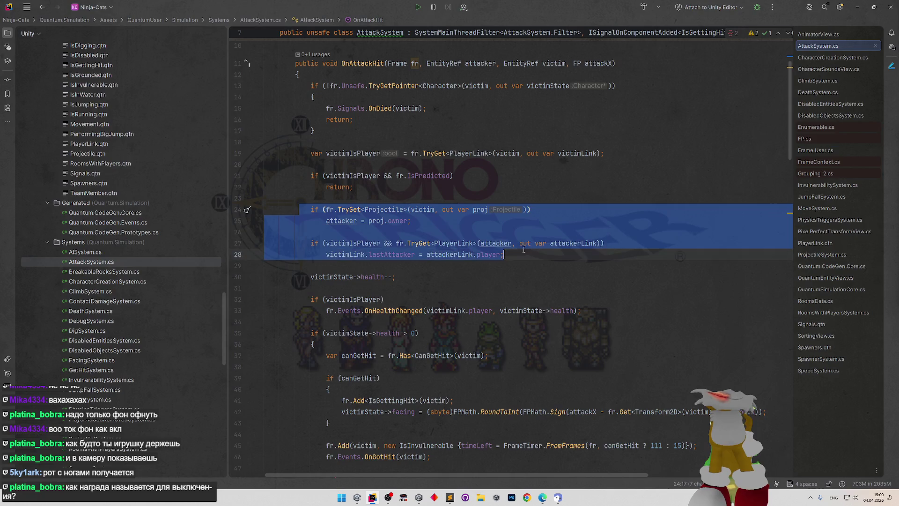
pyautogui.click(527, 254)
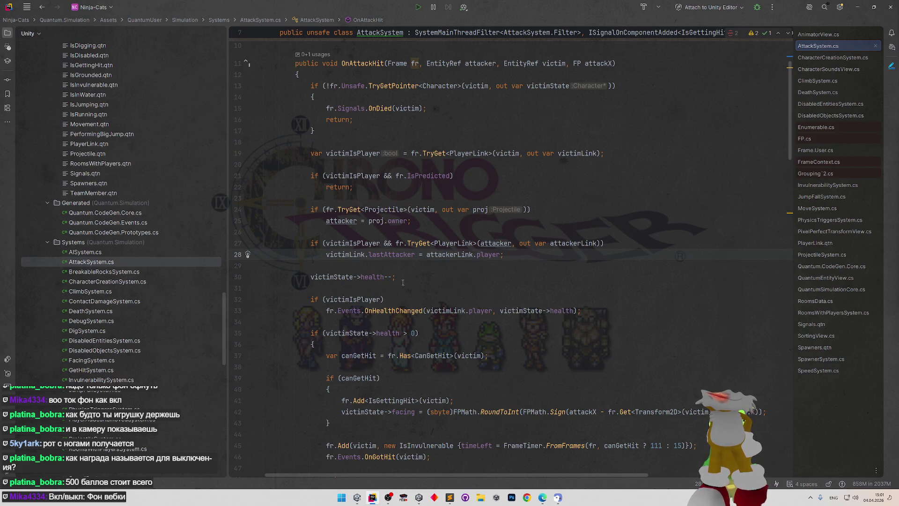
pyautogui.click(237, 243)
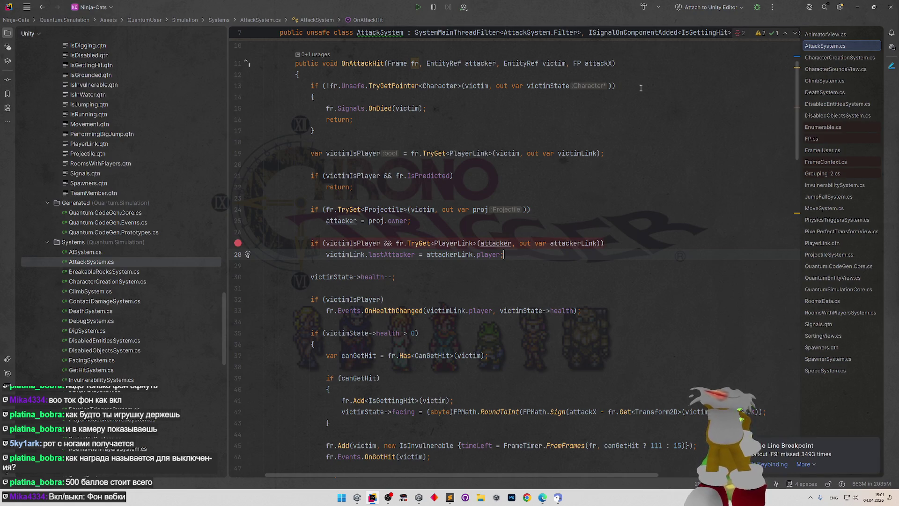
# - Attach the debugger to Unity Editor and swap victim for attacker in line 24's projectile check
pyautogui.click(757, 7)
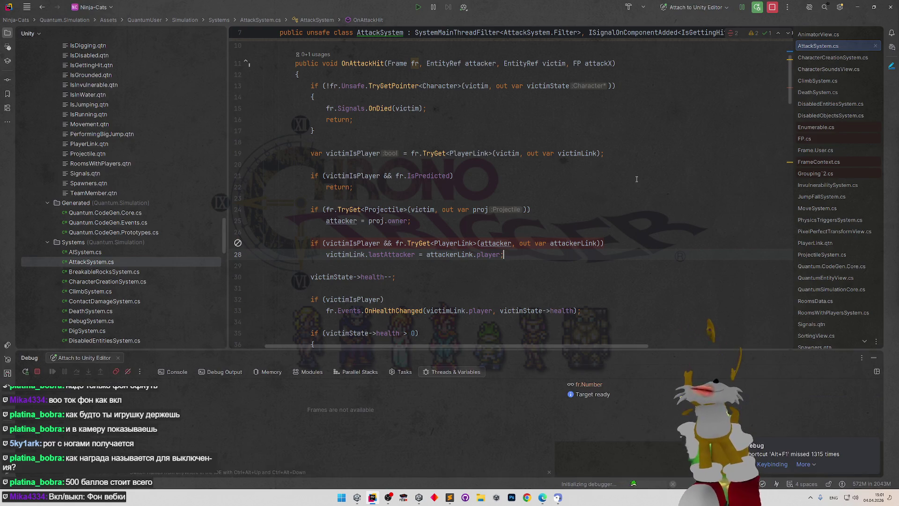
pyautogui.doubleClick(496, 243)
pyautogui.hotkey('ctrl', 'c')
pyautogui.doubleClick(423, 210)
pyautogui.hotkey('ctrl', 'v')
pyautogui.click(356, 187)
pyautogui.write('s')
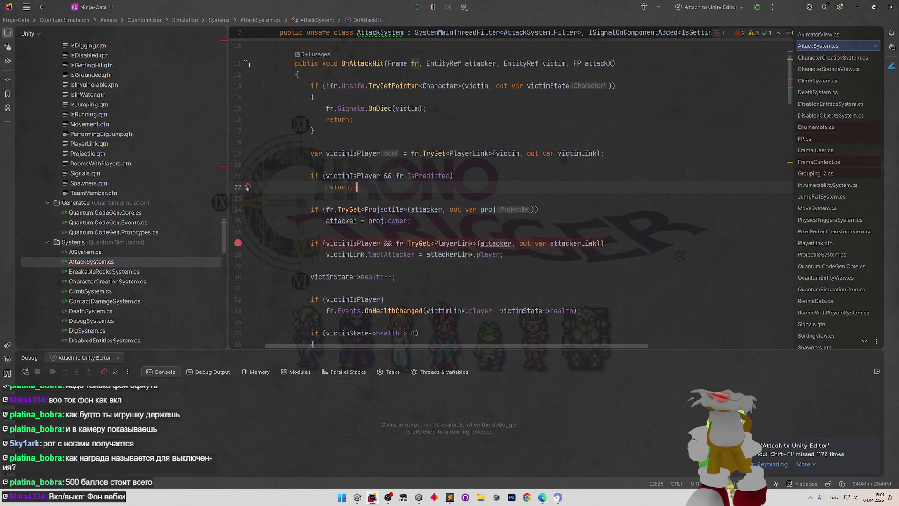
# - Look over the IsPredicted check on line 21, then switch to Unity
pyautogui.scroll(-1, 590, 241)
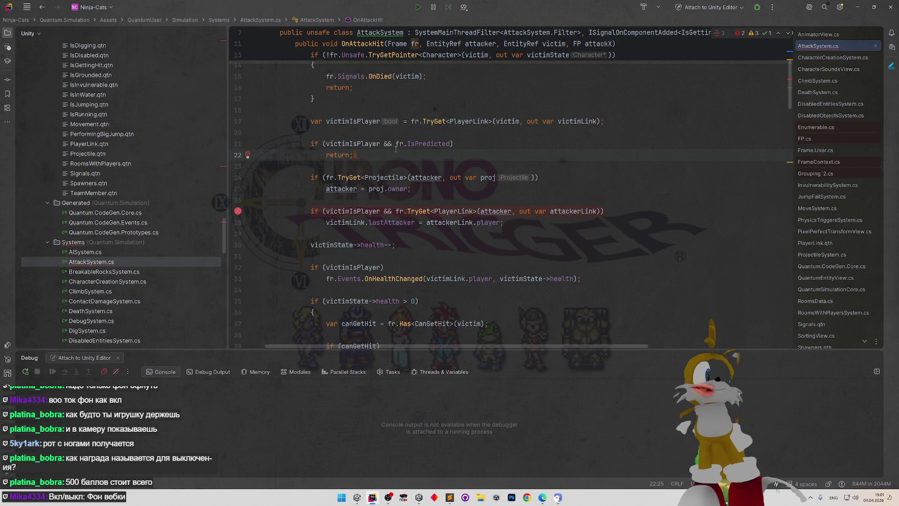
pyautogui.click(585, 144)
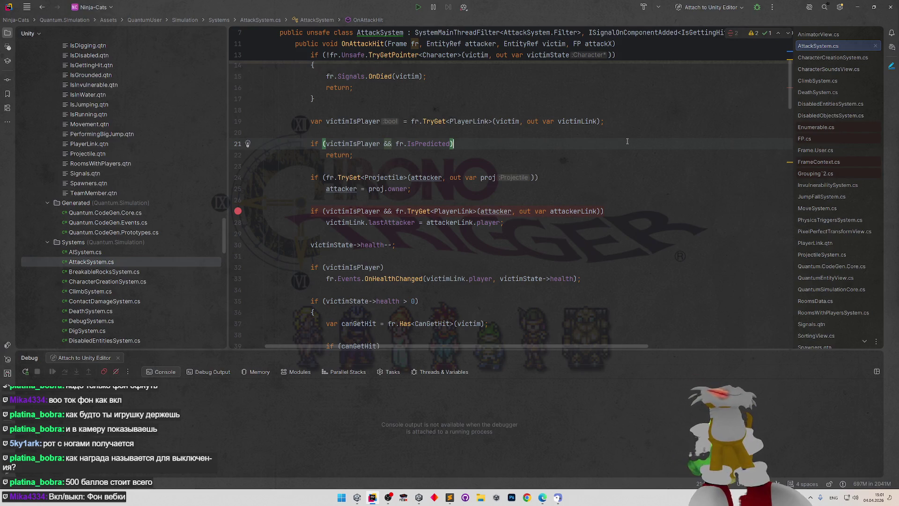
pyautogui.hotkey('alt', 'Tab')
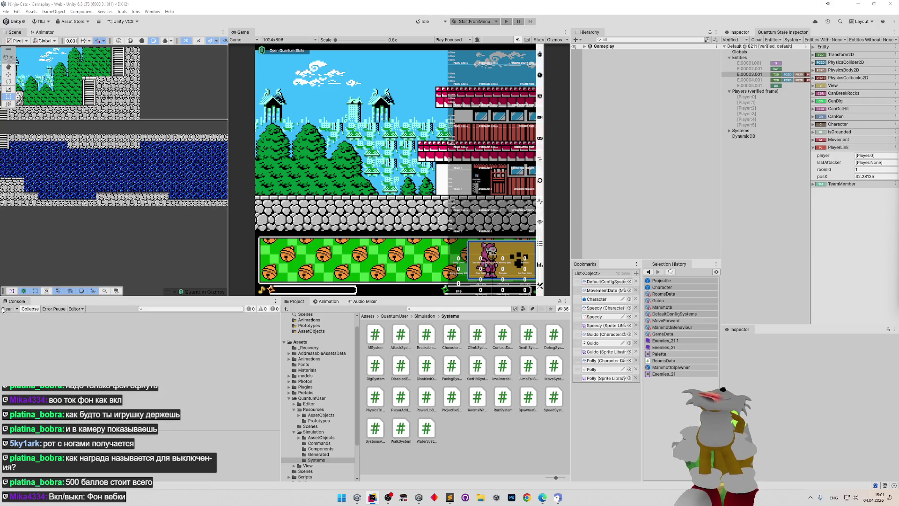
# - In Rider, move the breakpoint to the lastAttacker assignment line of AttackSystem
pyautogui.click(373, 503)
pyautogui.scroll(3, 381, 242)
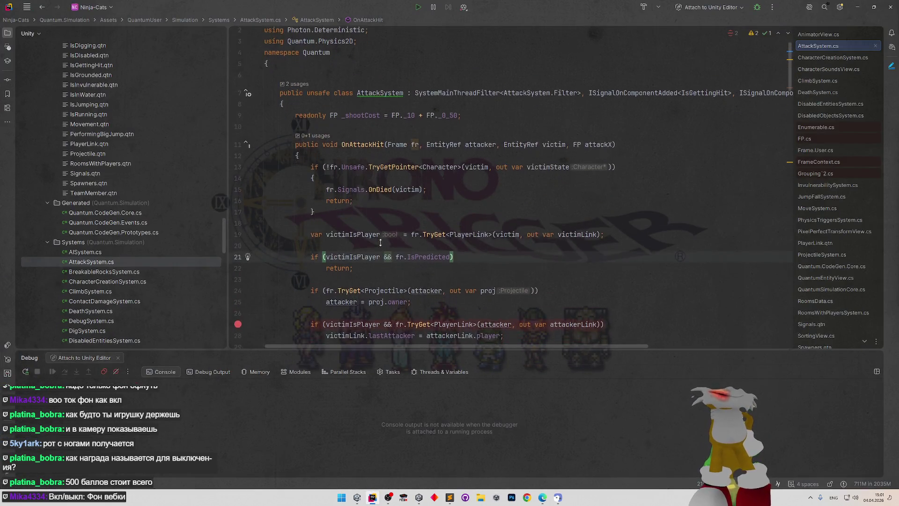
pyautogui.scroll(-10, 380, 242)
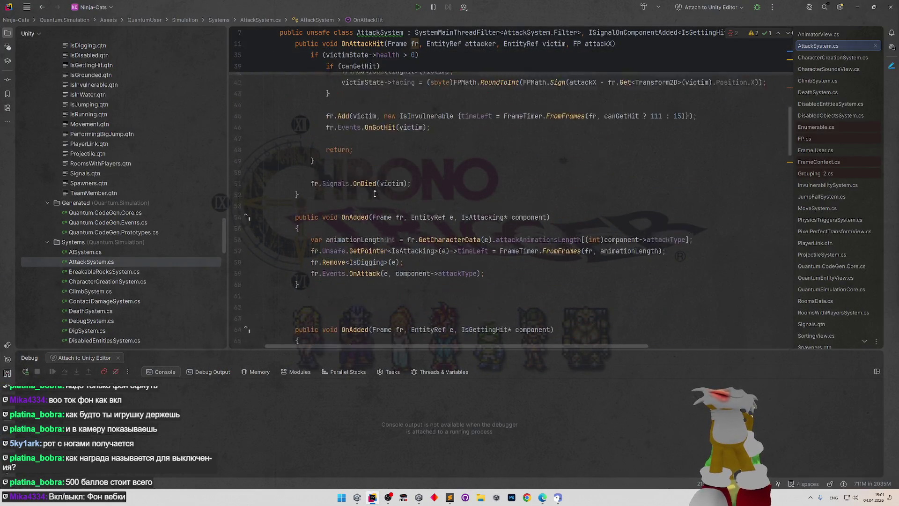
pyautogui.scroll(6, 374, 193)
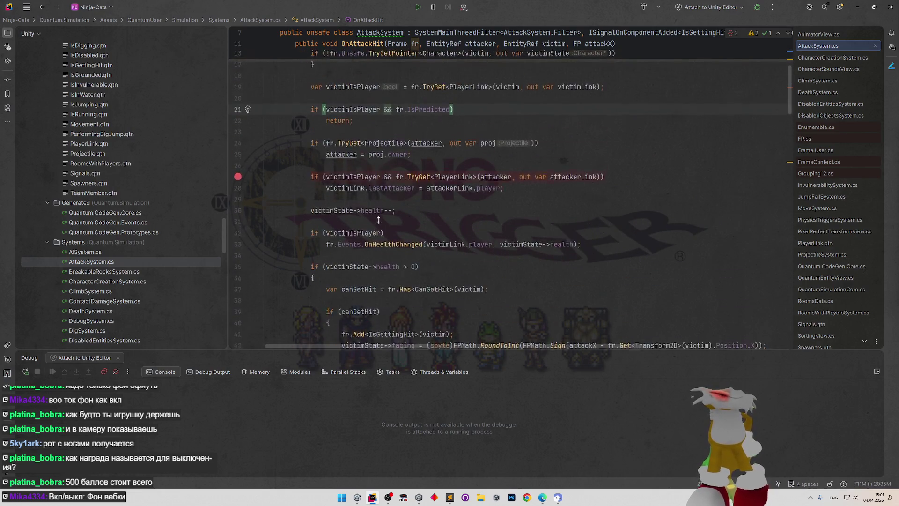
pyautogui.scroll(1, 378, 220)
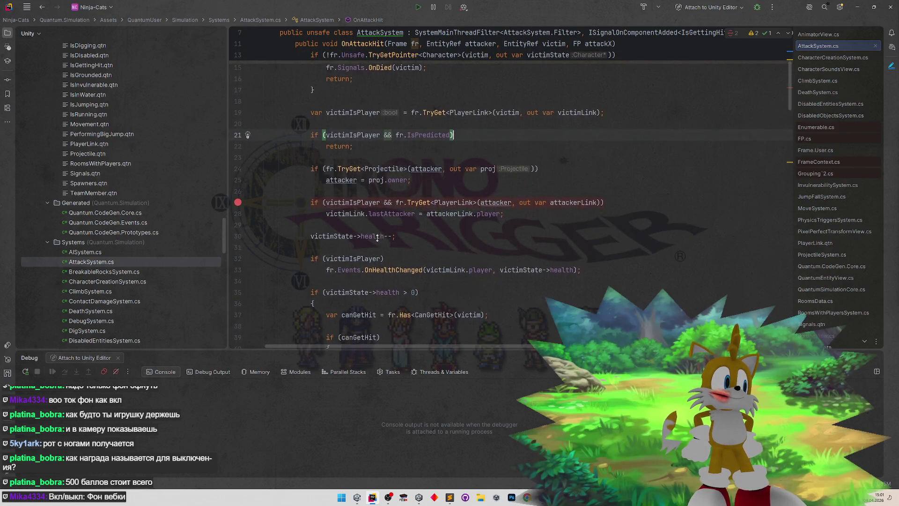
pyautogui.scroll(-1, 377, 238)
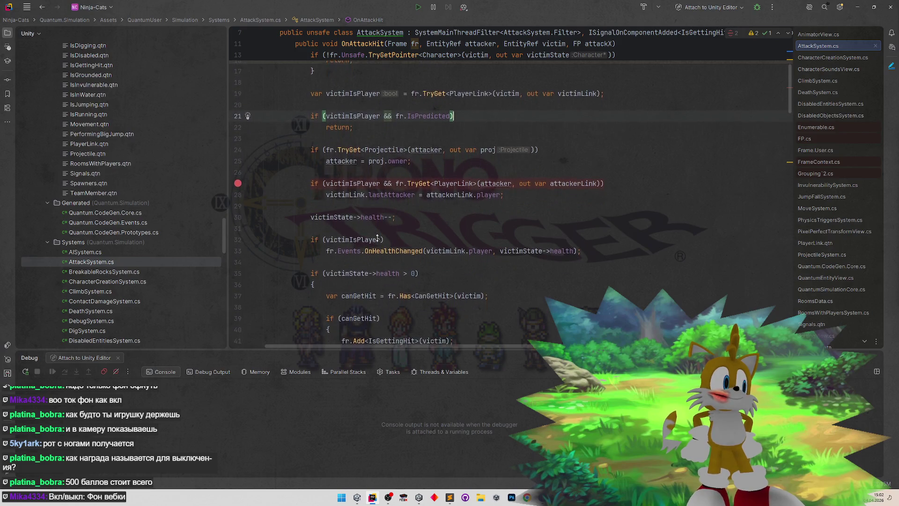
pyautogui.moveTo(238, 178)
pyautogui.mouseDown()
pyautogui.moveTo(238, 189)
pyautogui.moveTo(238, 177)
pyautogui.mouseUp()
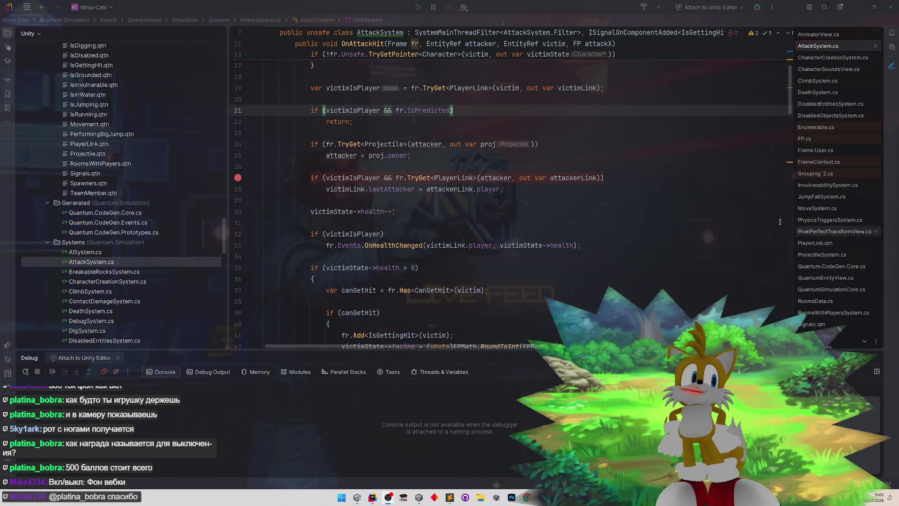
pyautogui.click(621, 188)
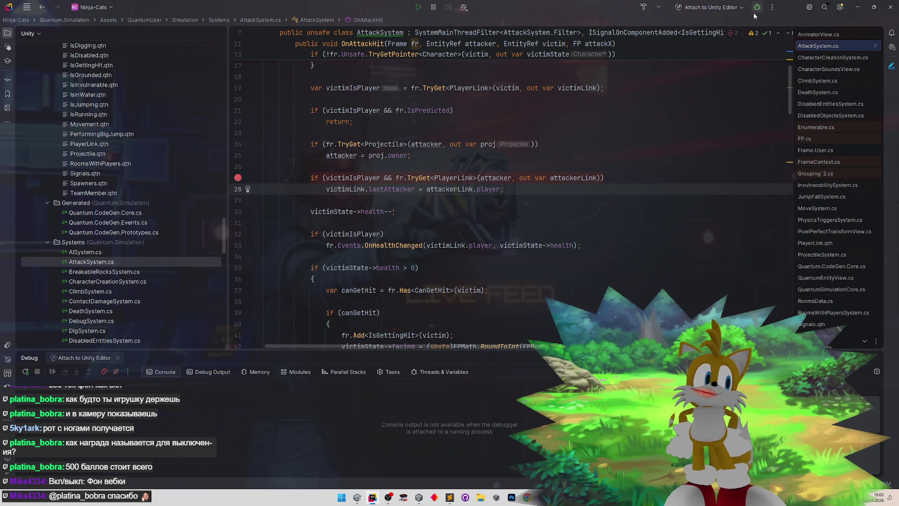
# - Switch back and forth between the Unity editor and the attack code in Rider
pyautogui.click(857, 7)
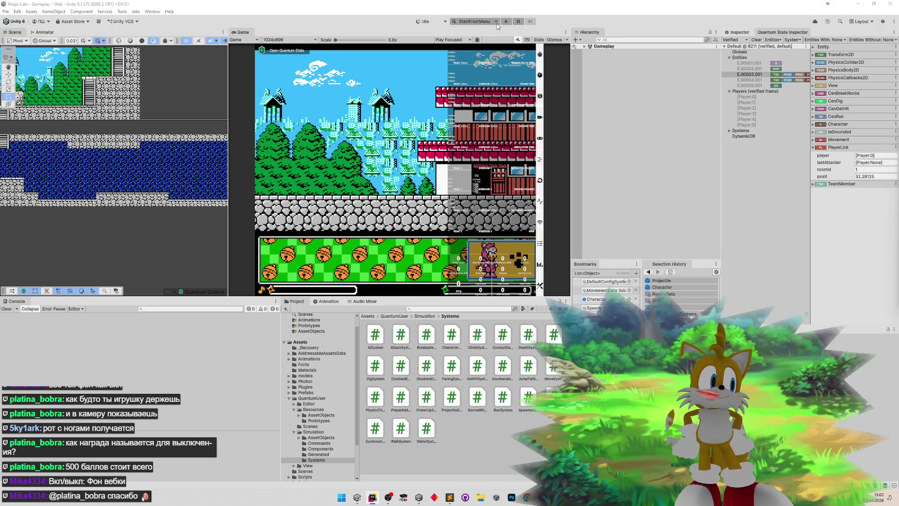
pyautogui.click(377, 497)
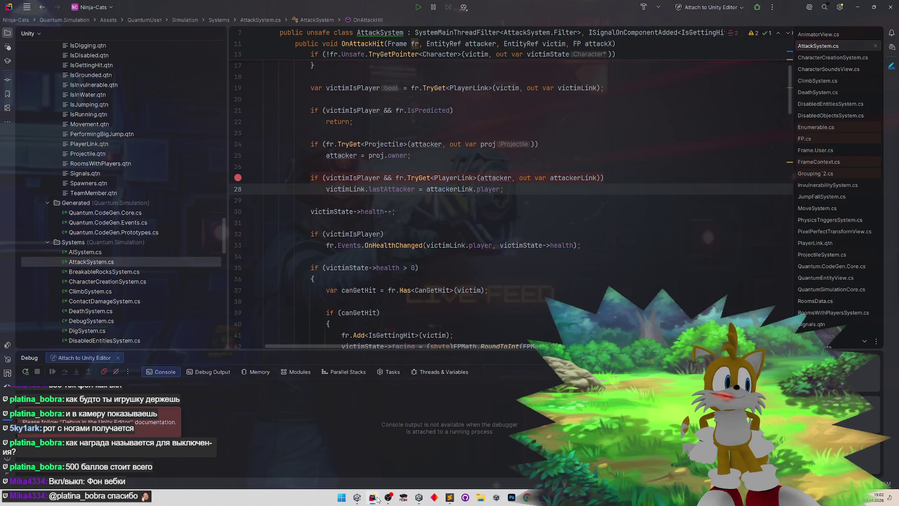
pyautogui.click(378, 499)
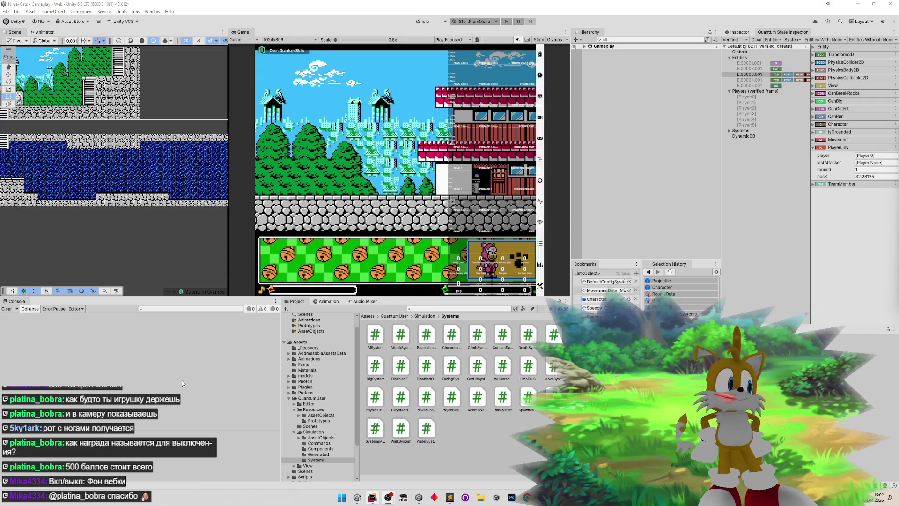
pyautogui.click(371, 498)
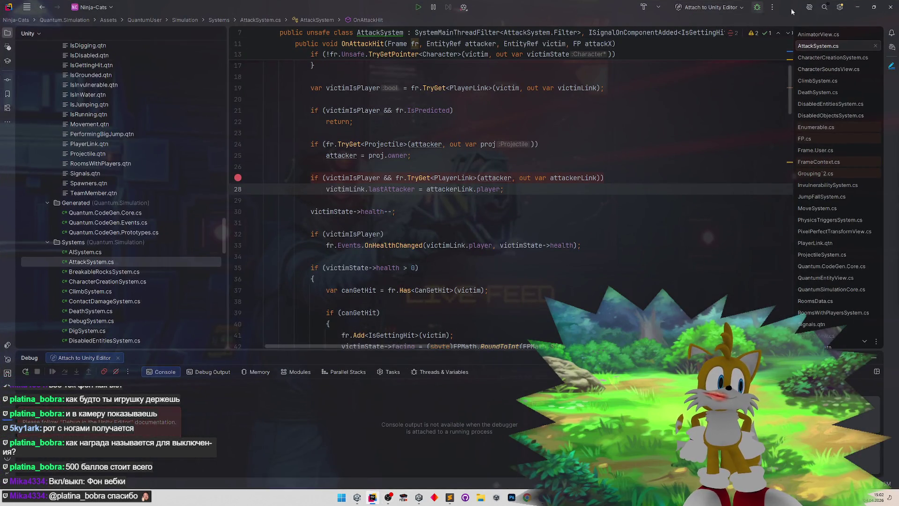
pyautogui.click(858, 7)
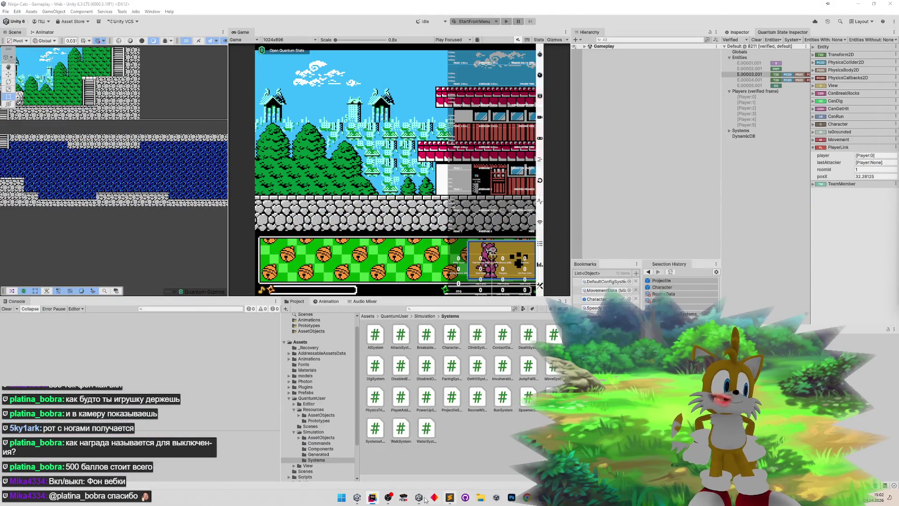
pyautogui.click(372, 498)
# - Set a breakpoint on the attacker-link check, then open Task Manager over Unity
pyautogui.click(407, 231)
pyautogui.press('Up')
pyautogui.press('Up')
pyautogui.press('Up')
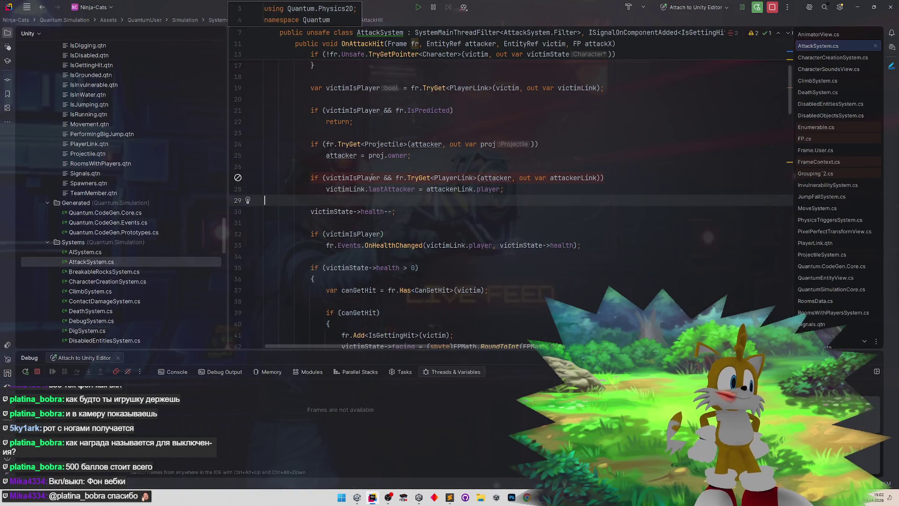
pyautogui.click(238, 178)
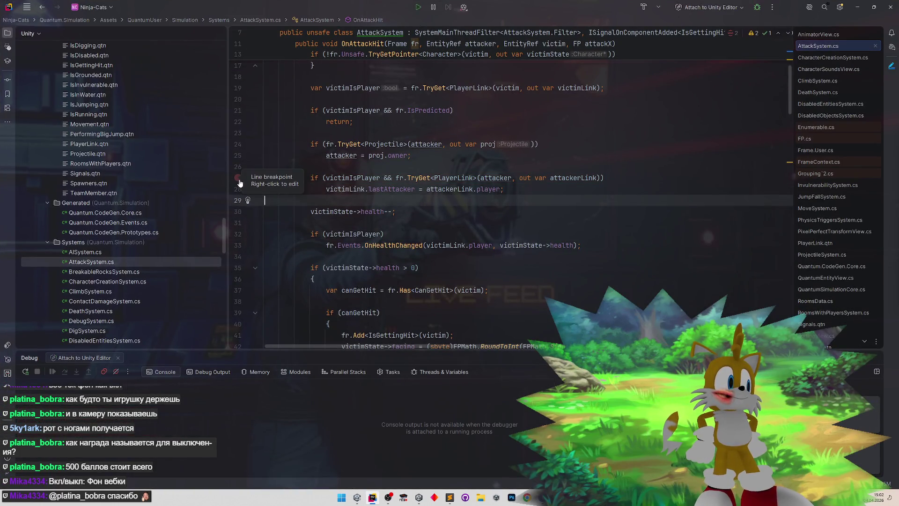
pyautogui.click(857, 7)
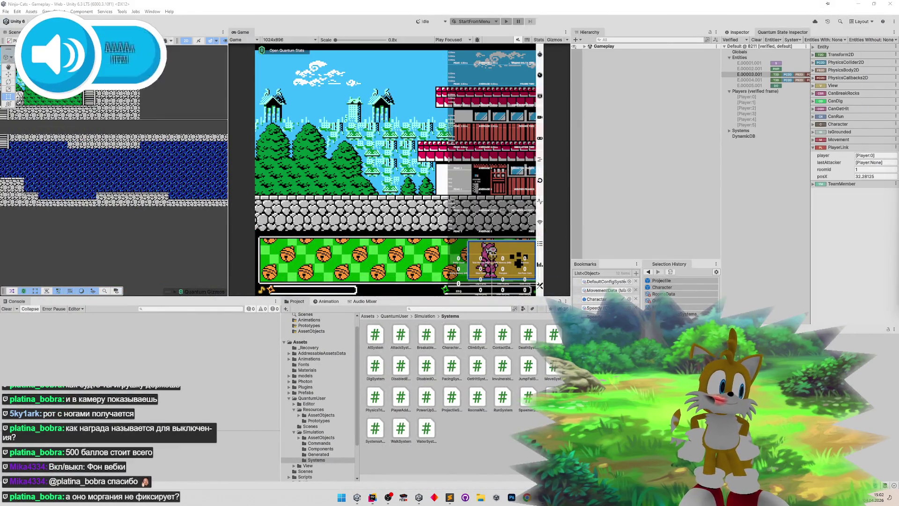
pyautogui.hotkey('ctrl', 'shift', 'Escape')
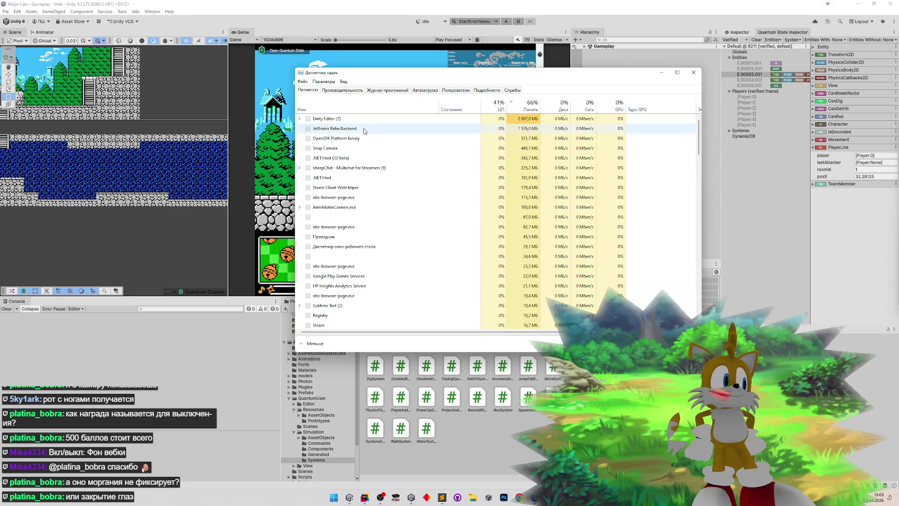
# - Shut Unity down through Task Manager and decline recovering the scene backups on relaunch
pyautogui.click(362, 125)
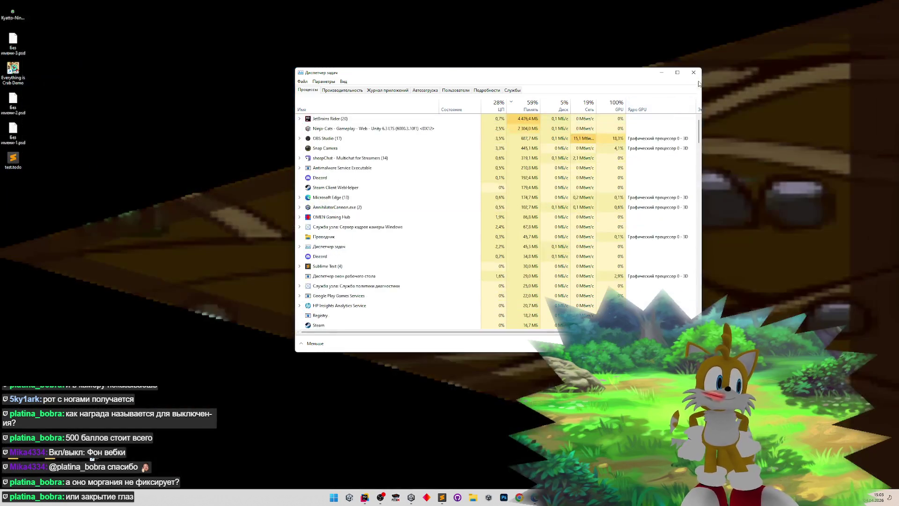
pyautogui.click(694, 73)
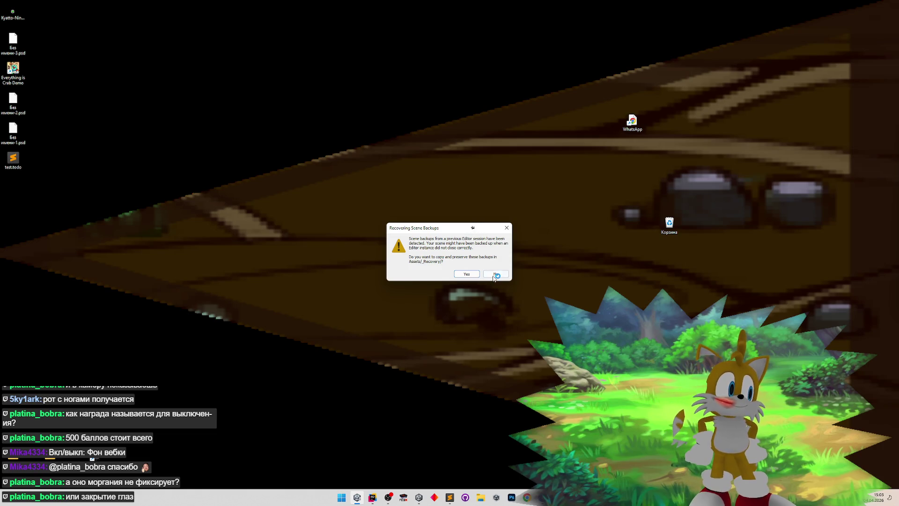
pyautogui.click(494, 274)
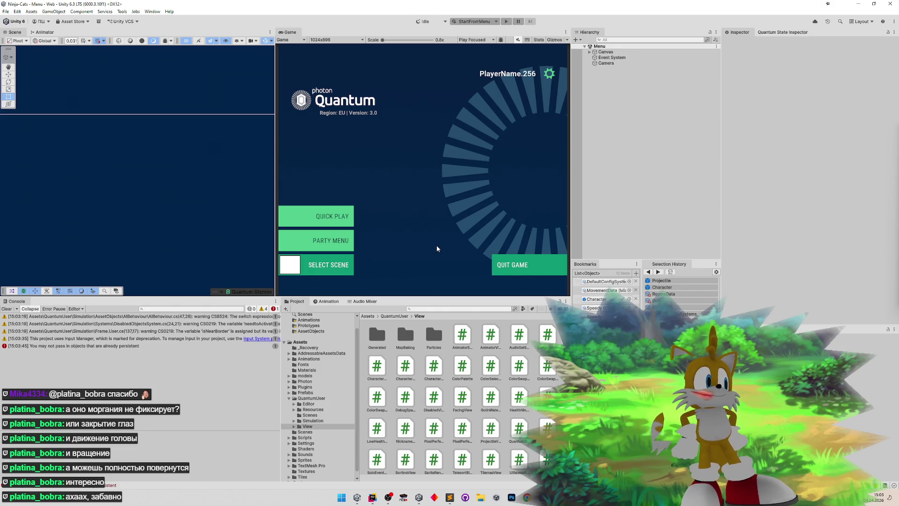
# - Clear the Console, run the multiplayer scenario with a Player 2 client, and start quick play
pyautogui.click(14, 307)
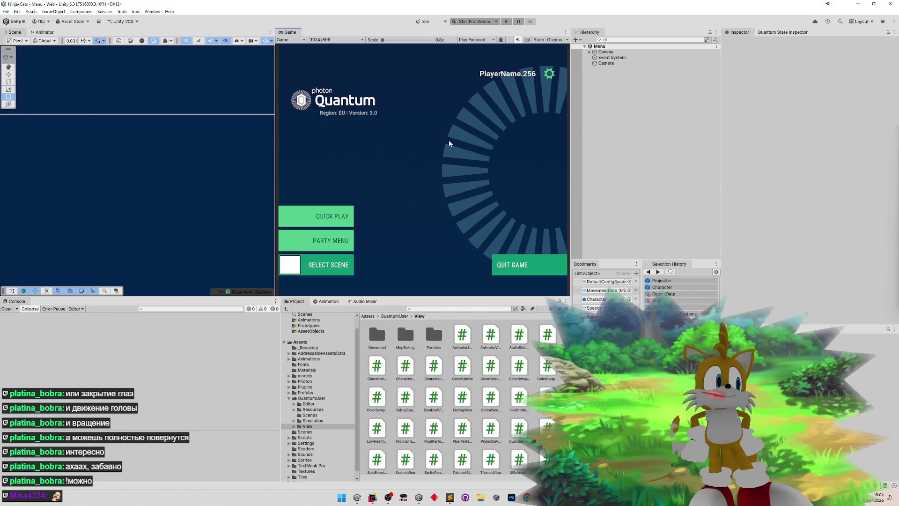
pyautogui.click(506, 22)
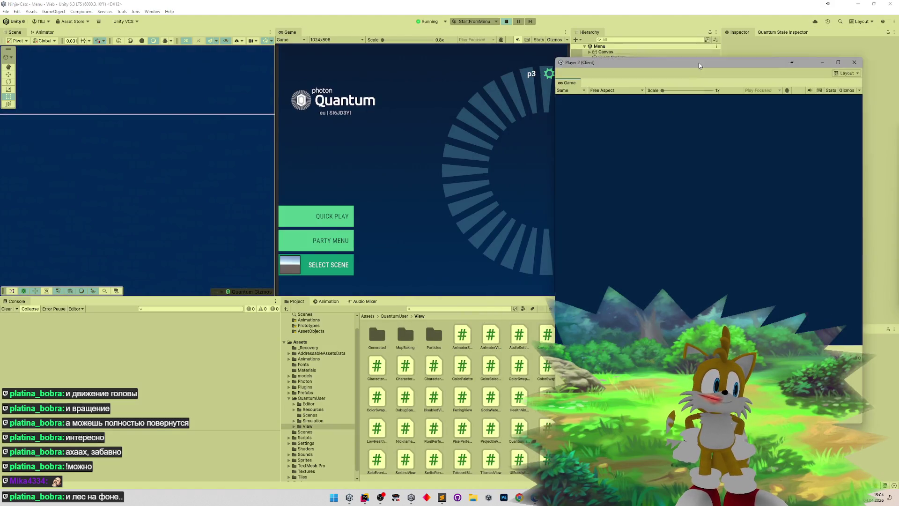
pyautogui.click(335, 216)
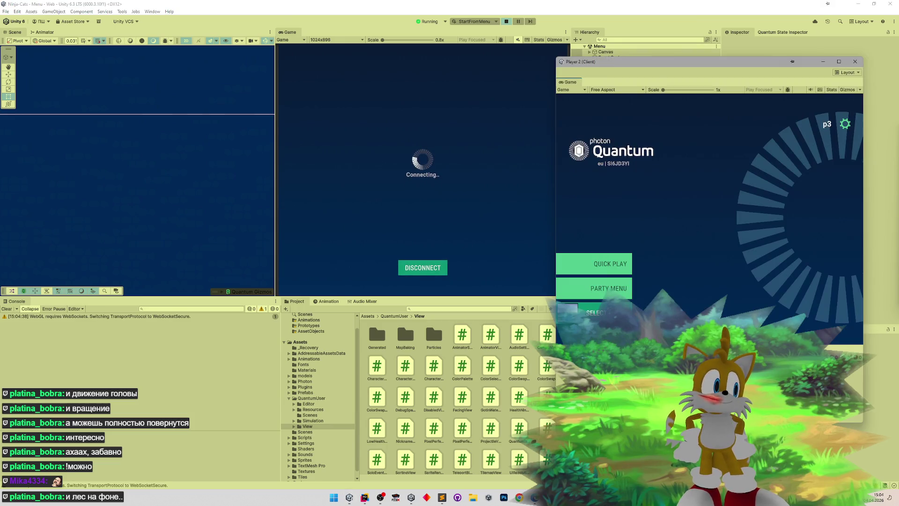
# - Join the match from the Player 2 client alongside the main game view
pyautogui.moveTo(659, 70); pyautogui.dragTo(672, 82)
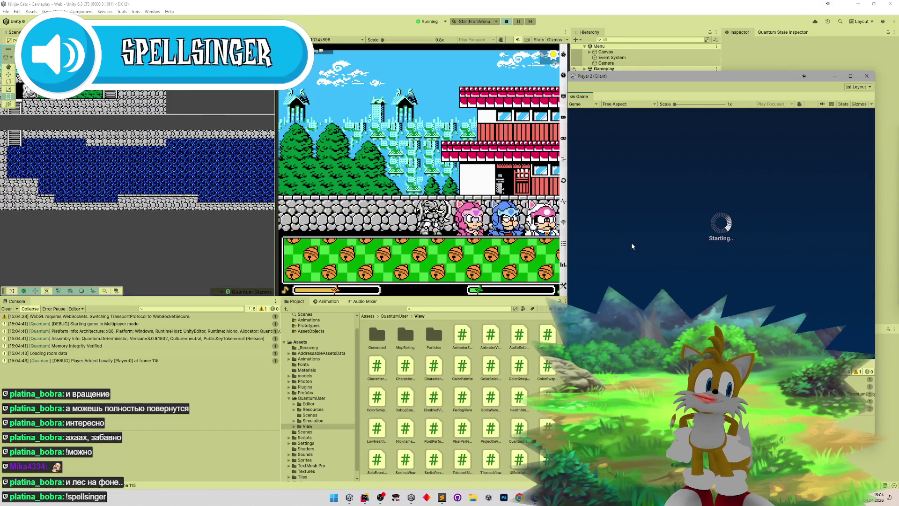
pyautogui.click(546, 230)
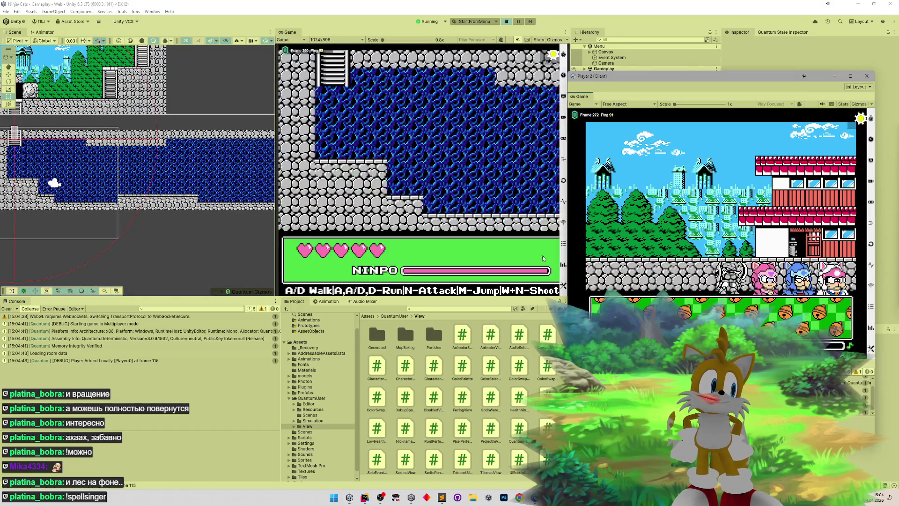
pyautogui.click(837, 317)
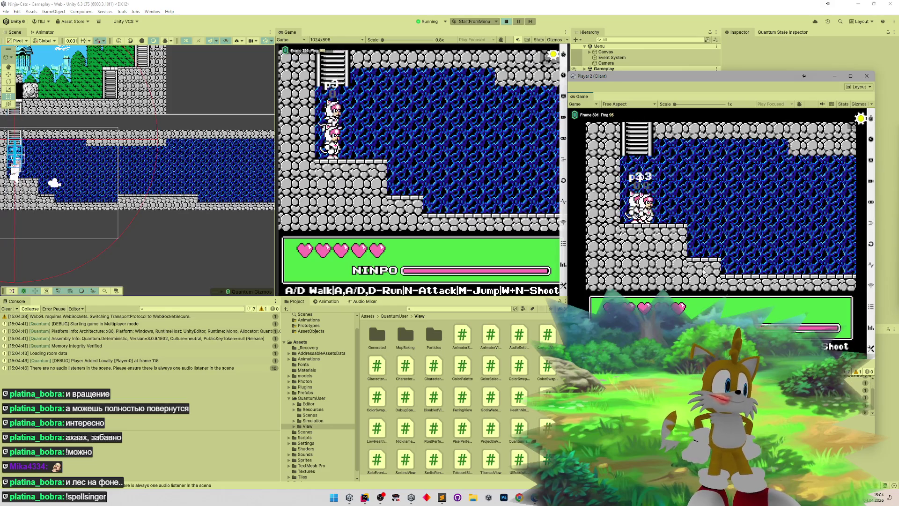
pyautogui.moveTo(617, 74); pyautogui.dragTo(595, 155)
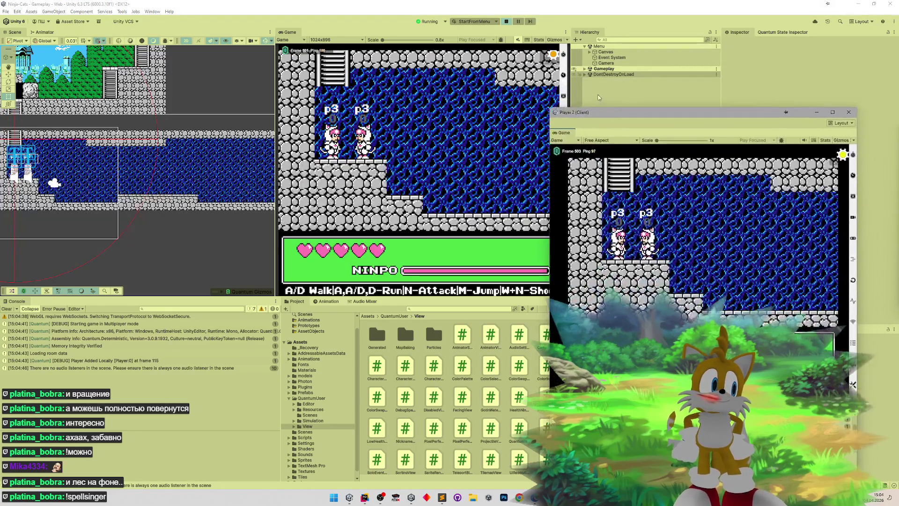
# - In the Quantum State Inspector, expand Entities and show E.00003.001's PlayerLink fields
pyautogui.click(761, 32)
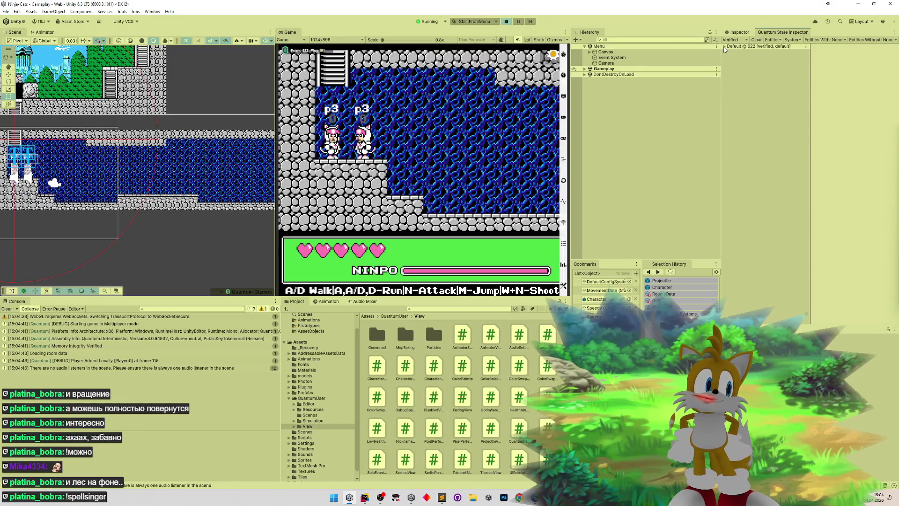
pyautogui.click(729, 63)
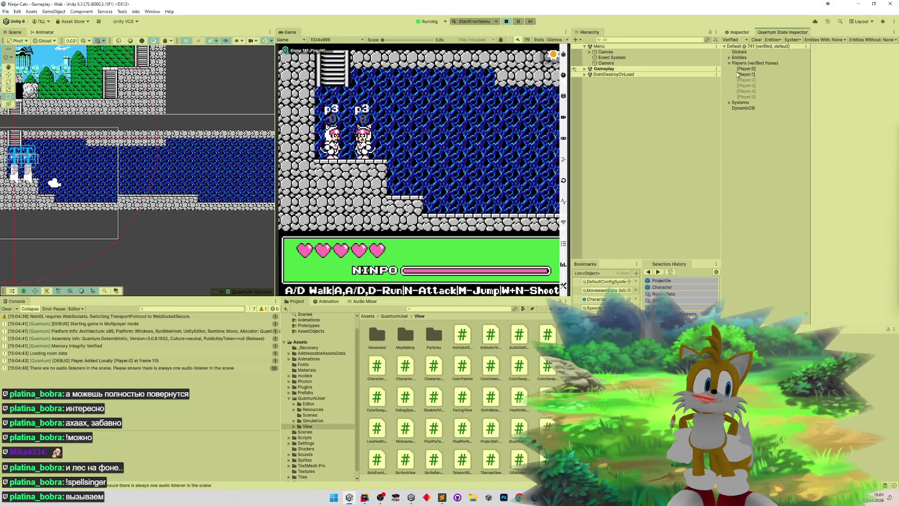
pyautogui.click(729, 57)
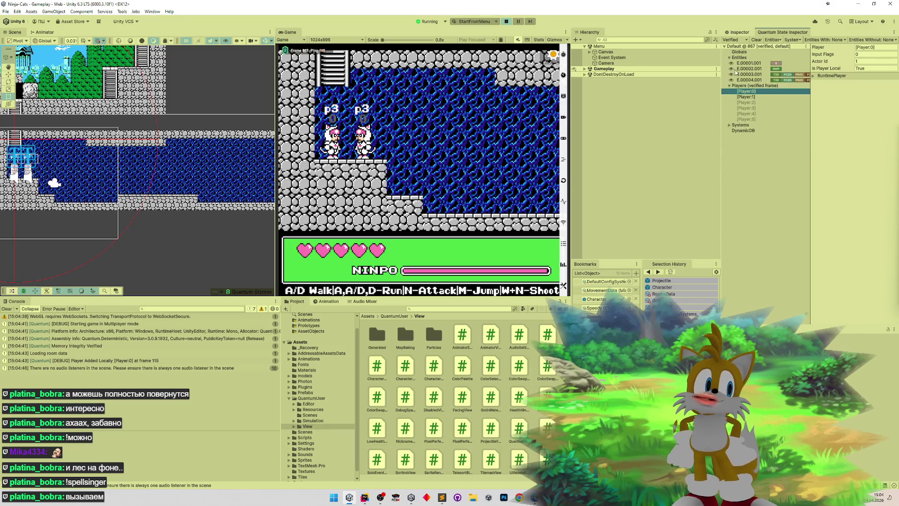
pyautogui.click(749, 74)
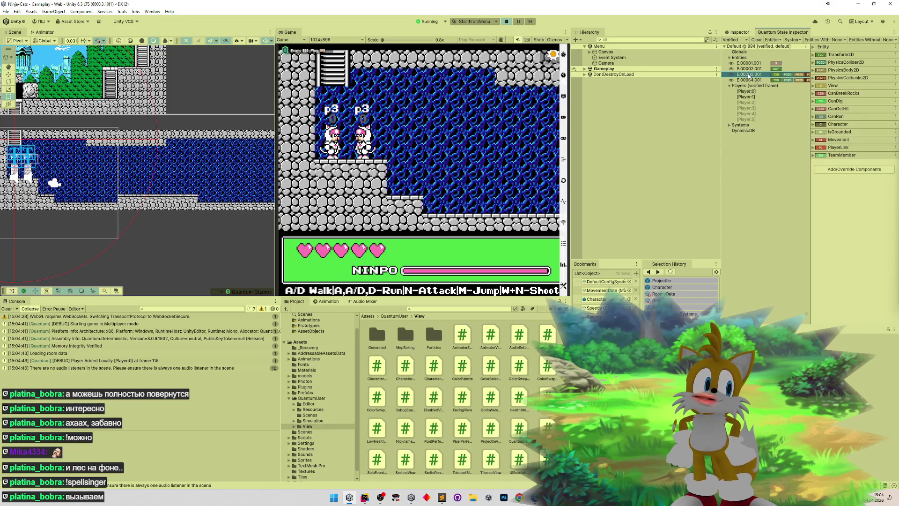
pyautogui.click(812, 147)
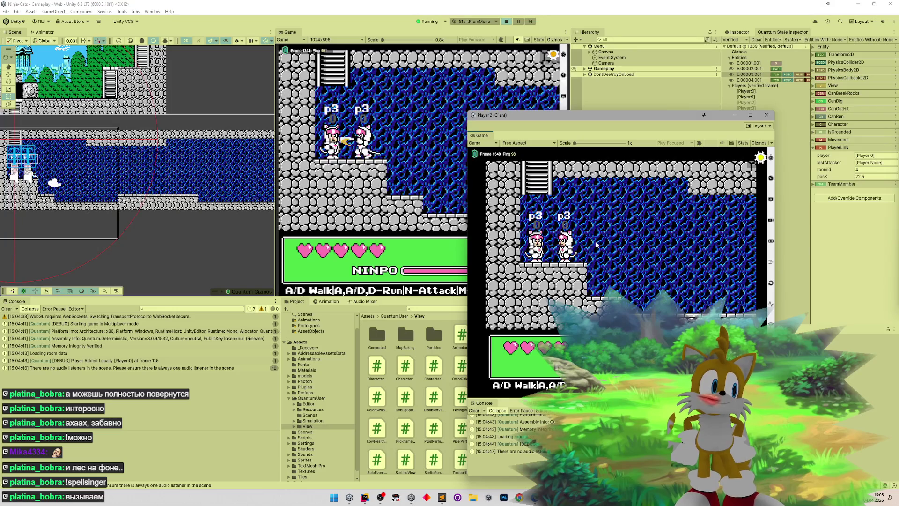
# - Walk the right cat to the other cat and attack it with N
pyautogui.press('a')
pyautogui.press('n')
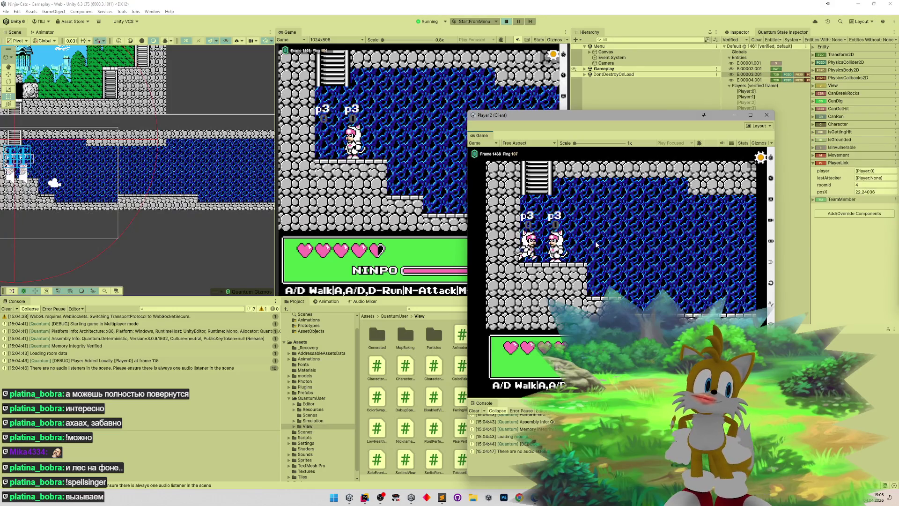
pyautogui.press('d')
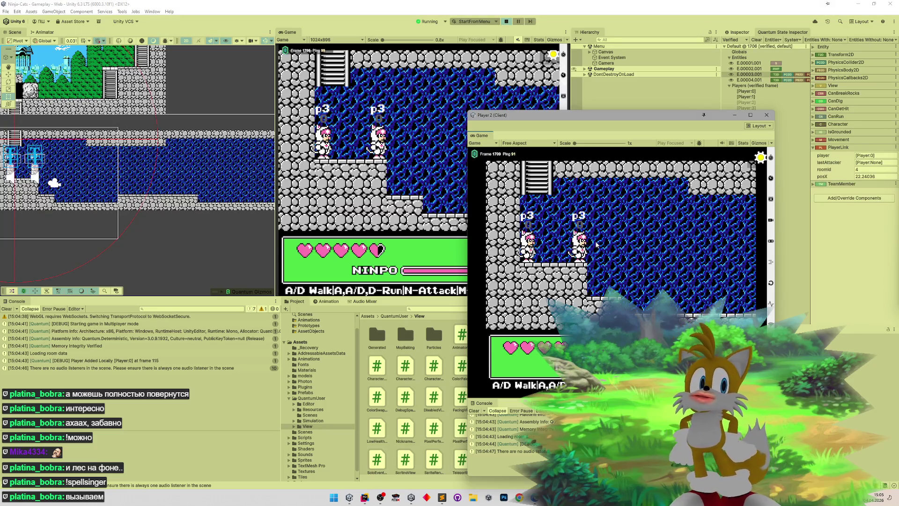
pyautogui.click(362, 499)
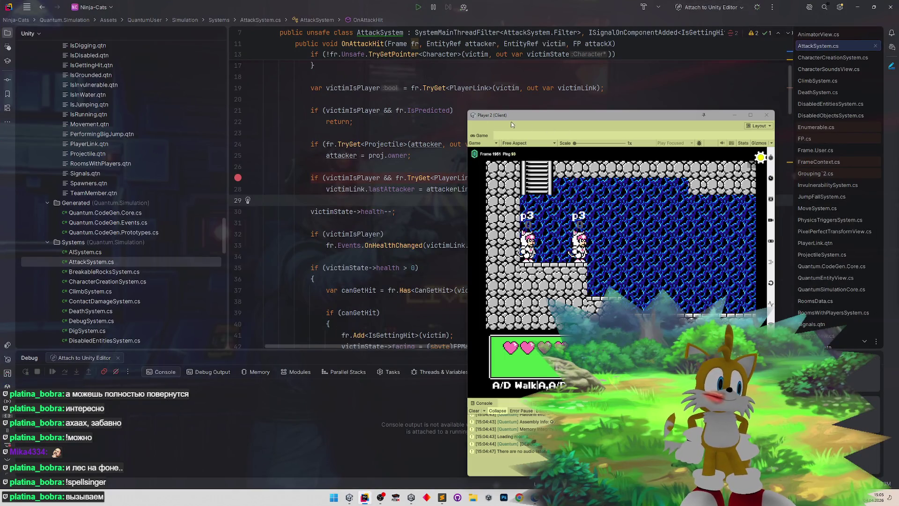
# - Attach Rider's debugger to the Unity Editor and minimise Rider to reveal the running game
pyautogui.click(757, 7)
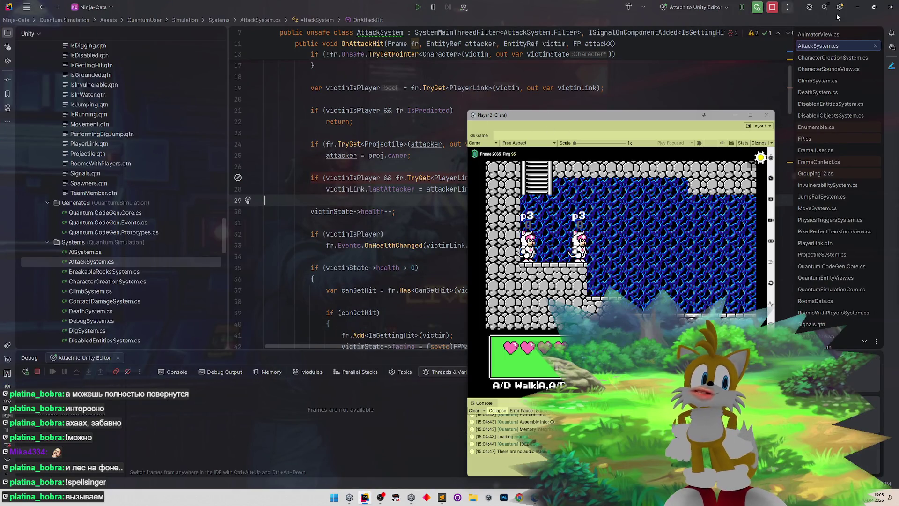
pyautogui.click(851, 9)
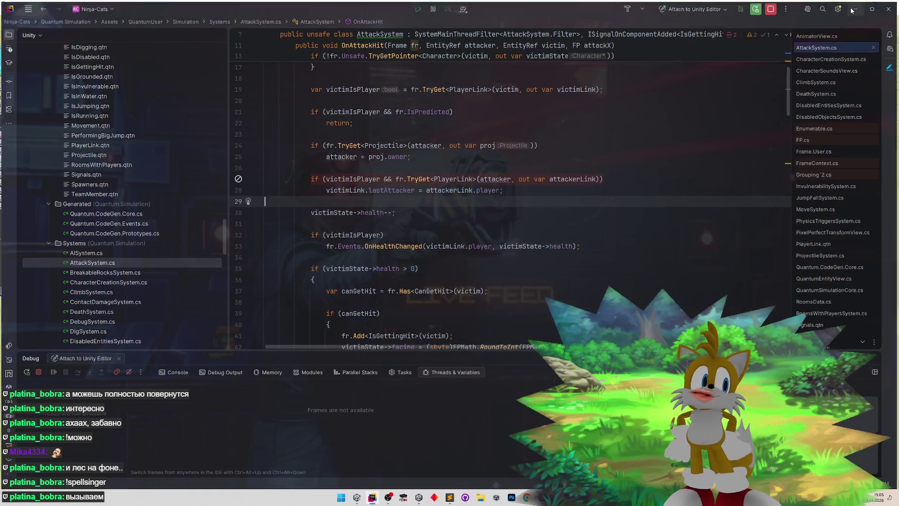
pyautogui.click(851, 10)
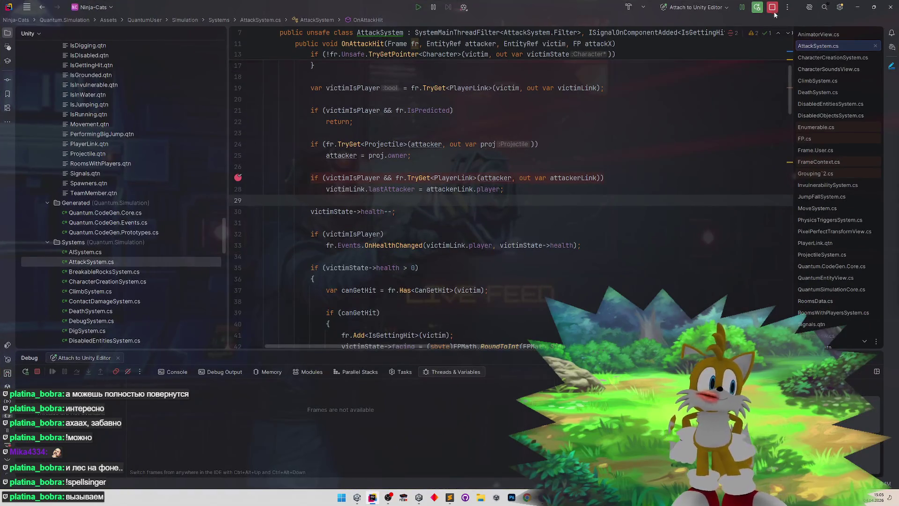
pyautogui.click(859, 8)
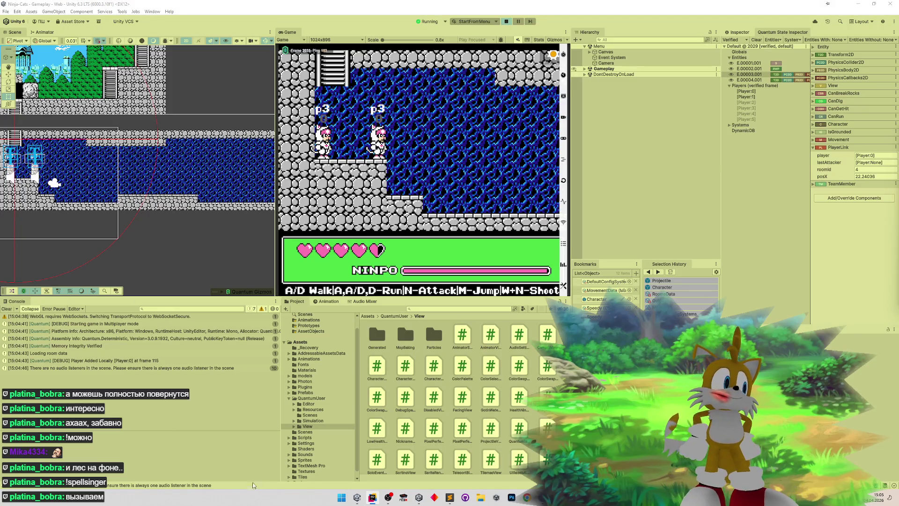
# - Bring up the AttackSystem code briefly, hide it again, and open Task Manager
pyautogui.click(373, 498)
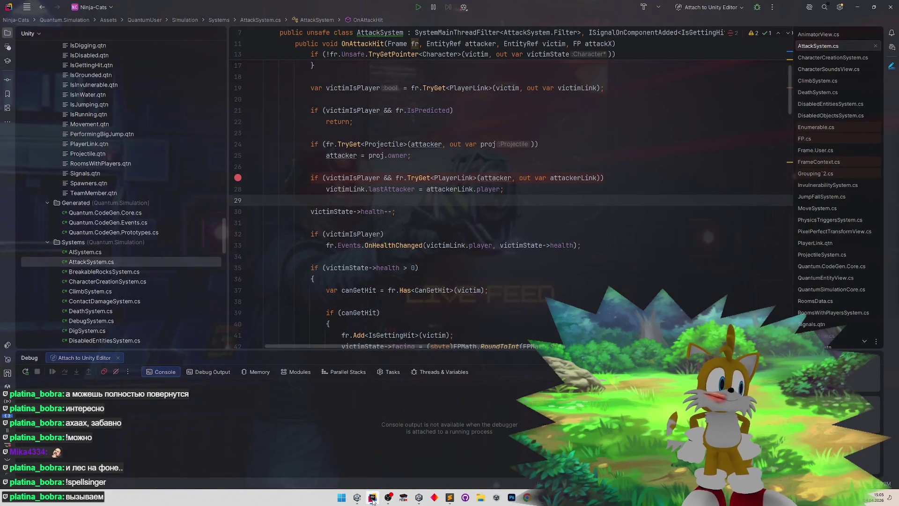
pyautogui.click(372, 499)
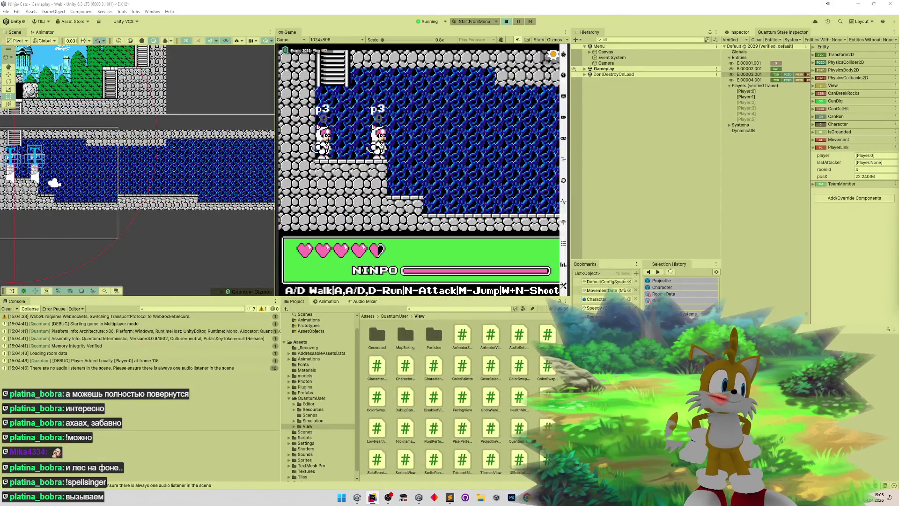
pyautogui.hotkey('ctrl', 'shift', 'Escape')
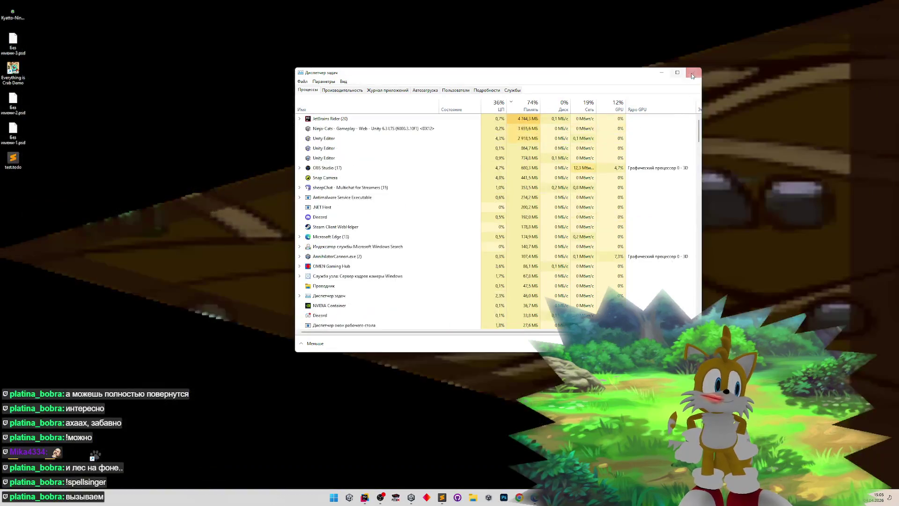
# - End the Unity Editor task, dismiss the scene-backup prompt, and return to Rider's AttackSystem.cs
pyautogui.hotkey('alt', 'F4')
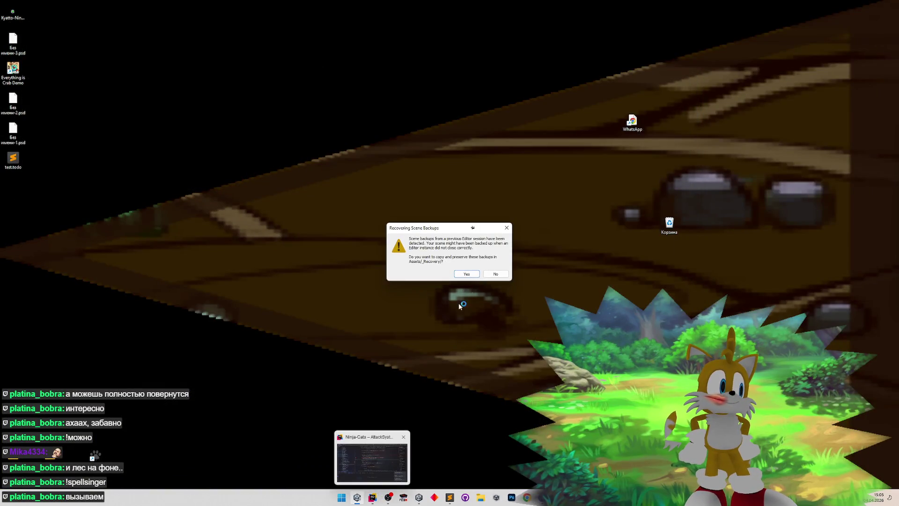
pyautogui.press('Return')
pyautogui.click(372, 497)
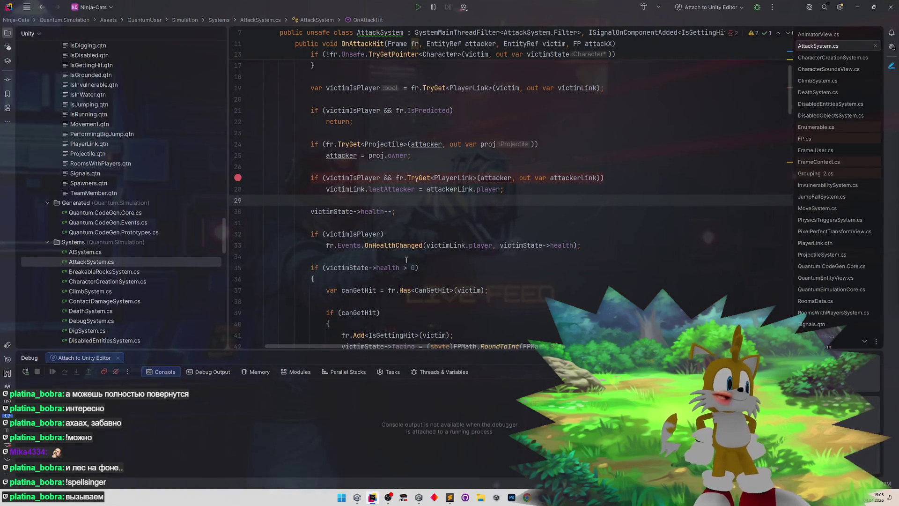
# - Change line 19 to fetch victimLink with fr.Unsafe.TryGetPointer<PlayerLink>
pyautogui.click(362, 188)
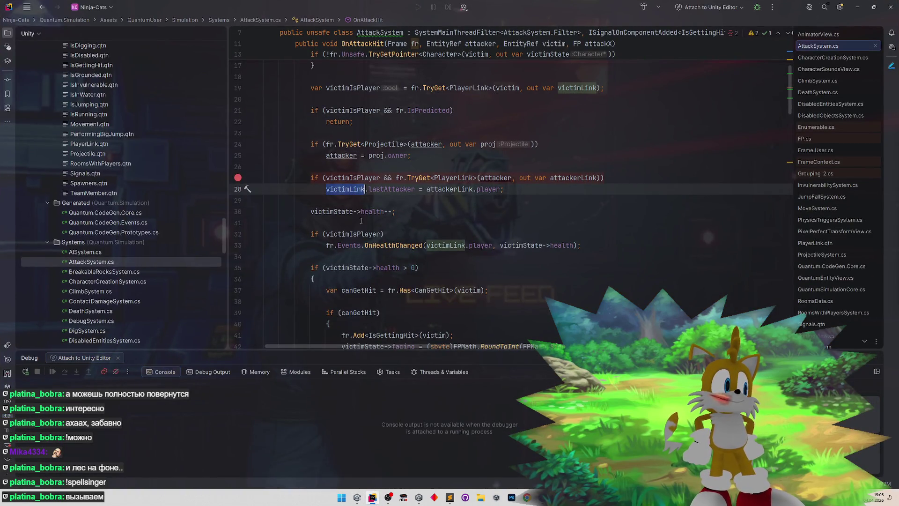
pyautogui.scroll(2, 375, 183)
pyautogui.click(421, 148)
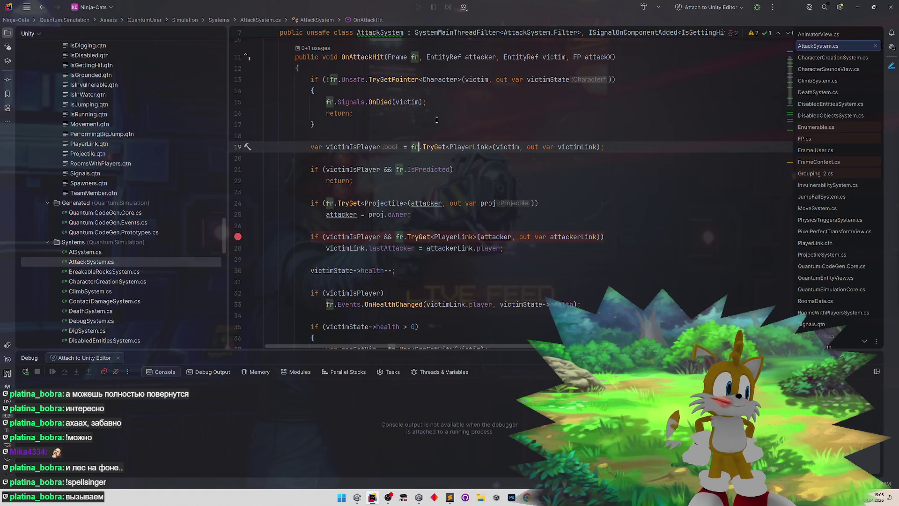
pyautogui.write('Unsafe.')
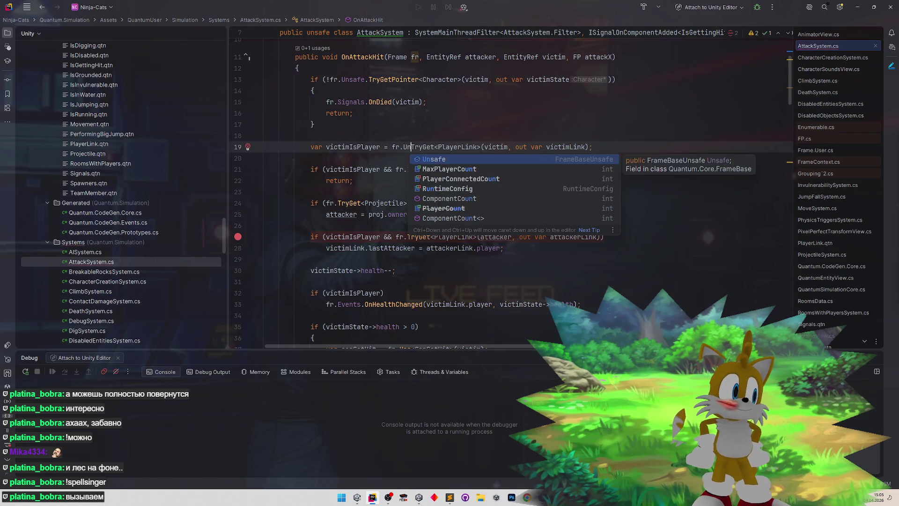
pyautogui.hotkey('ctrl', 'Right')
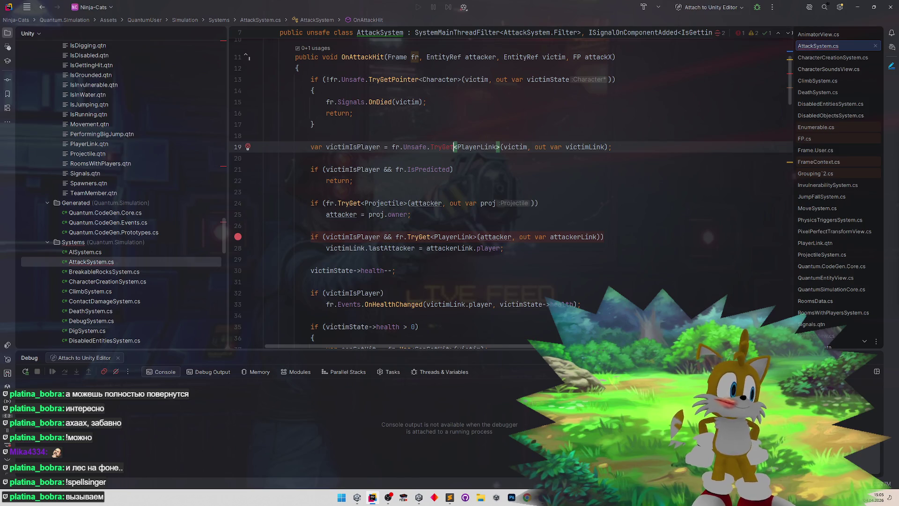
pyautogui.write('Poin')
pyautogui.press('Return')
pyautogui.press('Up')
pyautogui.press('Up')
pyautogui.press('Up')
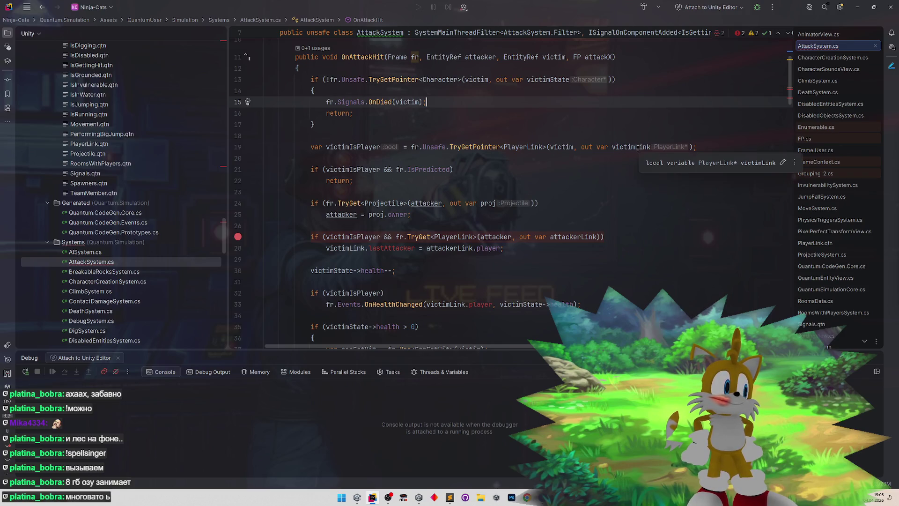
# - Replace victimLink. with victimLink-> on line 28 and scroll to the remaining usage
pyautogui.click(370, 248)
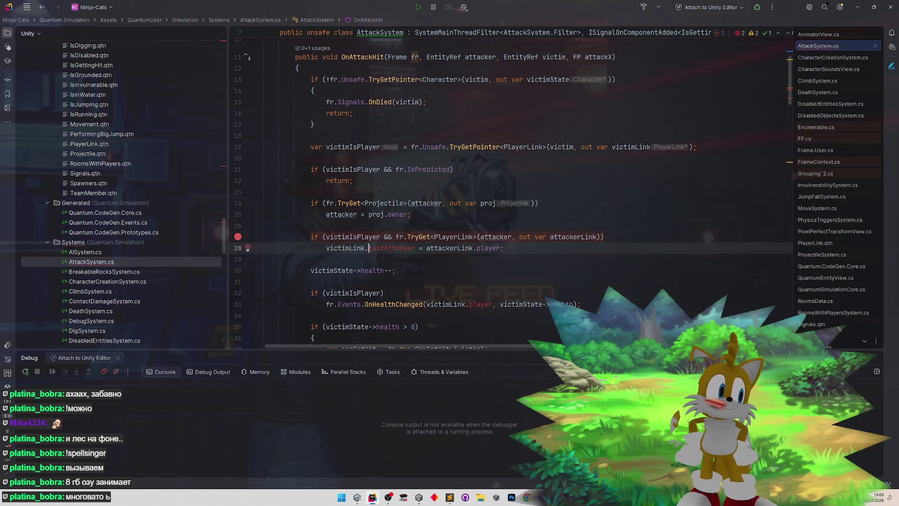
pyautogui.press('BackSpace')
pyautogui.write('->')
pyautogui.press('Left')
pyautogui.press('Left')
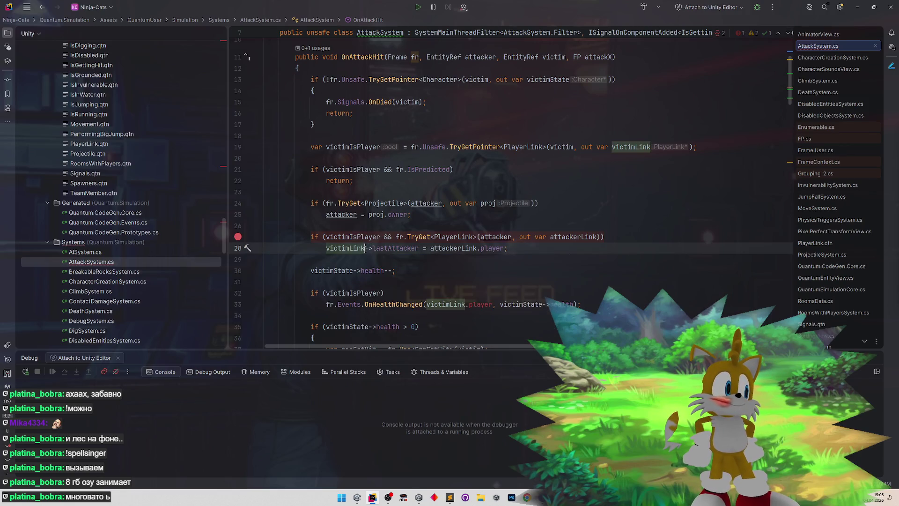
pyautogui.moveTo(366, 248); pyautogui.dragTo(420, 248)
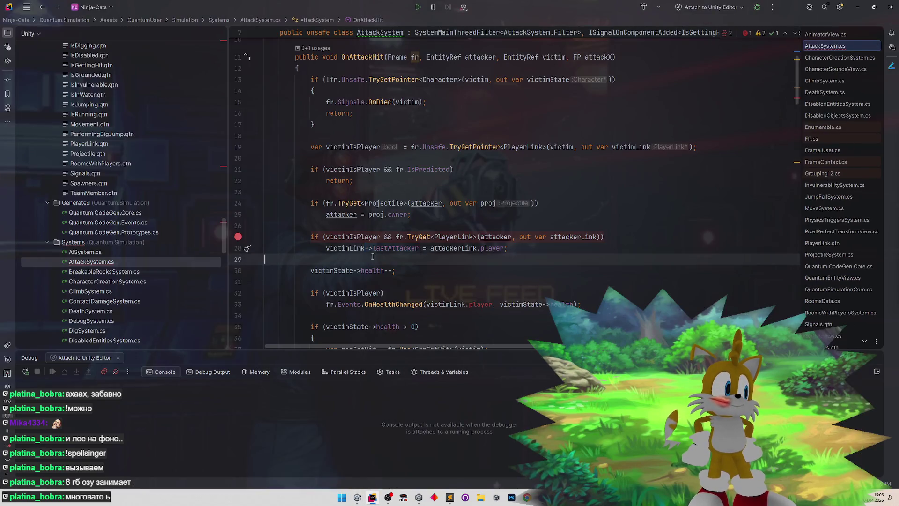
pyautogui.hotkey('ctrl', 'shift', 'Left')
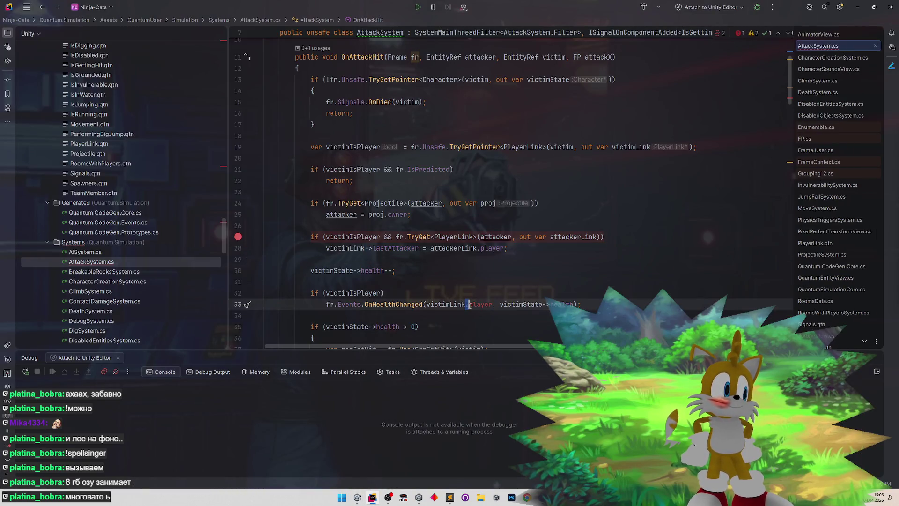
pyautogui.click(524, 282)
pyautogui.scroll(-4, 587, 263)
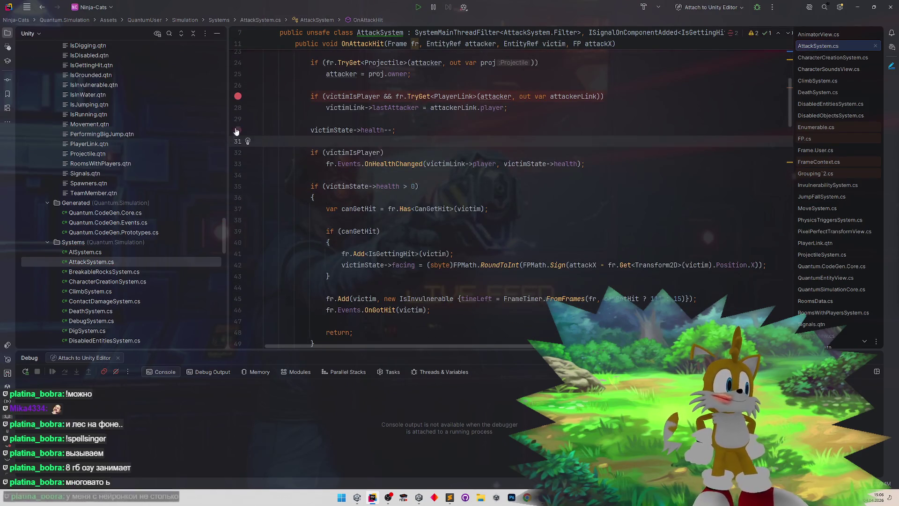
pyautogui.scroll(-7, 501, 201)
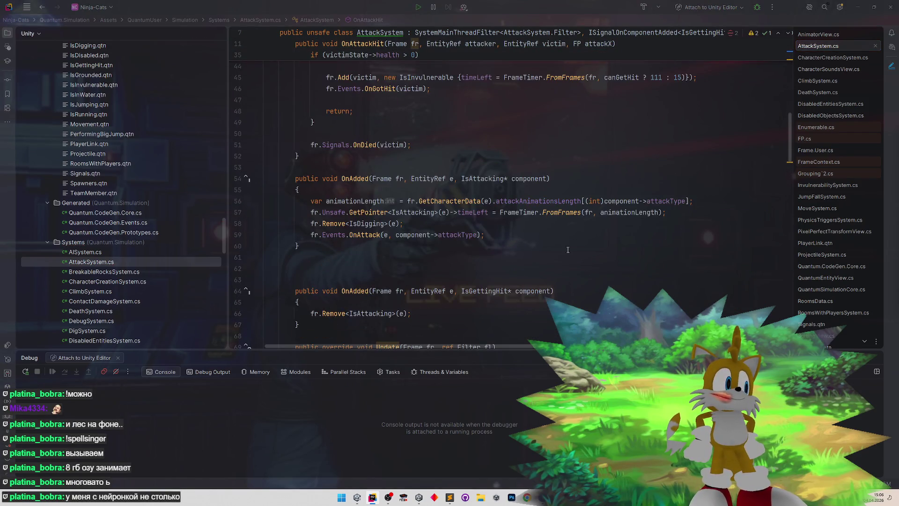
pyautogui.scroll(-20, 568, 250)
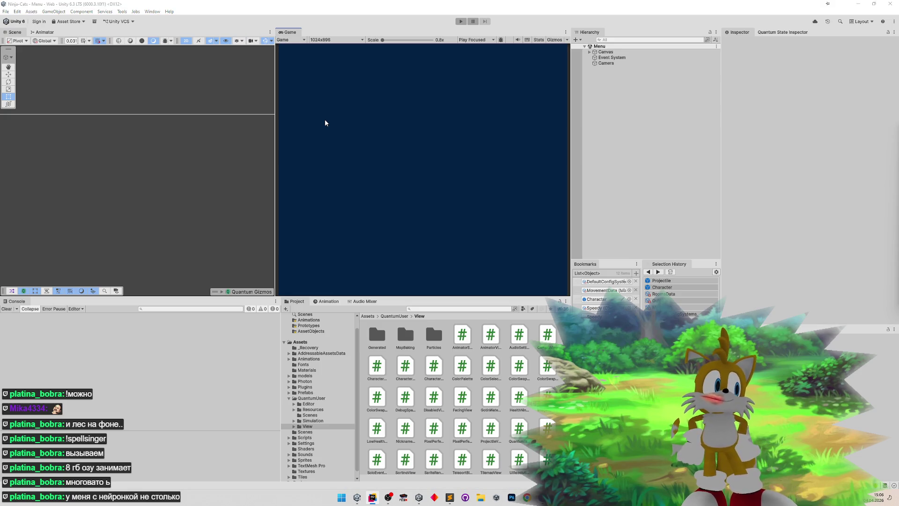
# - Enter Play mode, check the console error's stack trace, Quick Play, and move Player 2's window right
pyautogui.click(461, 22)
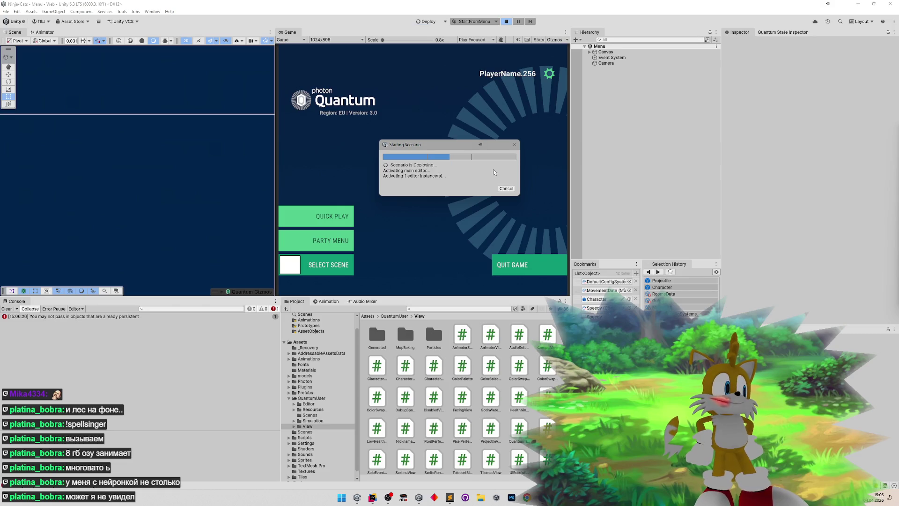
pyautogui.click(209, 316)
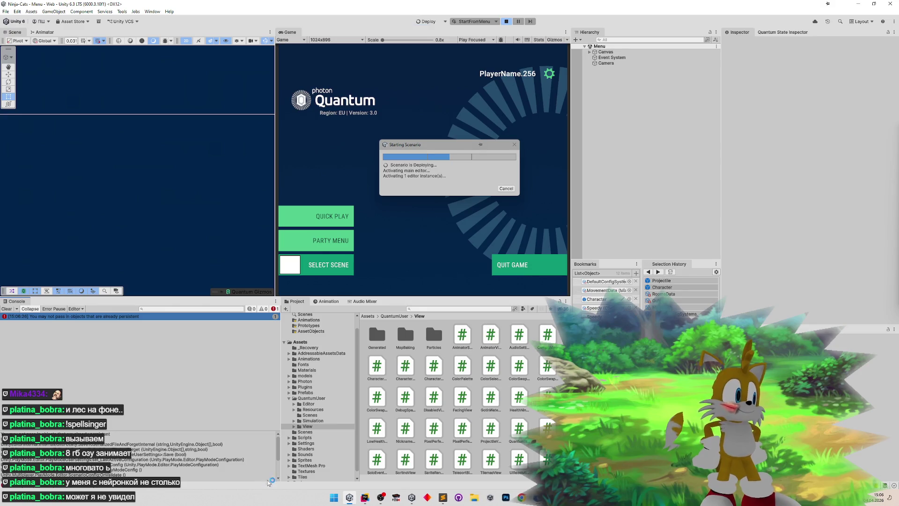
pyautogui.scroll(-2, 277, 474)
pyautogui.scroll(-1, 278, 474)
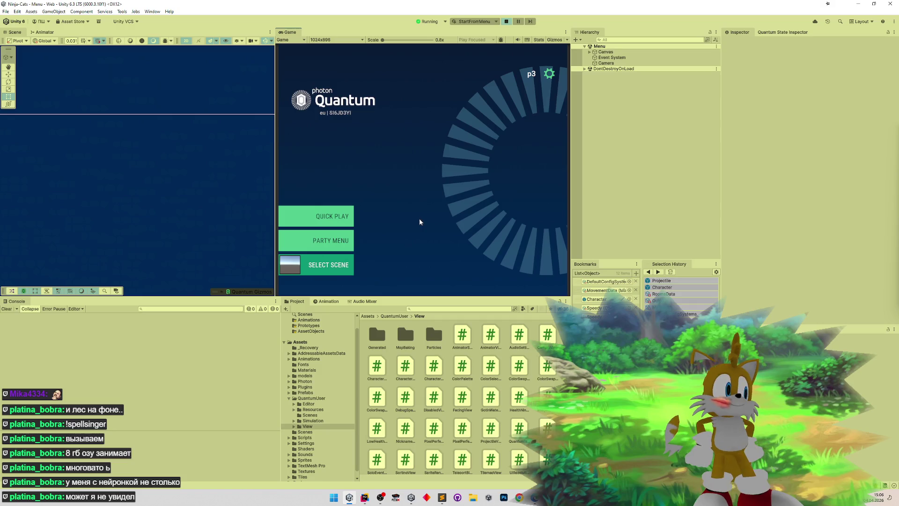
pyautogui.click(343, 209)
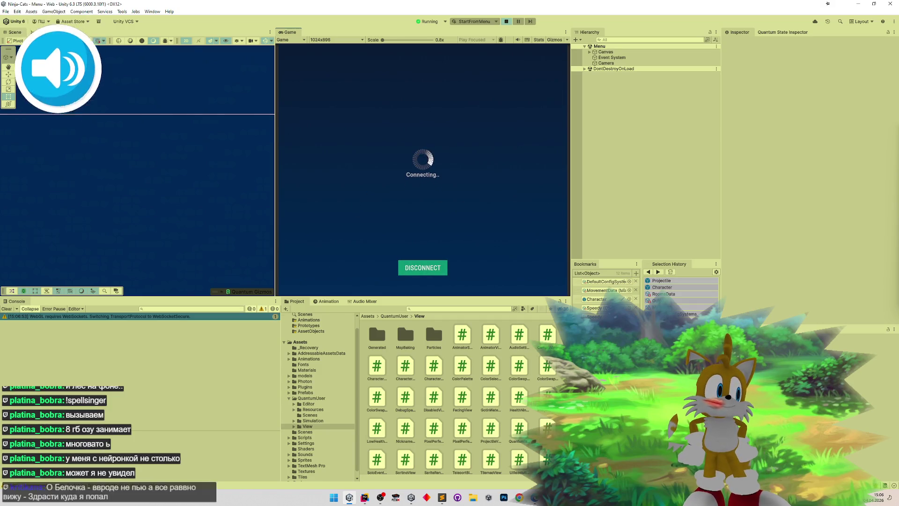
pyautogui.moveTo(709, 116); pyautogui.dragTo(758, 93)
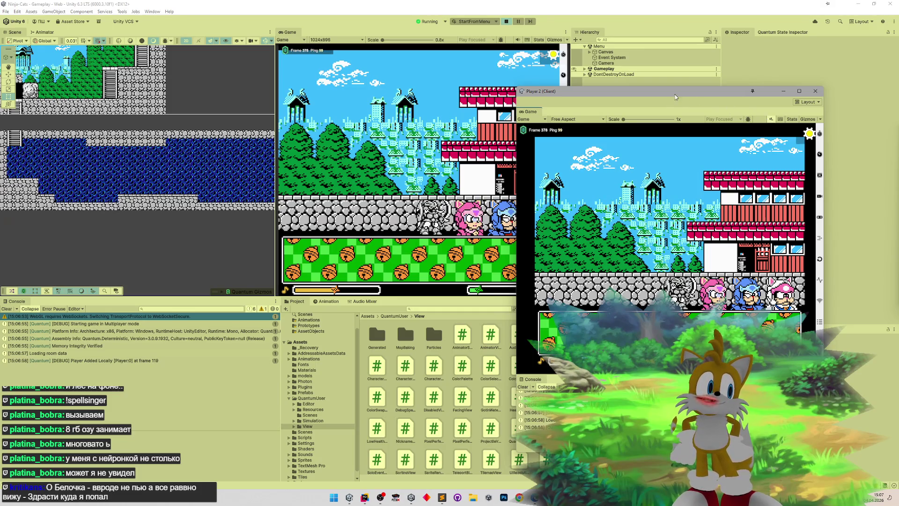
# - Pick and confirm a character in the main game view to load the cave level
pyautogui.moveTo(675, 97); pyautogui.dragTo(730, 79)
pyautogui.click(523, 44)
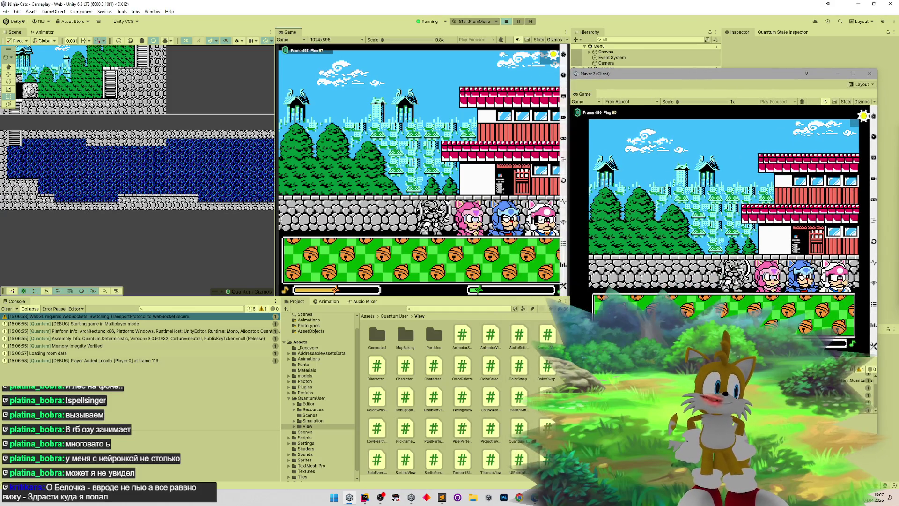
pyautogui.click(545, 260)
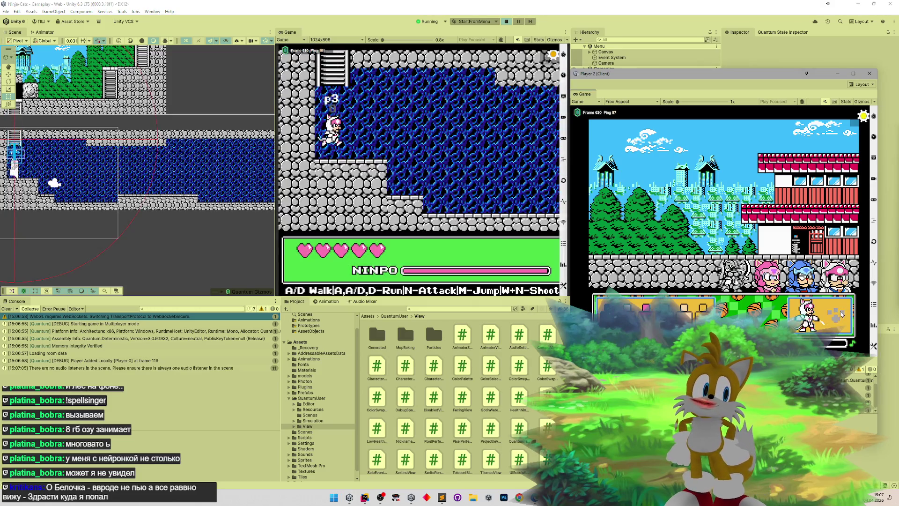
# - Climb out of the cave and fight the rooftop enemies until the ninja dies
pyautogui.press('d')
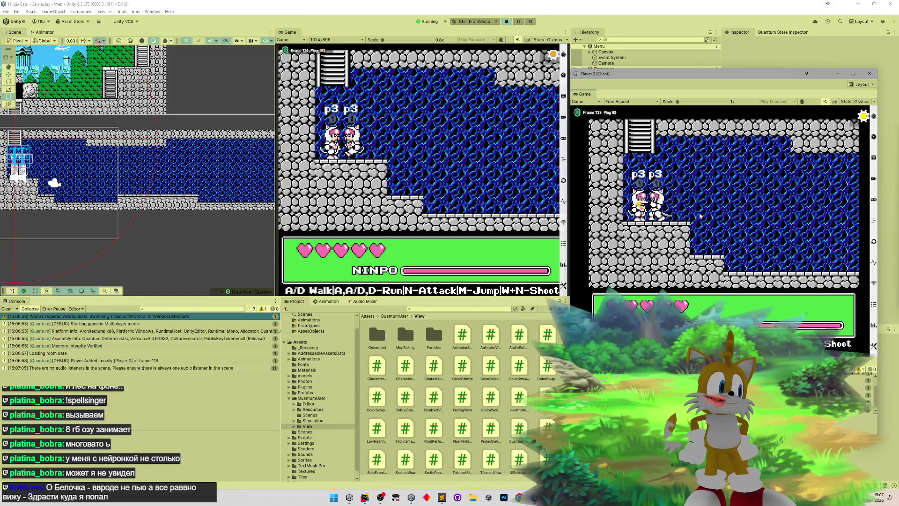
pyautogui.press('w')
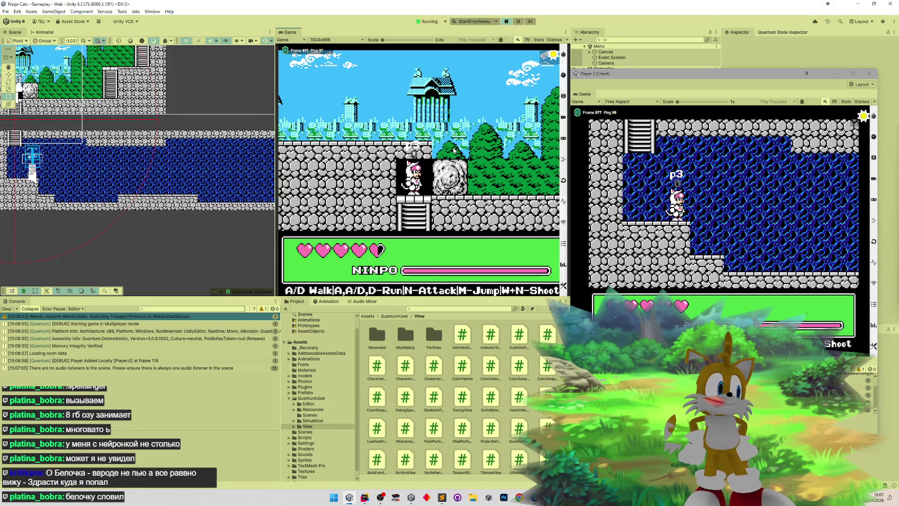
pyautogui.press('d')
pyautogui.press('d')
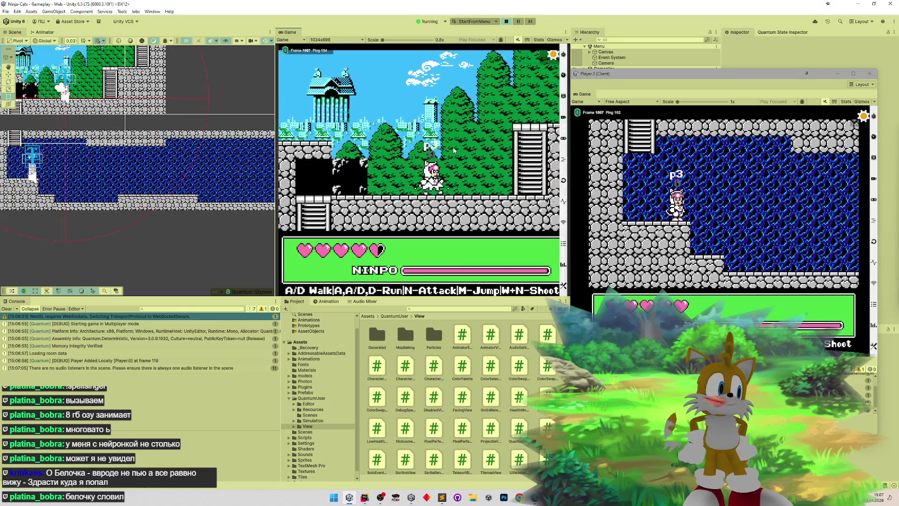
pyautogui.press('w')
pyautogui.press('w')
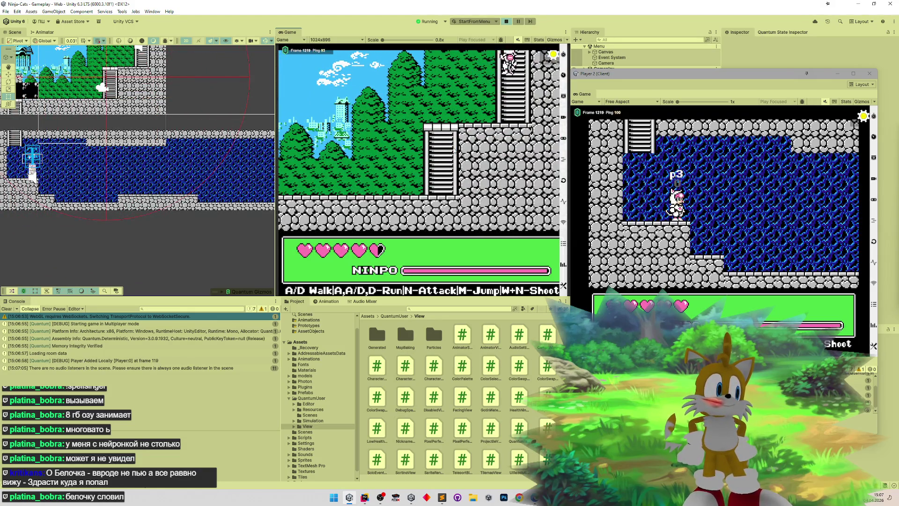
pyautogui.press('d')
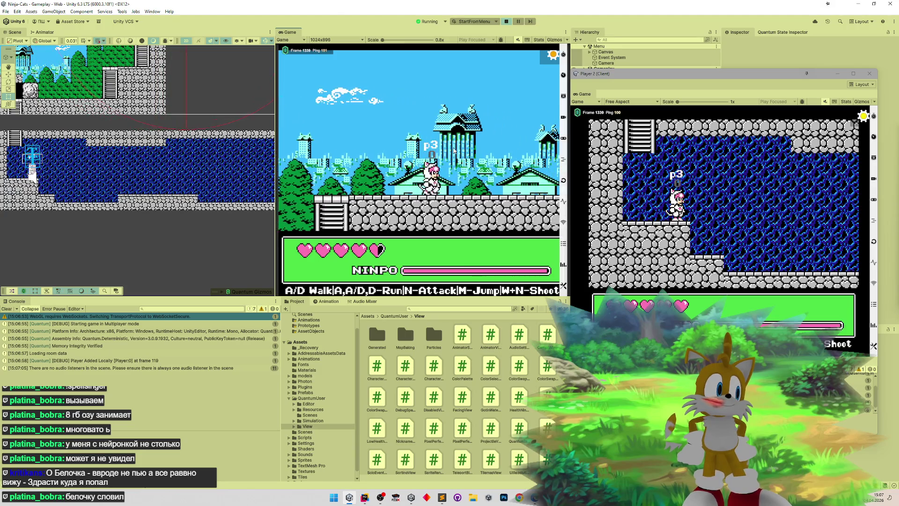
pyautogui.press('d')
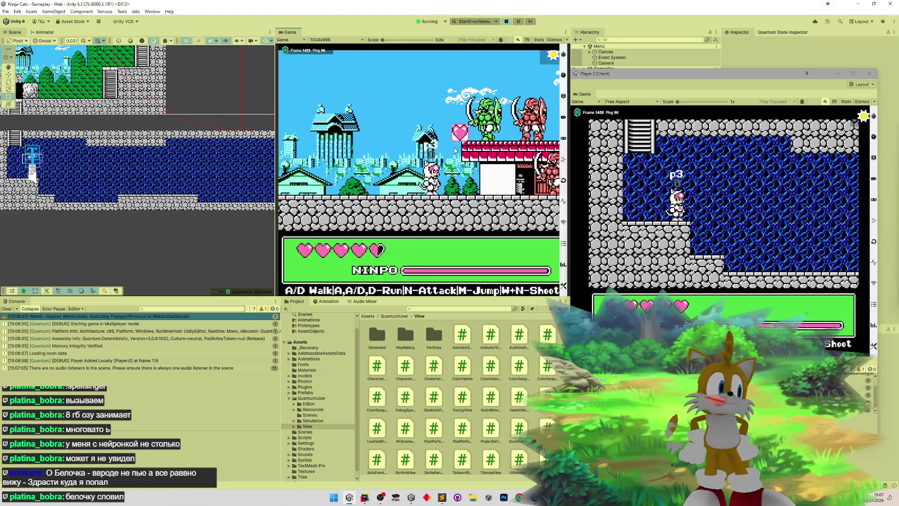
pyautogui.press('d')
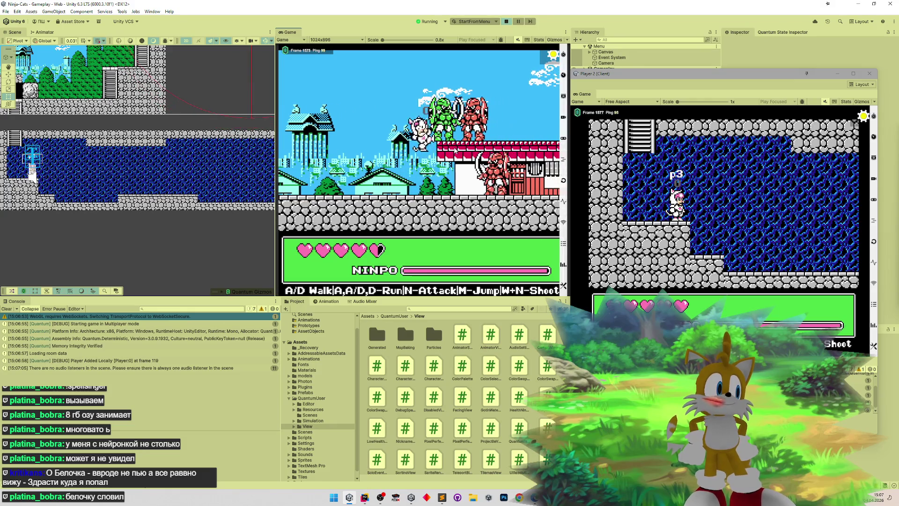
pyautogui.press('d')
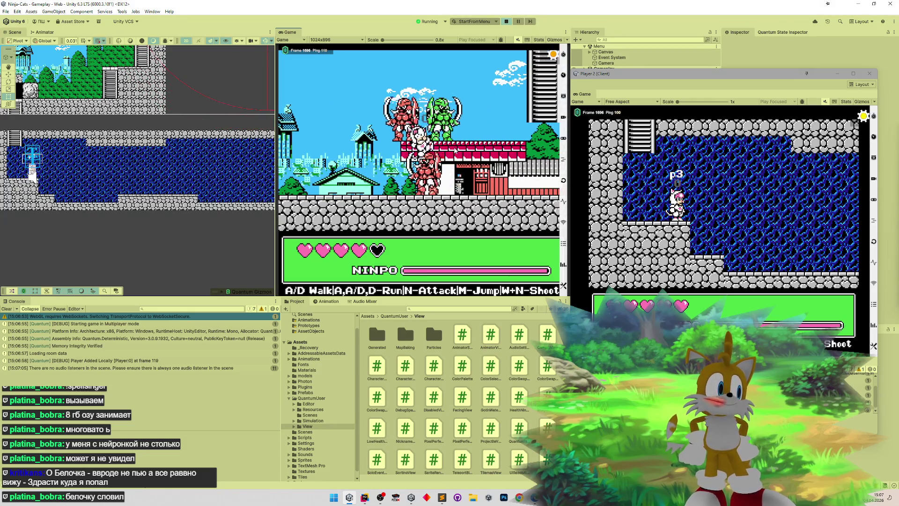
pyautogui.press('d')
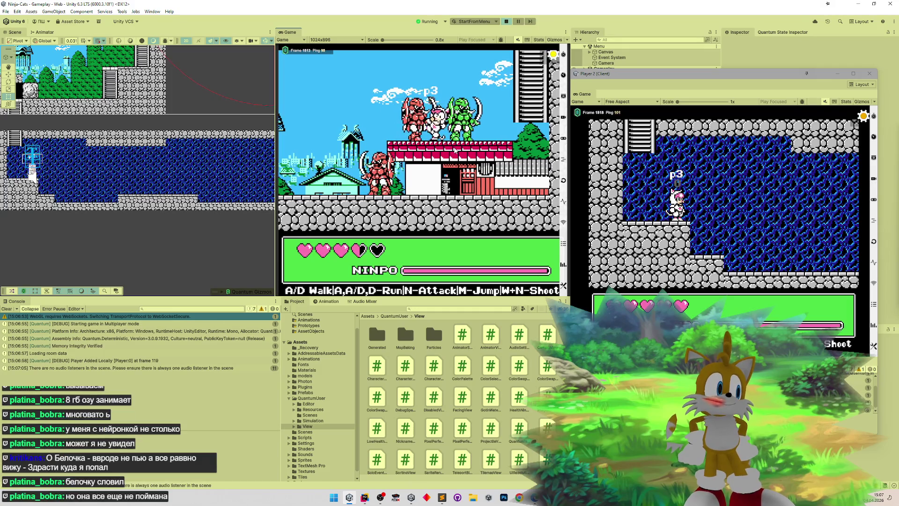
pyautogui.press('d')
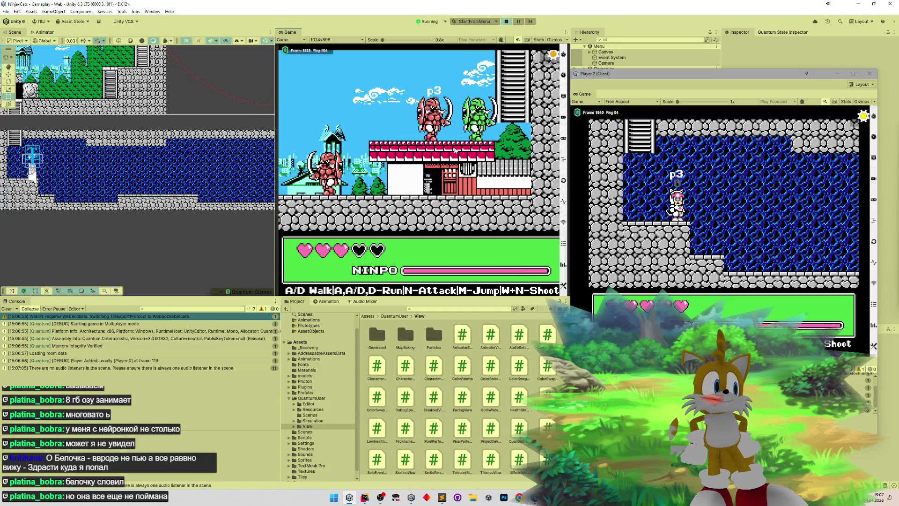
pyautogui.press('d')
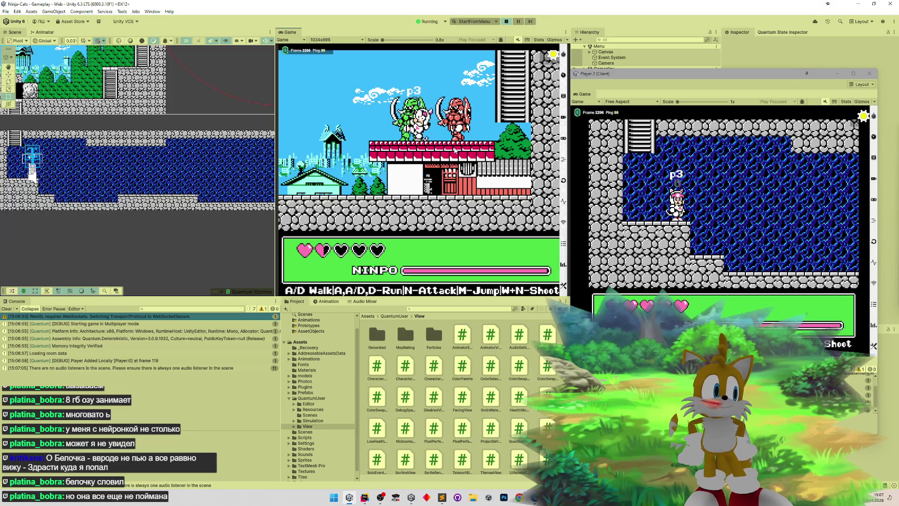
pyautogui.press('a')
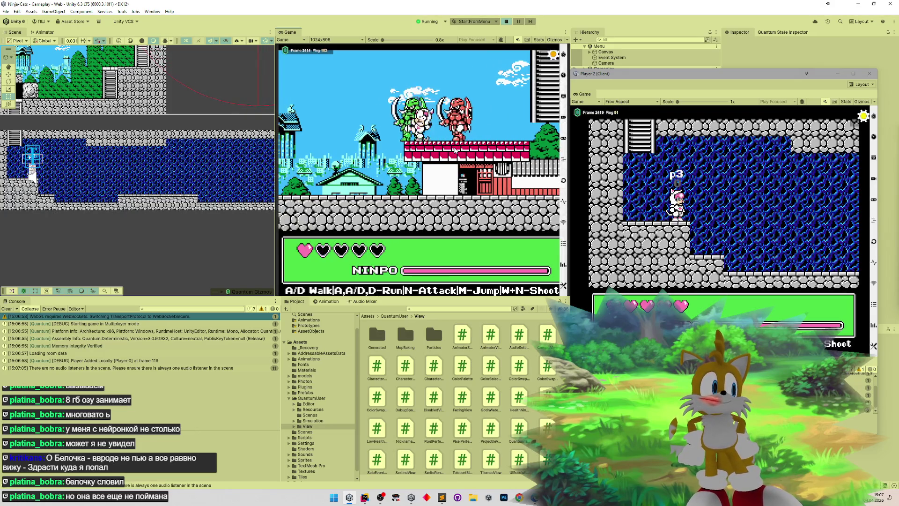
pyautogui.press('d')
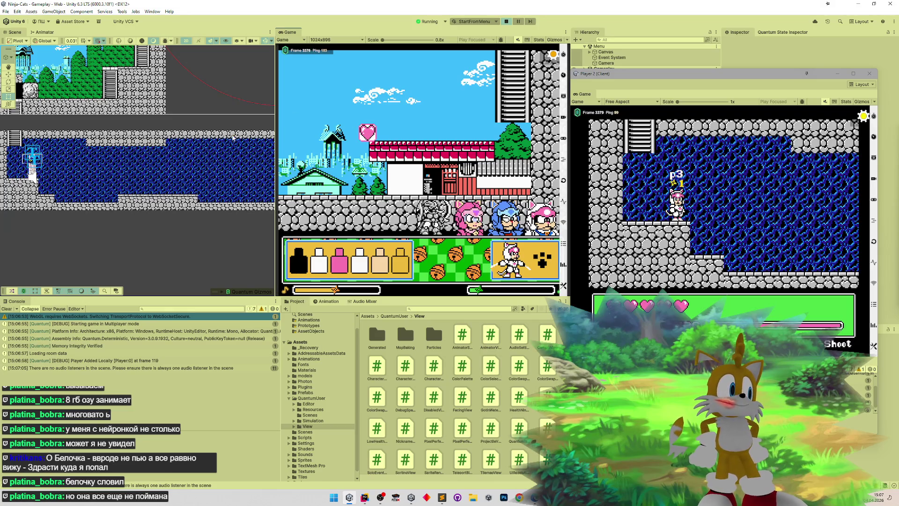
# - Move Player 2's character around the ledges, then respawn the main cat and climb out of the cave
pyautogui.press('f')
pyautogui.moveTo(181, 213); pyautogui.dragTo(153, 247)
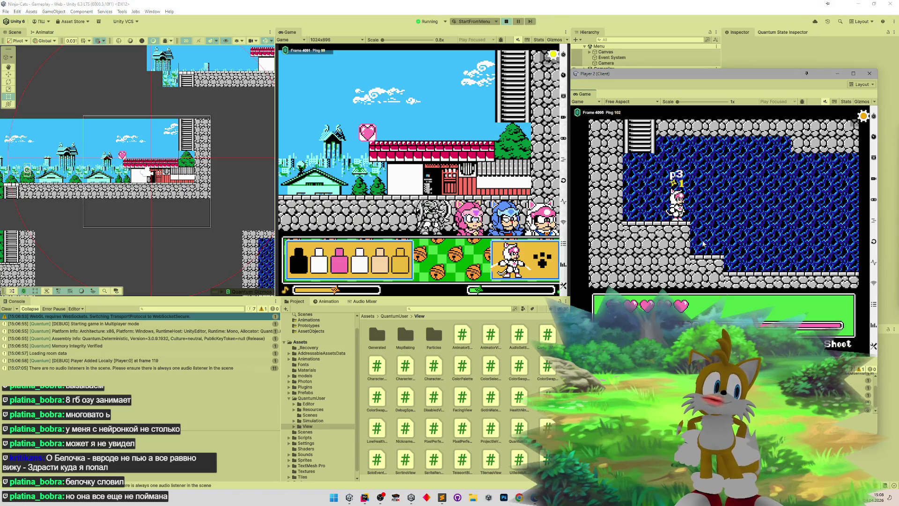
pyautogui.press('Right')
pyautogui.press('Left')
pyautogui.press('space')
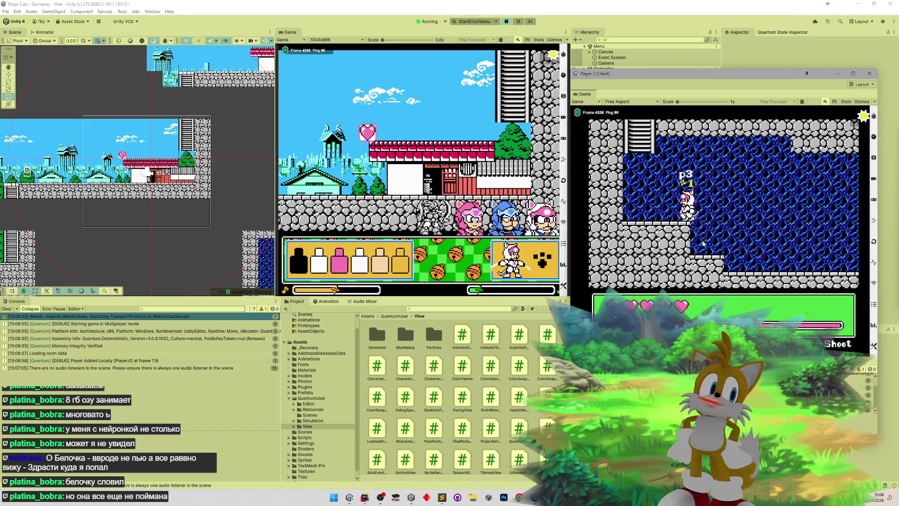
pyautogui.press('Left')
pyautogui.press('space')
pyautogui.press('Up')
pyautogui.press('Down')
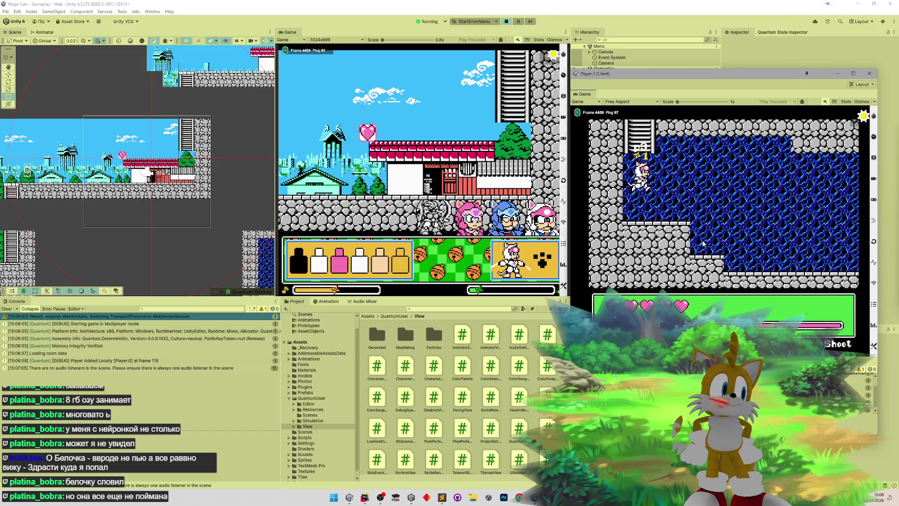
pyautogui.press('Right')
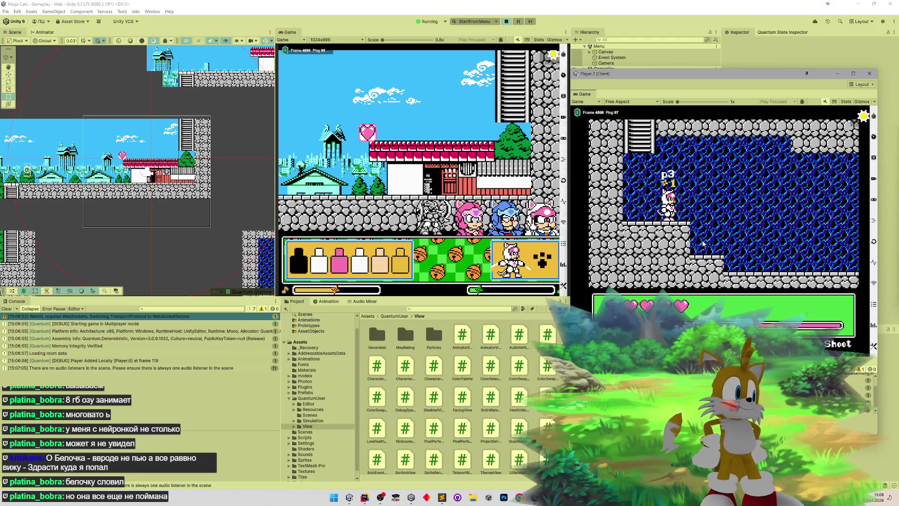
pyautogui.click(542, 259)
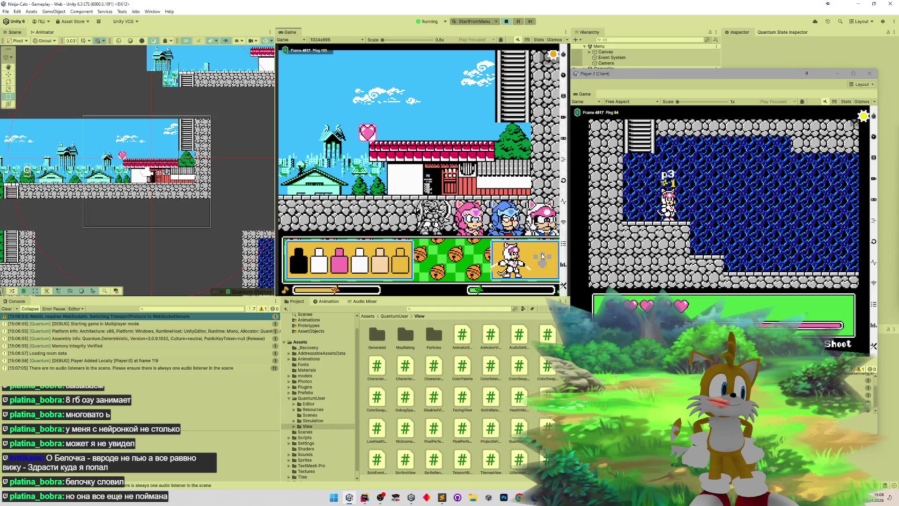
pyautogui.press('w')
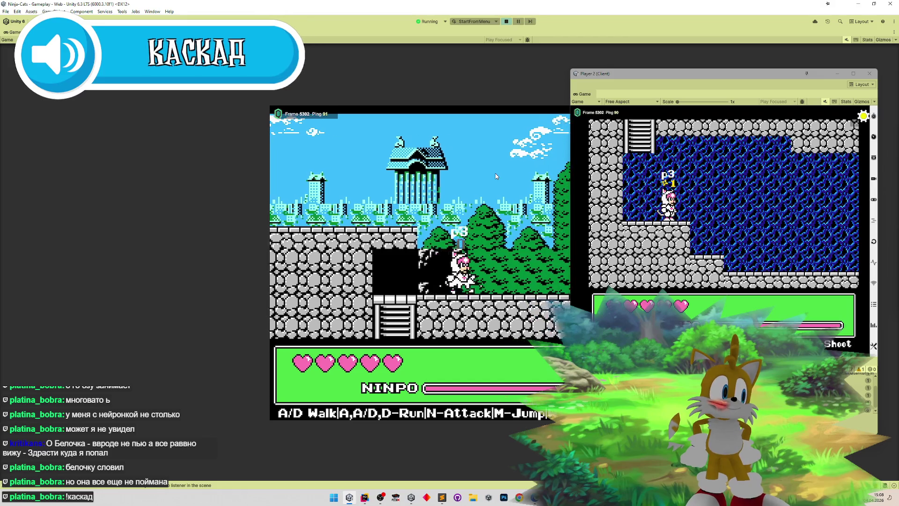
# - Run the cat right onto the red roof and fight the green and red enemies
pyautogui.press('d')
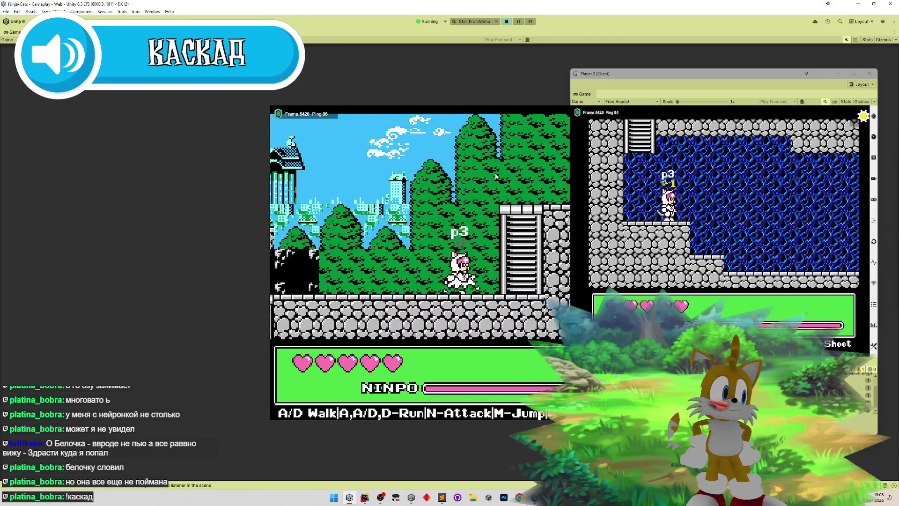
pyautogui.press('m')
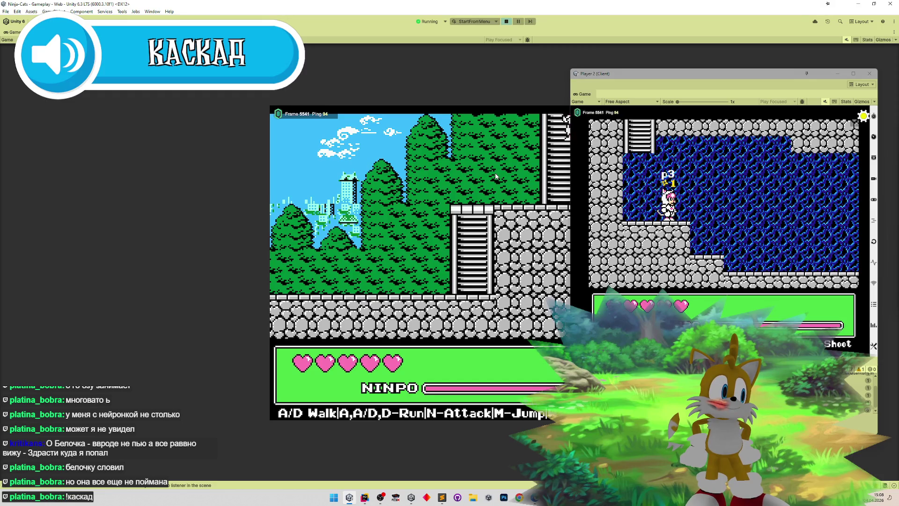
pyautogui.press('d')
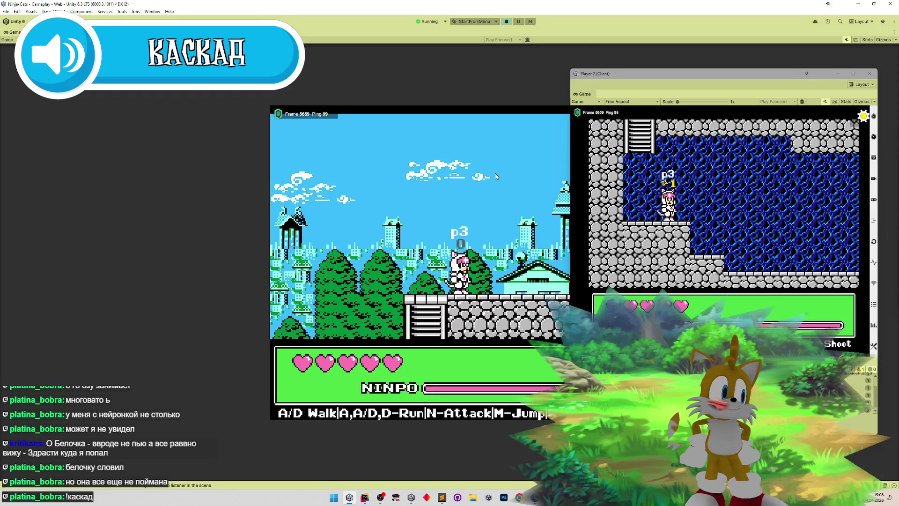
pyautogui.press('d')
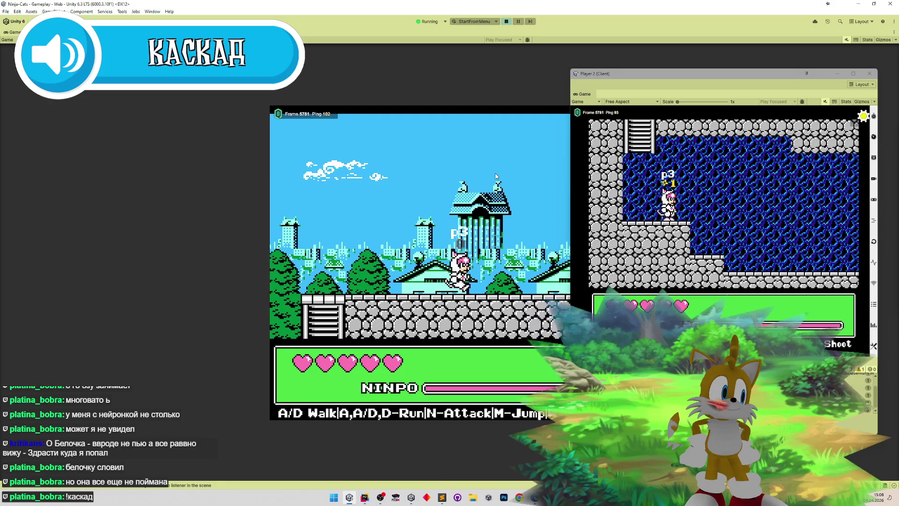
pyautogui.press('d')
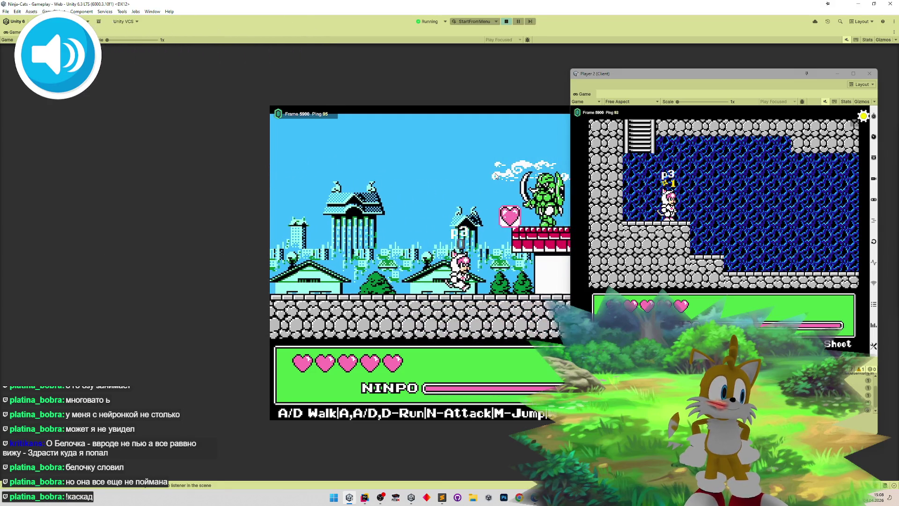
pyautogui.press('d')
pyautogui.press('m')
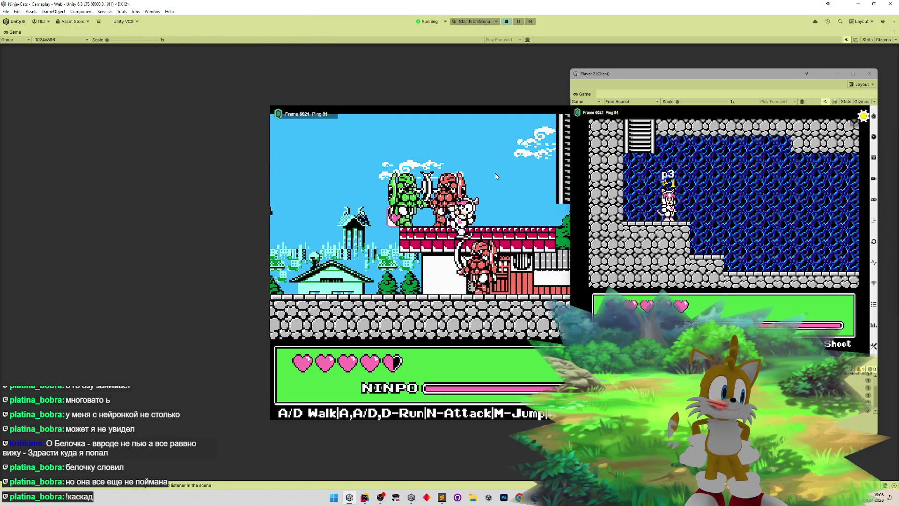
pyautogui.press('d')
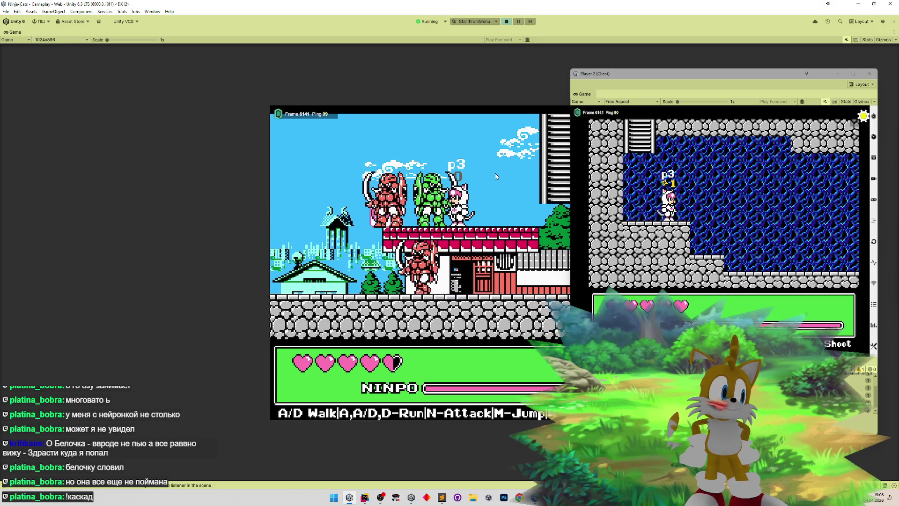
pyautogui.press('d')
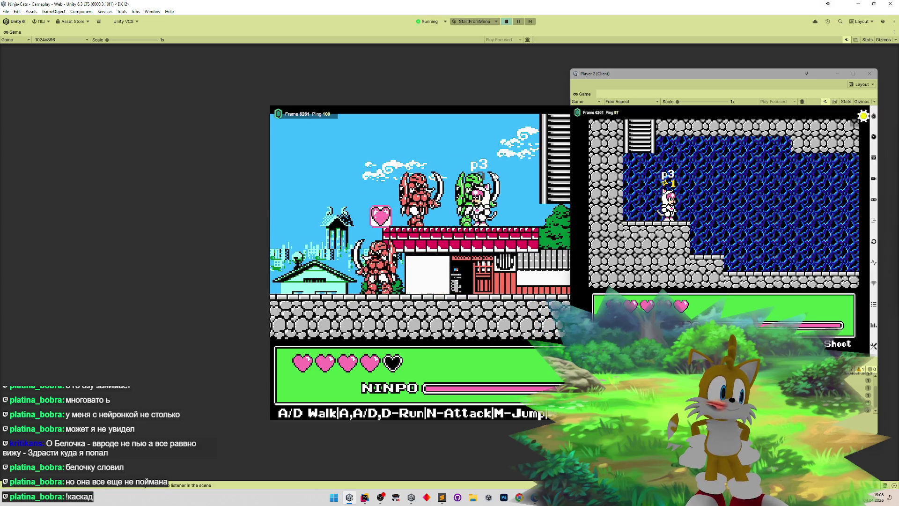
pyautogui.press('d')
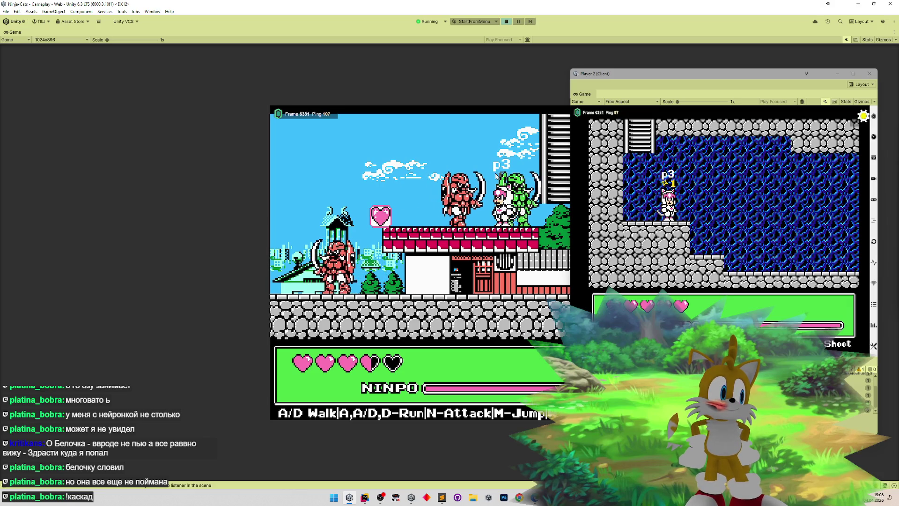
pyautogui.press('m')
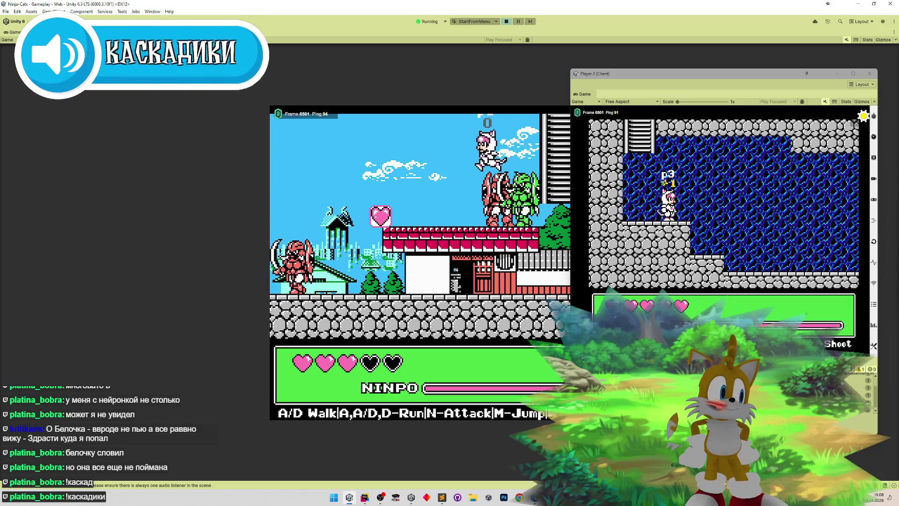
pyautogui.press('a')
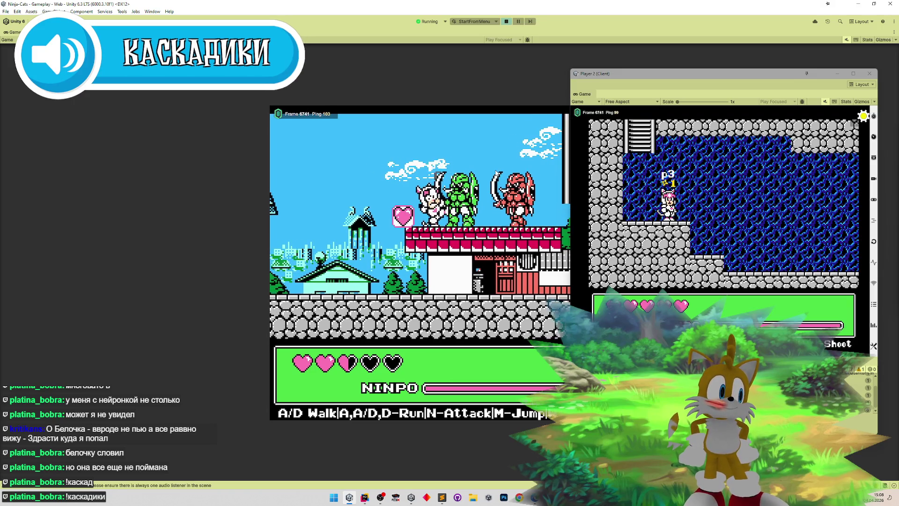
pyautogui.press('d')
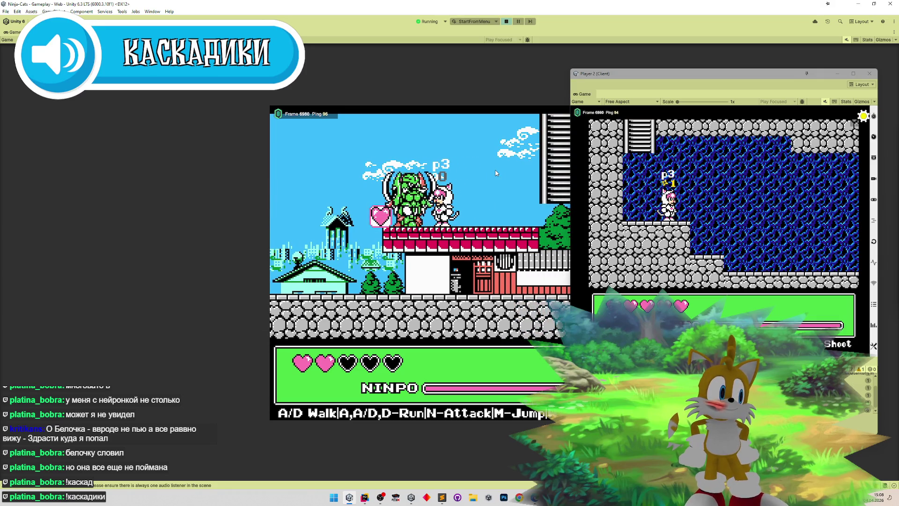
pyautogui.press('d')
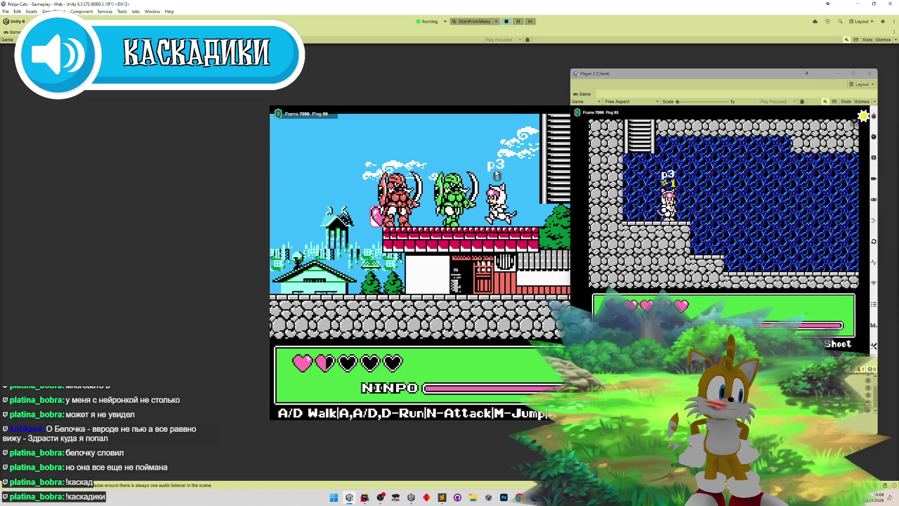
# - Walk the cat left into the enemies until it dies
pyautogui.press('a')
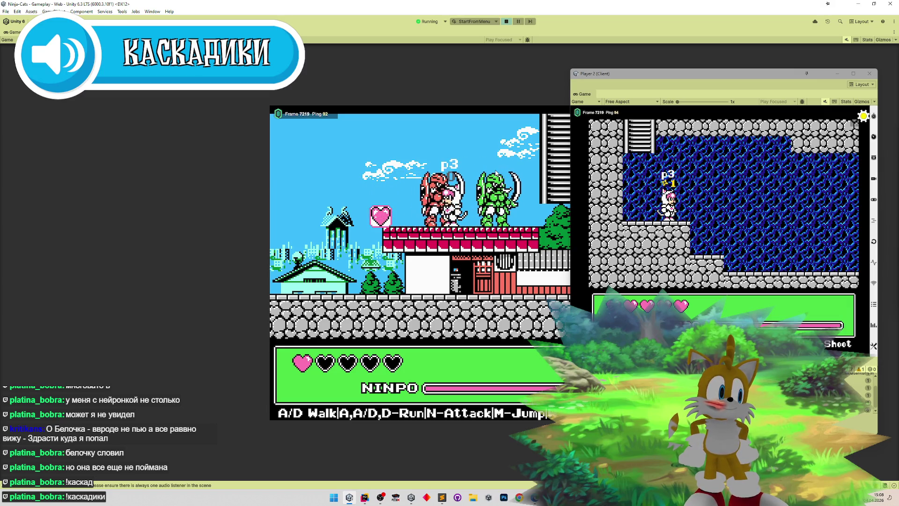
pyautogui.press('a')
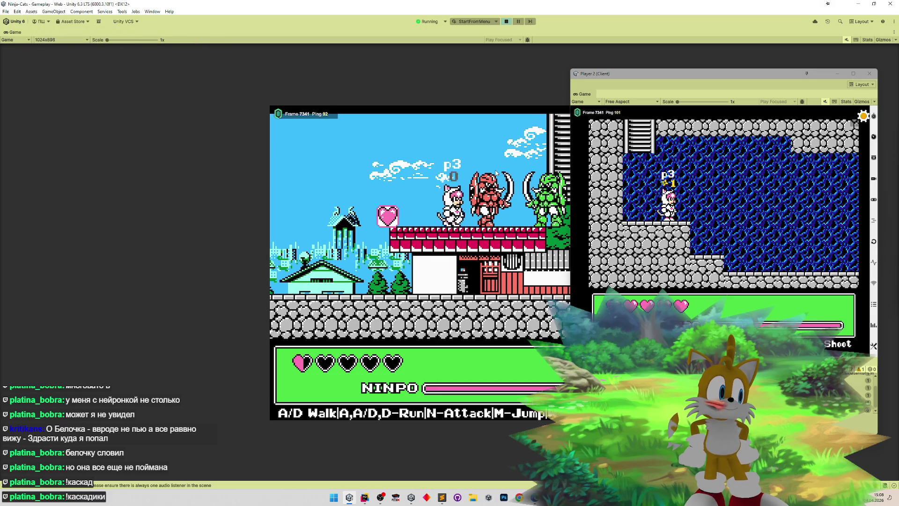
pyautogui.press('a')
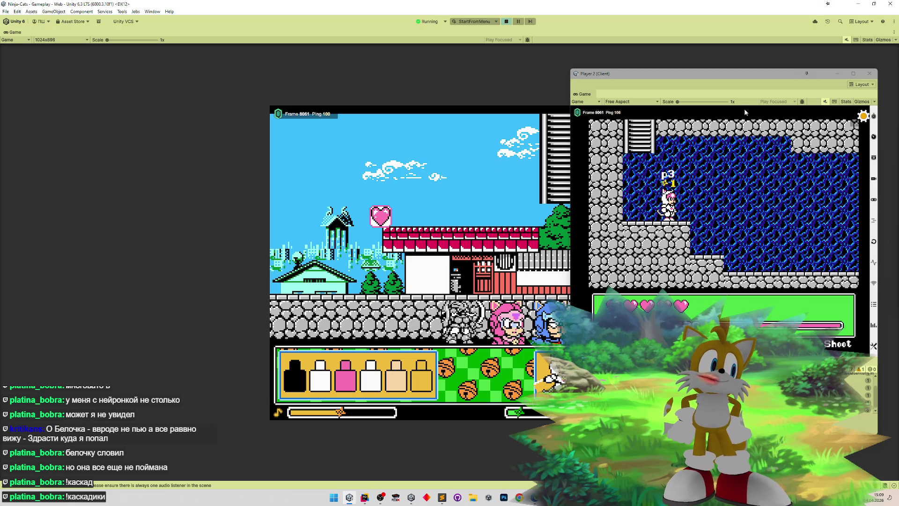
# - Close the Player 2 client, stop play mode, clear the Console, and bring Rider forward
pyautogui.click(873, 72)
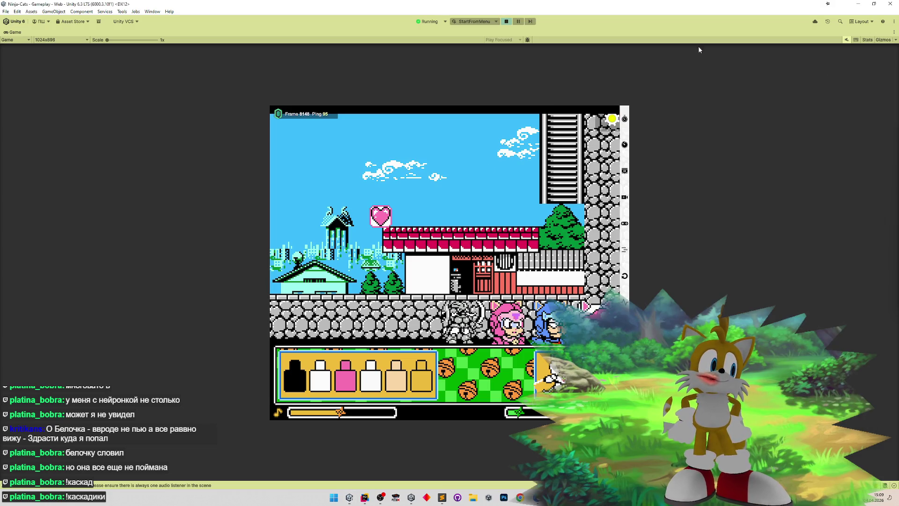
pyautogui.click(507, 22)
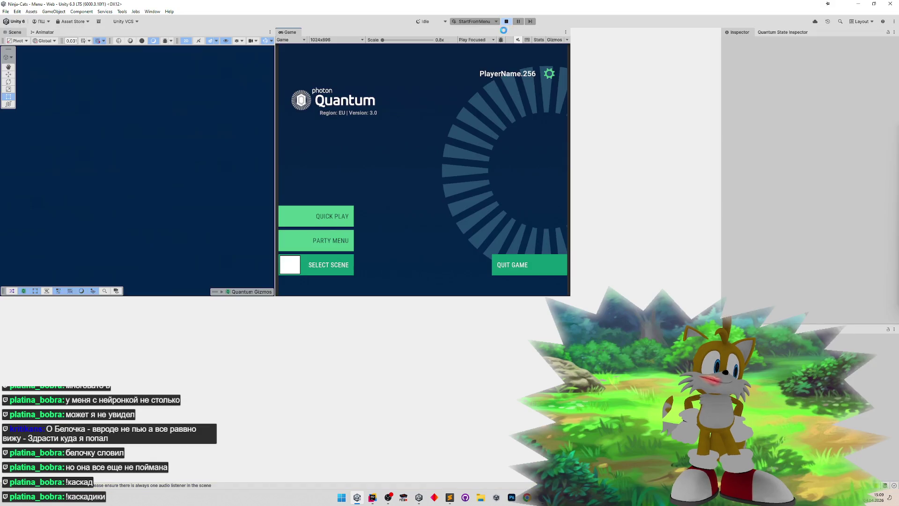
pyautogui.click(9, 310)
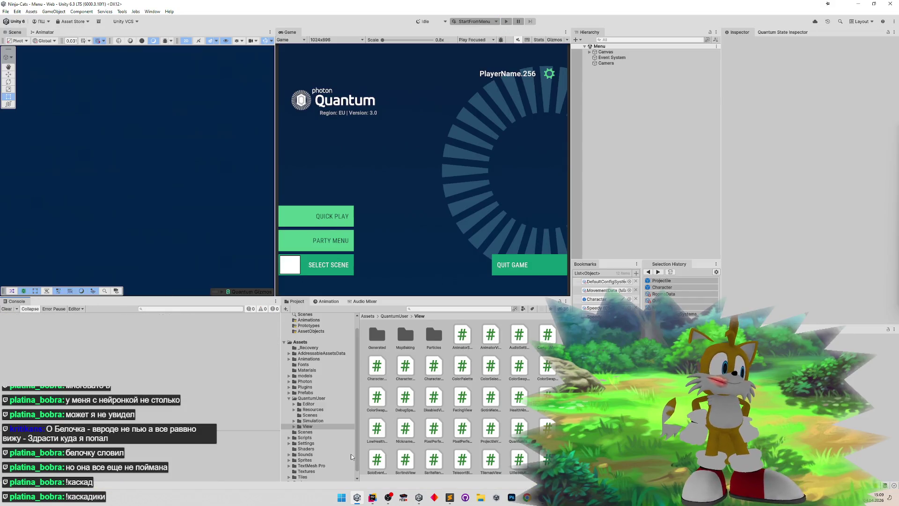
pyautogui.click(371, 496)
pyautogui.click(371, 496)
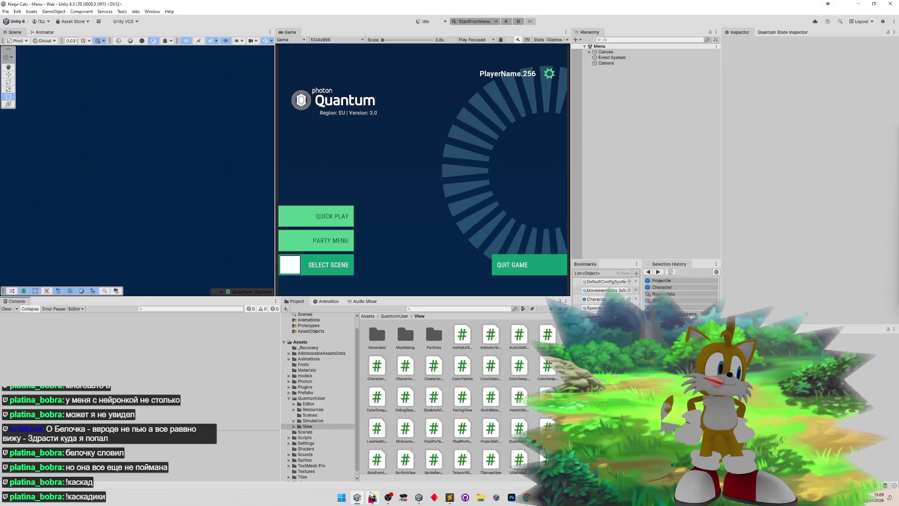
pyautogui.click(371, 495)
pyautogui.scroll(-6, 221, 243)
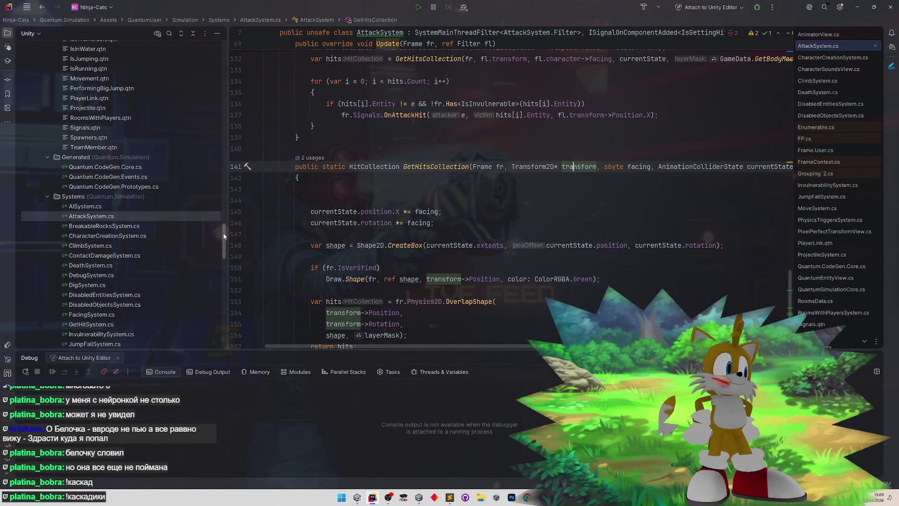
# - Navigate back to OnAttackHit and forward to GetHitsCollection, then switch to Unity
pyautogui.moveTo(221, 250); pyautogui.dragTo(220, 239)
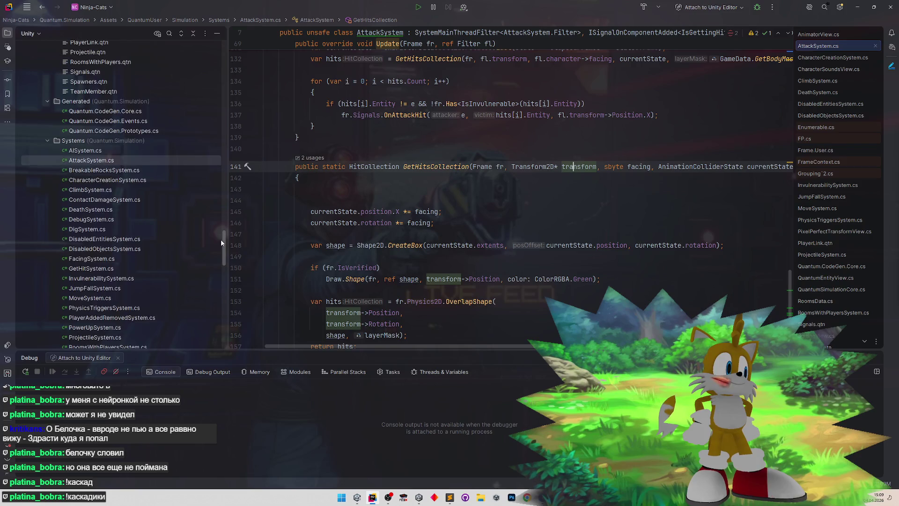
pyautogui.hotkey('ctrl', '-')
pyautogui.hotkey('ctrl', 'shift', '-')
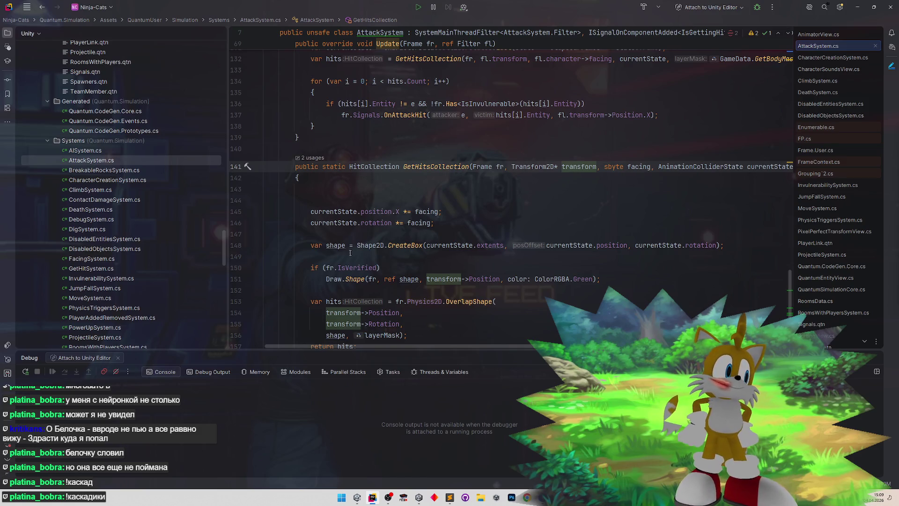
pyautogui.click(448, 497)
pyautogui.click(448, 497)
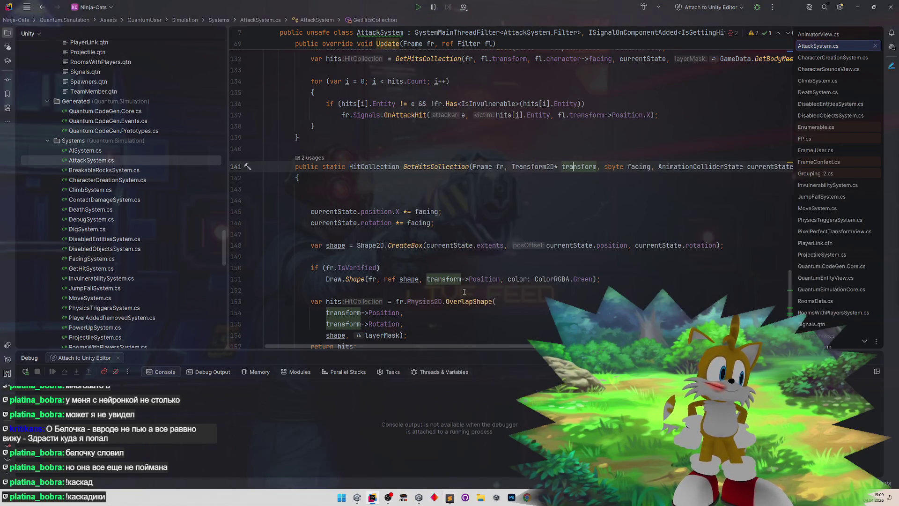
pyautogui.click(858, 7)
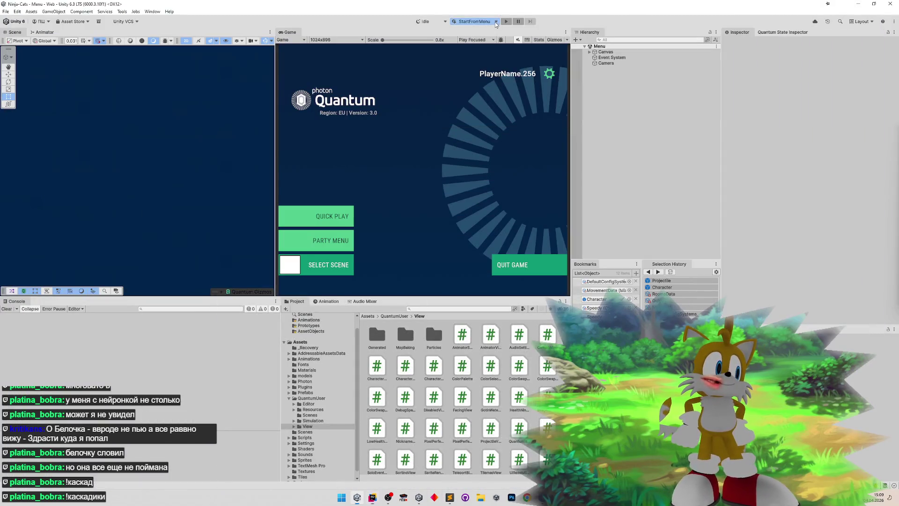
# - Select the Default play-mode scenario, Play and Quick Play, then stop after Connection Failed
pyautogui.click(495, 22)
pyautogui.click(488, 30)
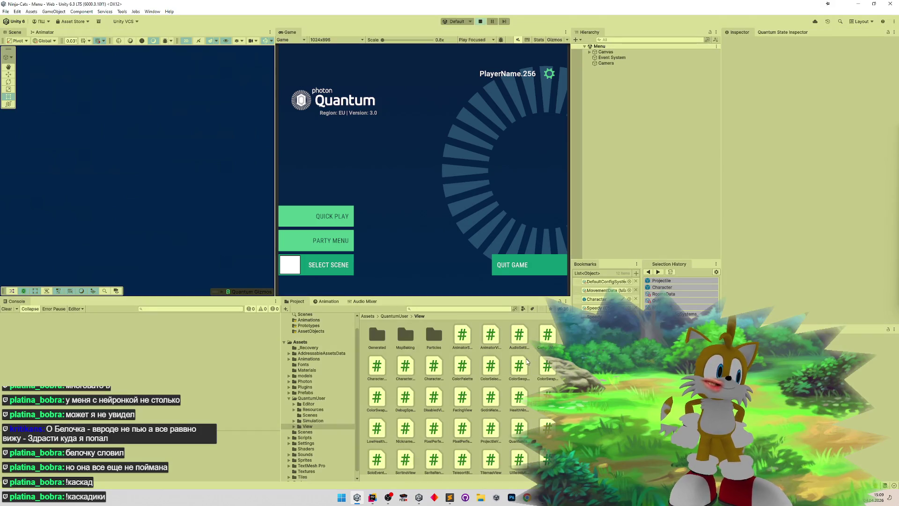
pyautogui.click(350, 217)
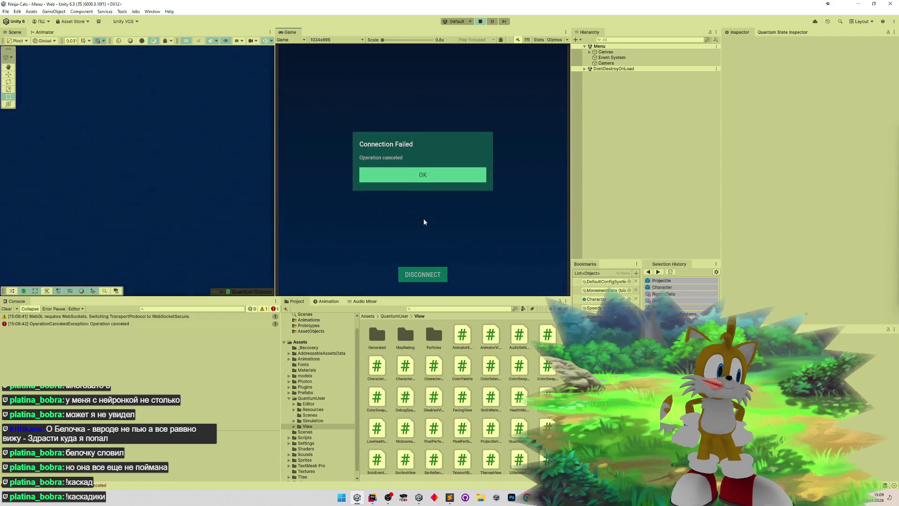
pyautogui.click(481, 21)
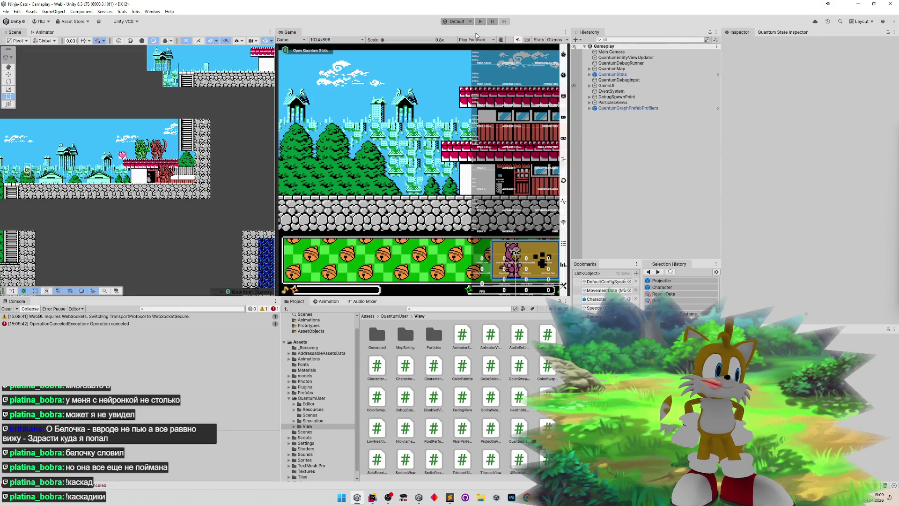
# - Search the project for 'speed', set the Speedy asset's Max Health from 10 to 1, and start play mode
pyautogui.click(434, 308)
pyautogui.write('speed')
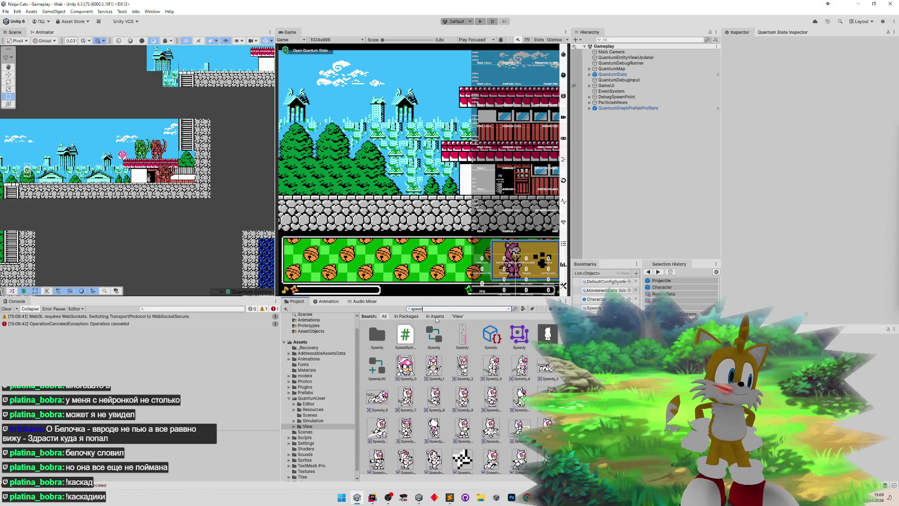
pyautogui.click(485, 338)
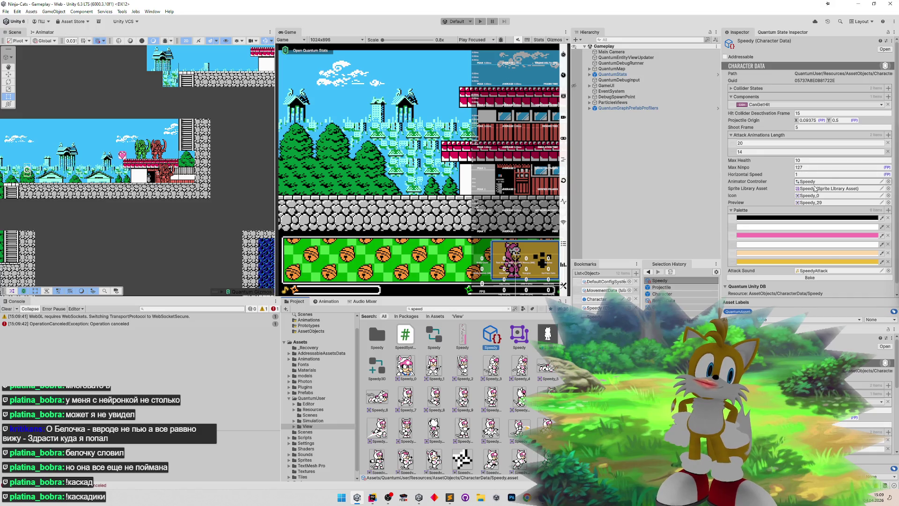
pyautogui.scroll(-1, 815, 188)
pyautogui.click(808, 151)
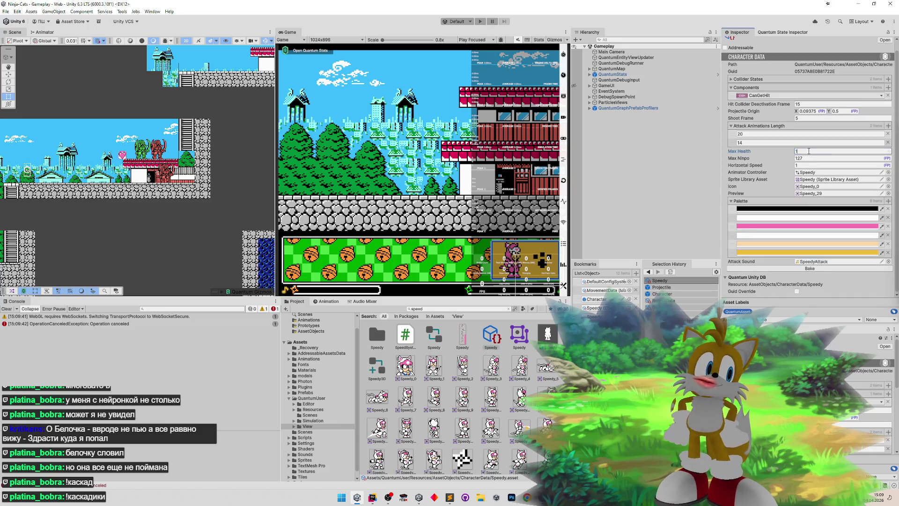
pyautogui.hotkey('ctrl', 'p')
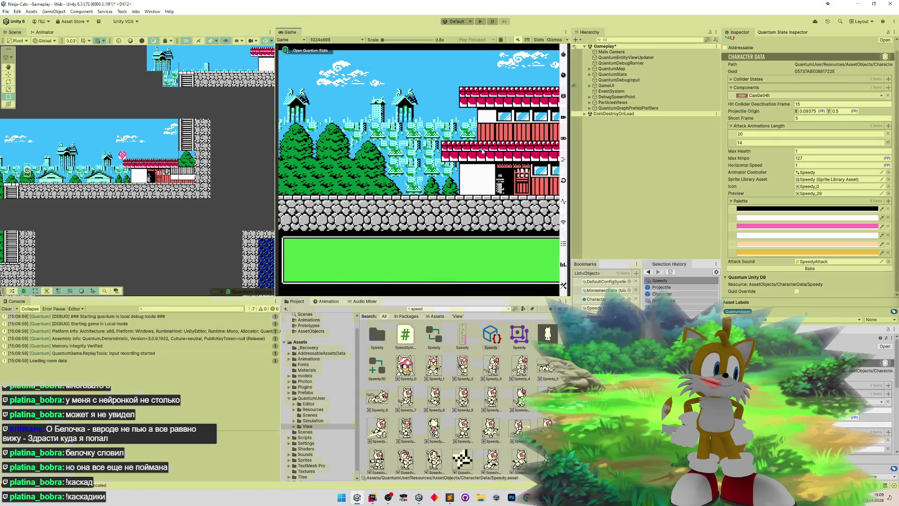
# - Maximise the Game view and walk the one-heart cat right until it gets hit
pyautogui.hotkey('shift', 'space')
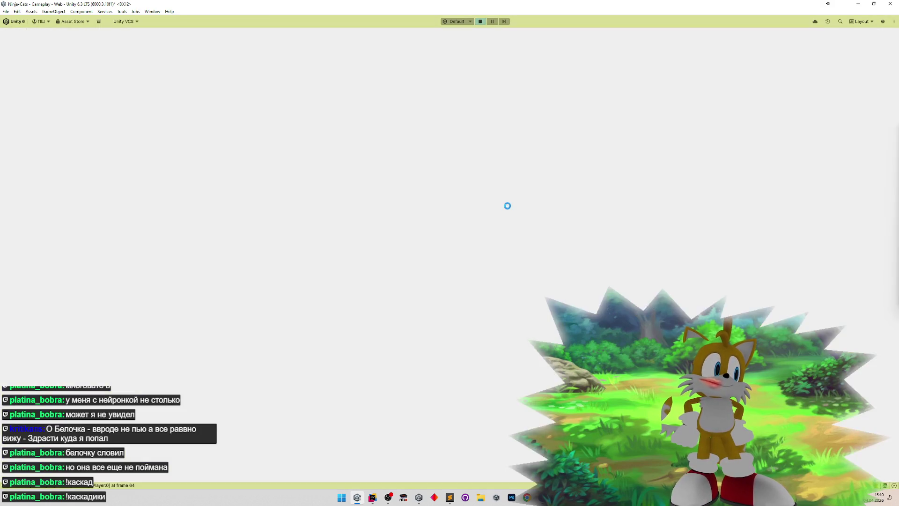
pyautogui.press('d')
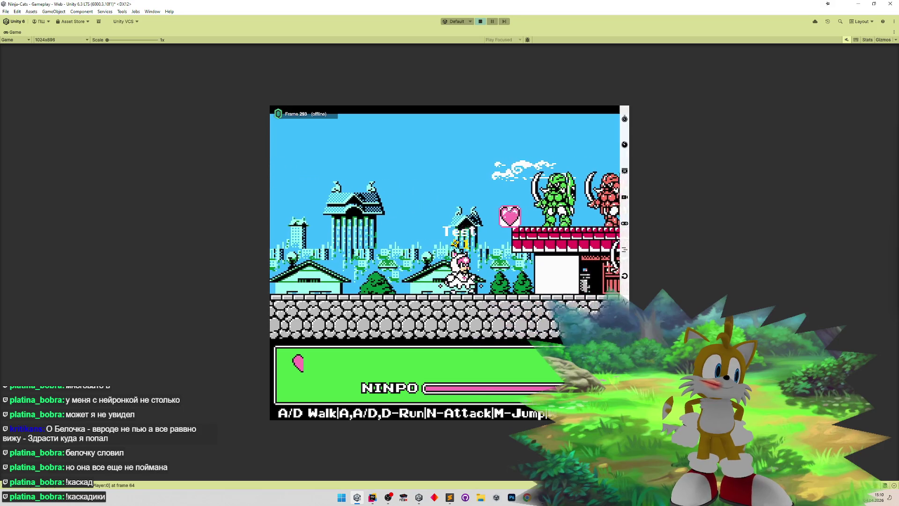
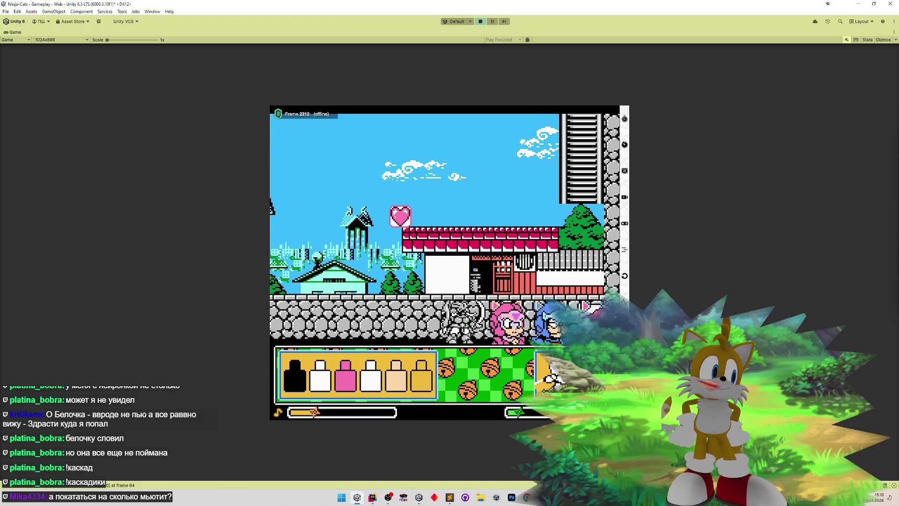
# - Add the Russian task 'когда поминаем в предикшен, выглядит всё странно, мигают враги' to tasks.todo, then hide Sublime
pyautogui.click(450, 498)
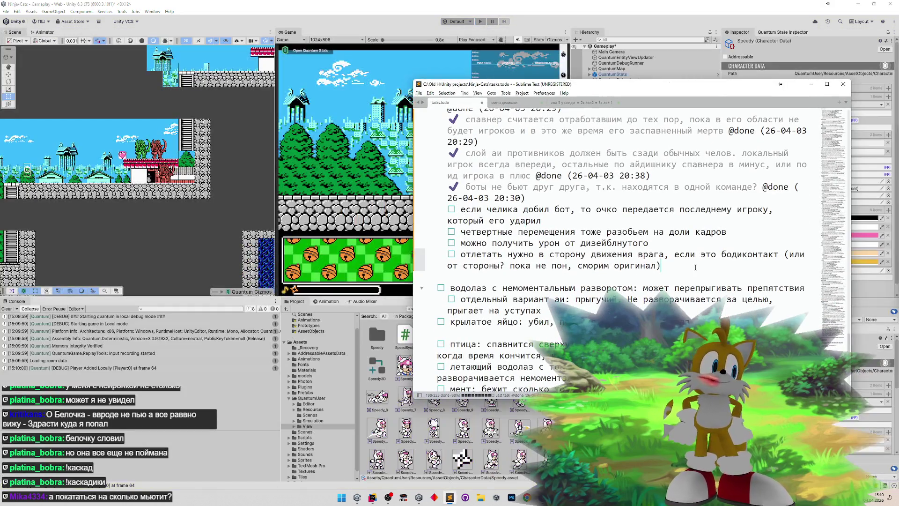
pyautogui.click(695, 267)
pyautogui.press('Return')
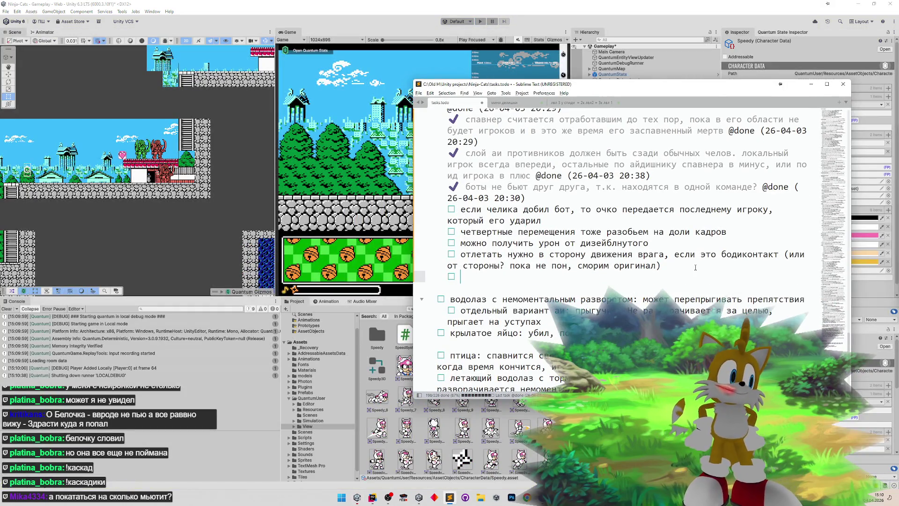
pyautogui.write('rju')
pyautogui.press('BackSpace')
pyautogui.press('BackSpace')
pyautogui.press('BackSpace')
pyautogui.write('ког')
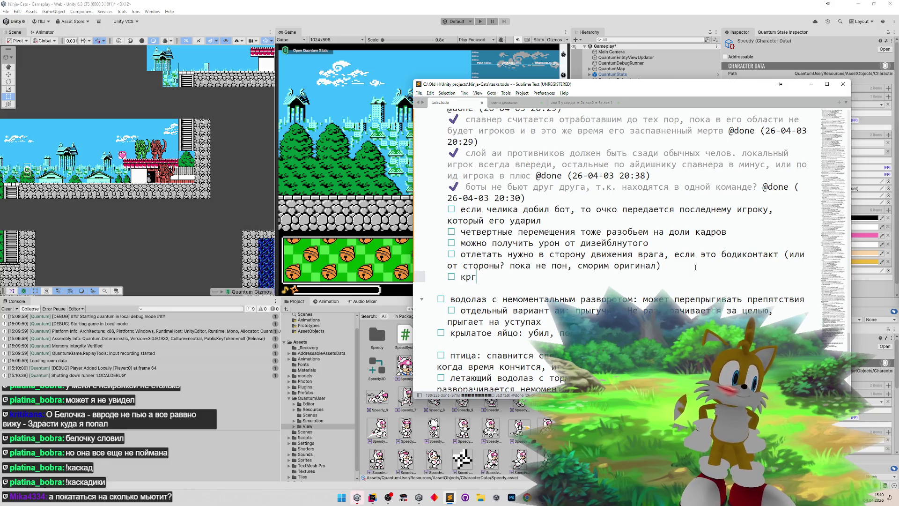
pyautogui.write('да пом')
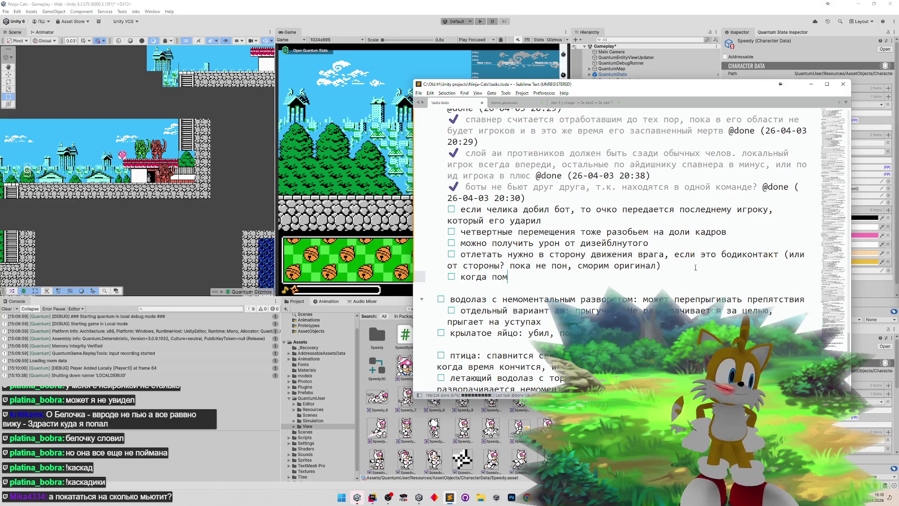
pyautogui.write('инаем в пред')
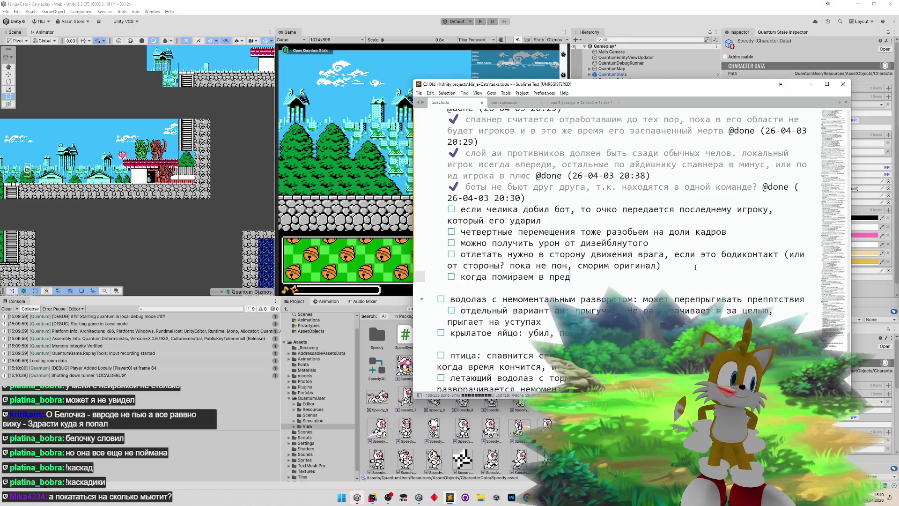
pyautogui.write('икшене, выглядит вс')
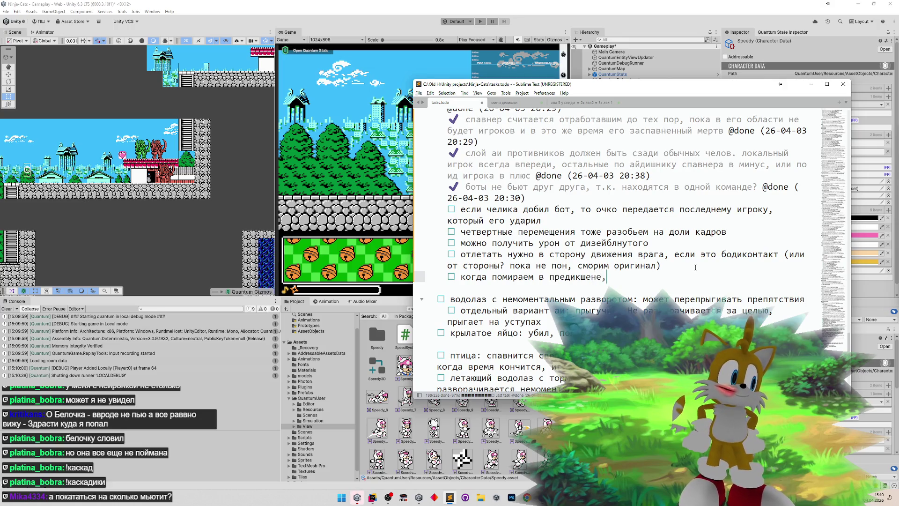
pyautogui.write('ё странно,')
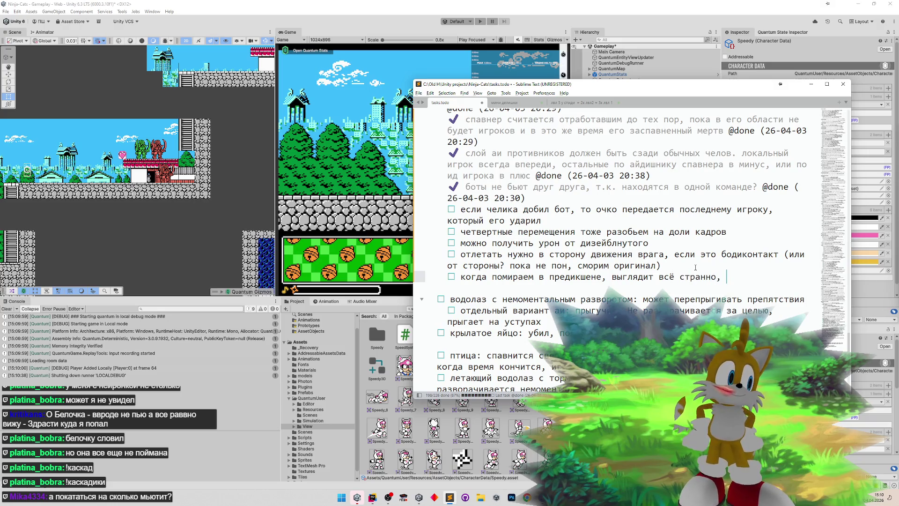
pyautogui.write('мигают вра')
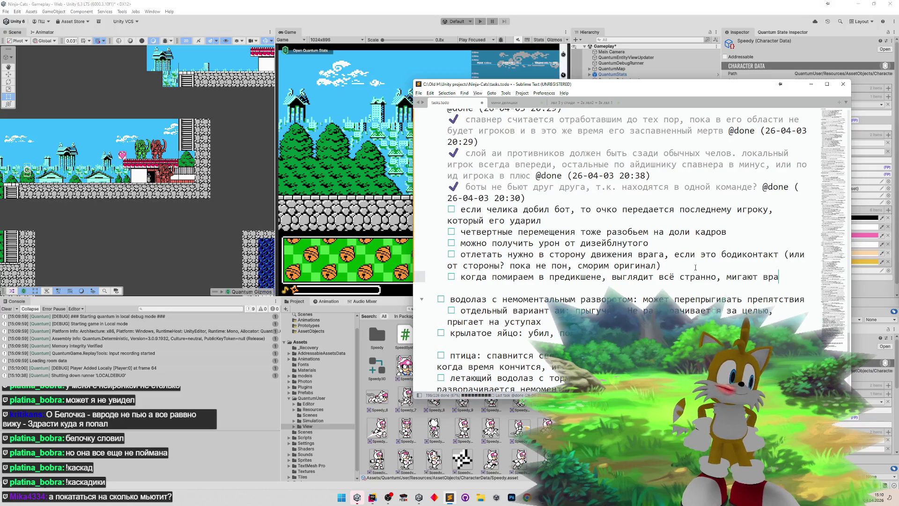
pyautogui.write('ги')
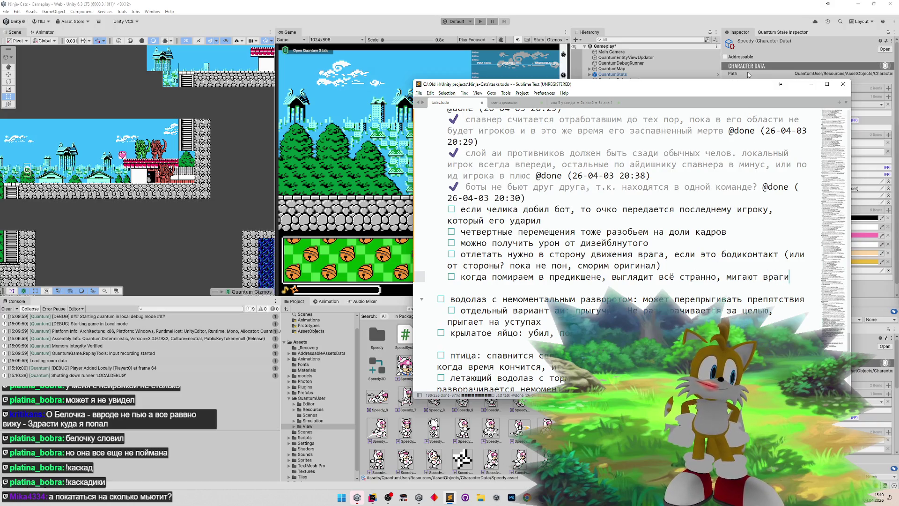
pyautogui.click(810, 84)
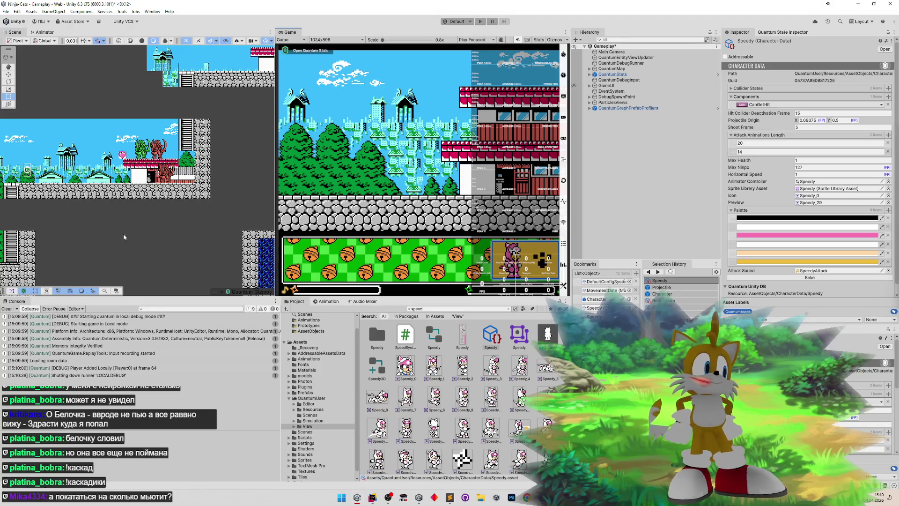
# - Widen the Game view slightly and clear both the Console log and the Project search field
pyautogui.click(449, 497)
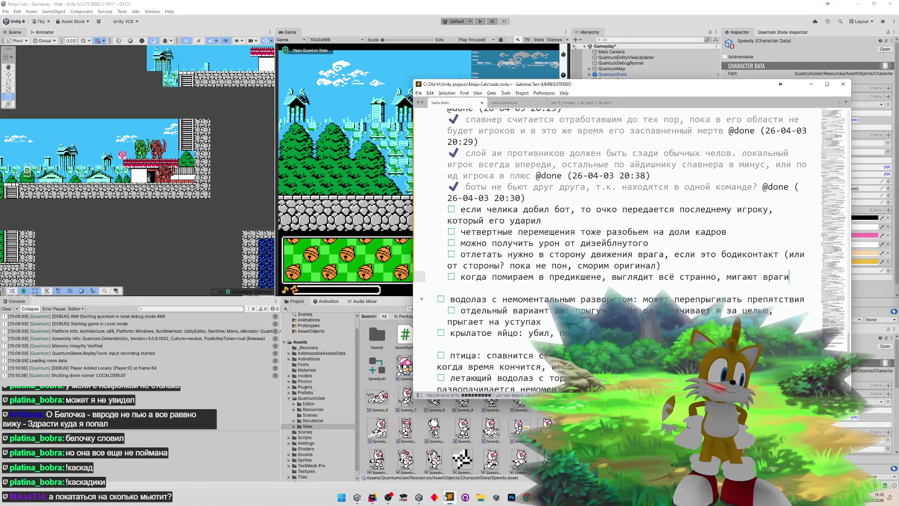
pyautogui.click(450, 497)
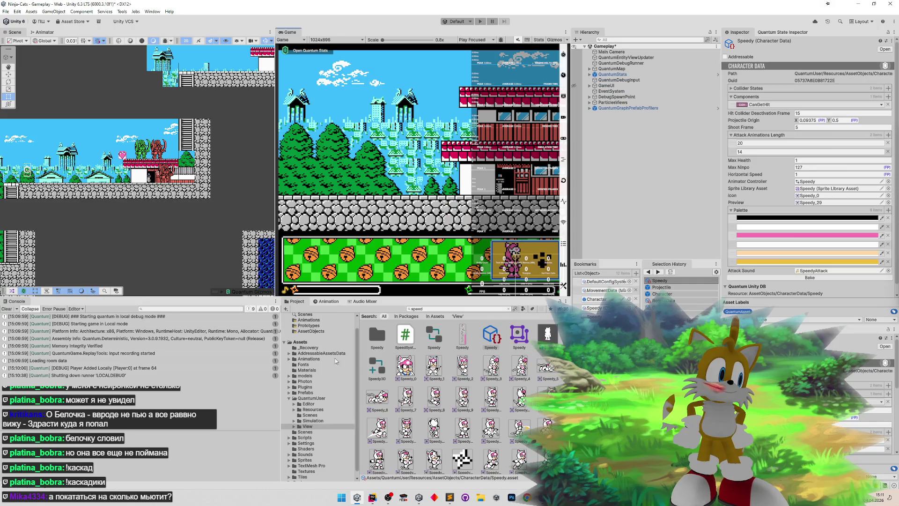
pyautogui.moveTo(275, 279); pyautogui.dragTo(279, 279)
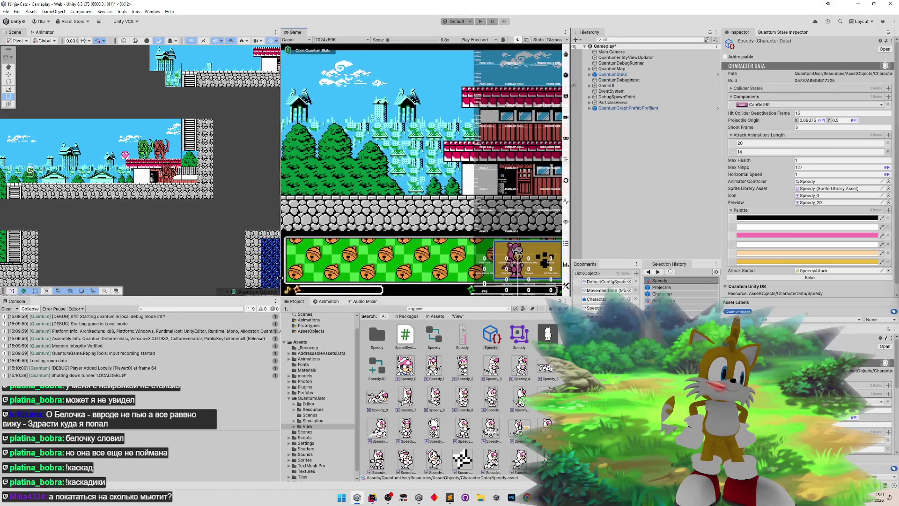
pyautogui.click(12, 309)
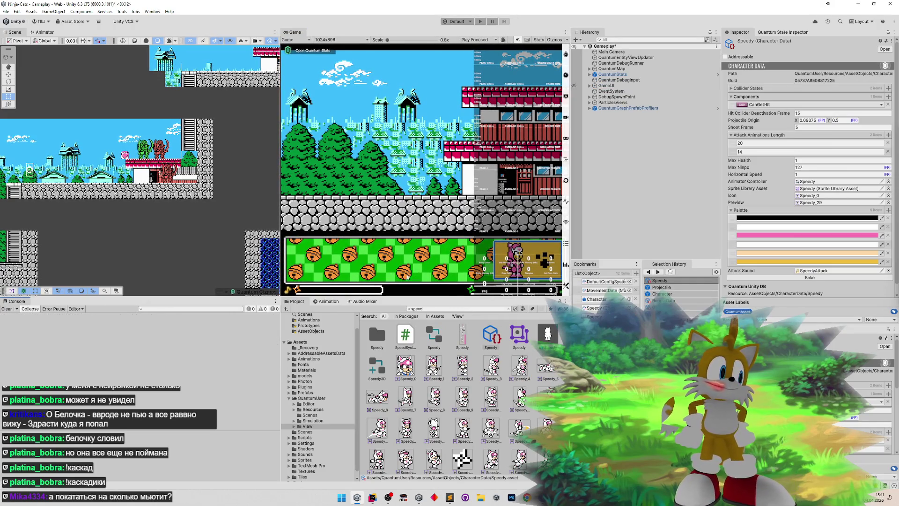
pyautogui.click(508, 309)
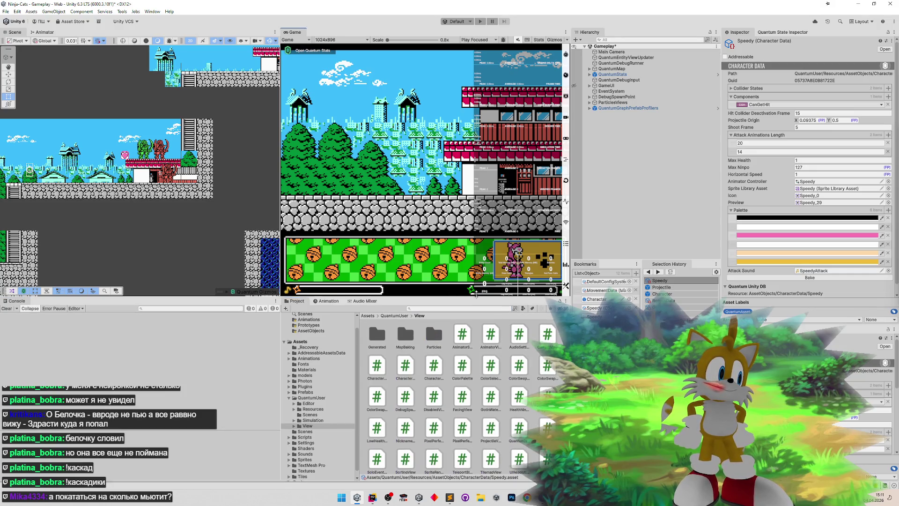
pyautogui.moveTo(475, 296); pyautogui.dragTo(476, 296)
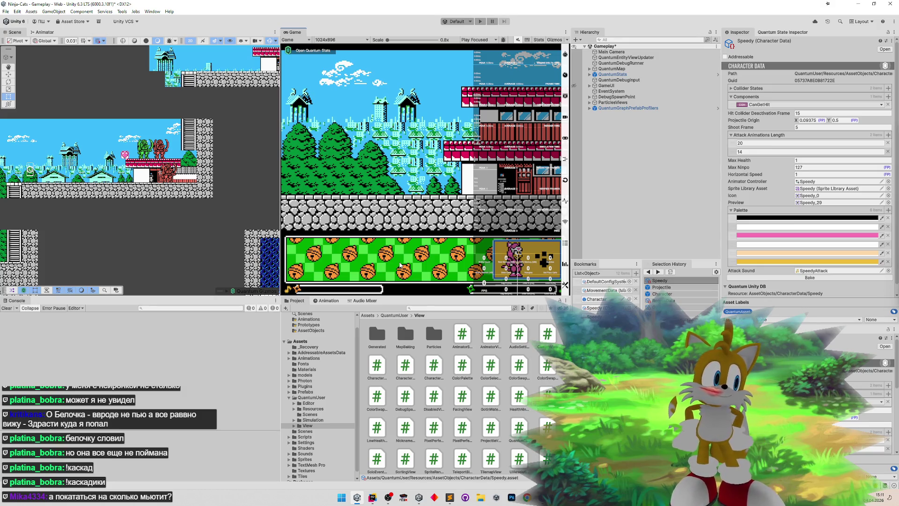
# - Check Rider twice from Unity, then bring tasks.todo back in front
pyautogui.click(378, 500)
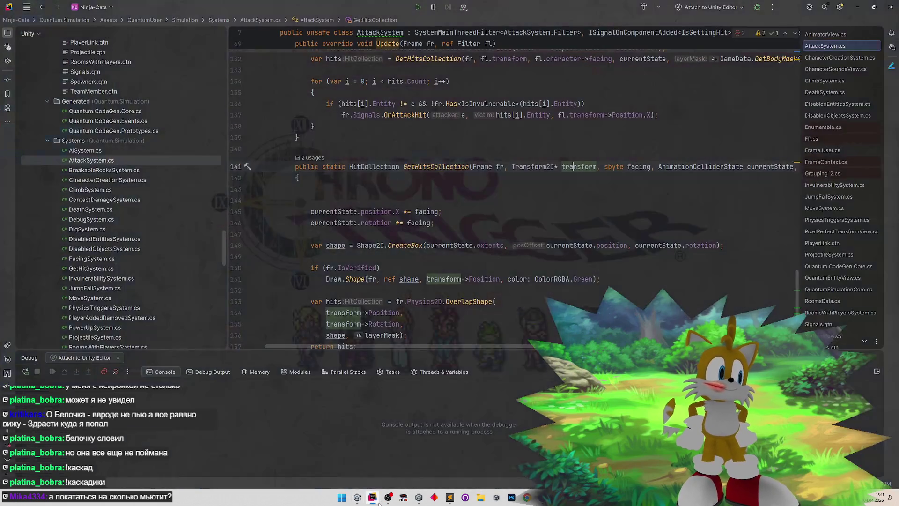
pyautogui.click(378, 499)
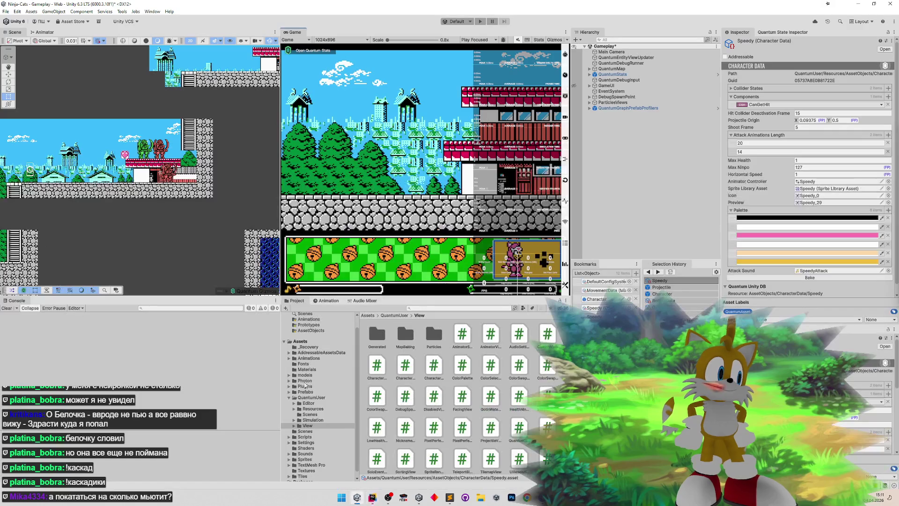
pyautogui.click(11, 313)
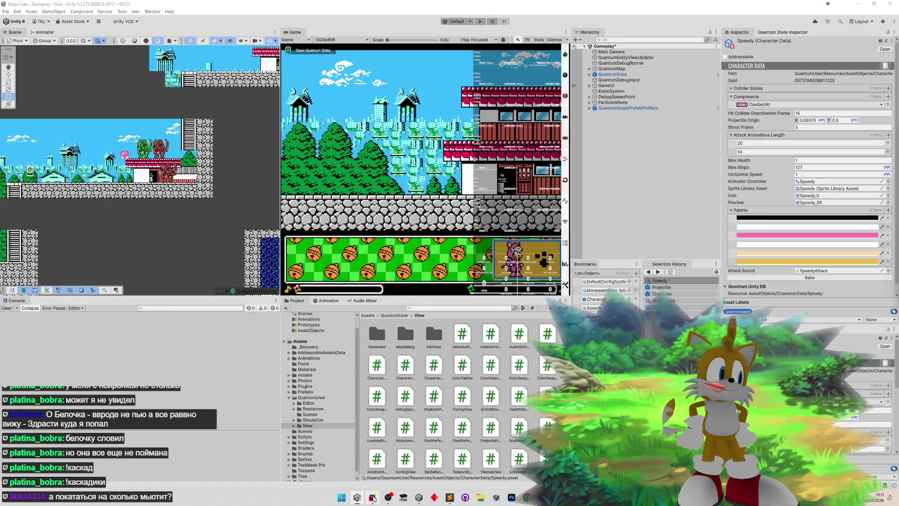
pyautogui.click(374, 499)
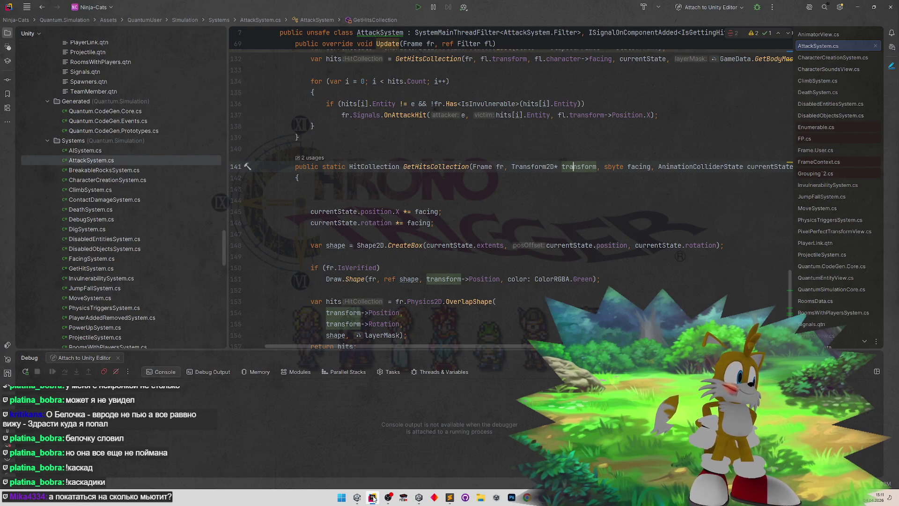
pyautogui.click(373, 499)
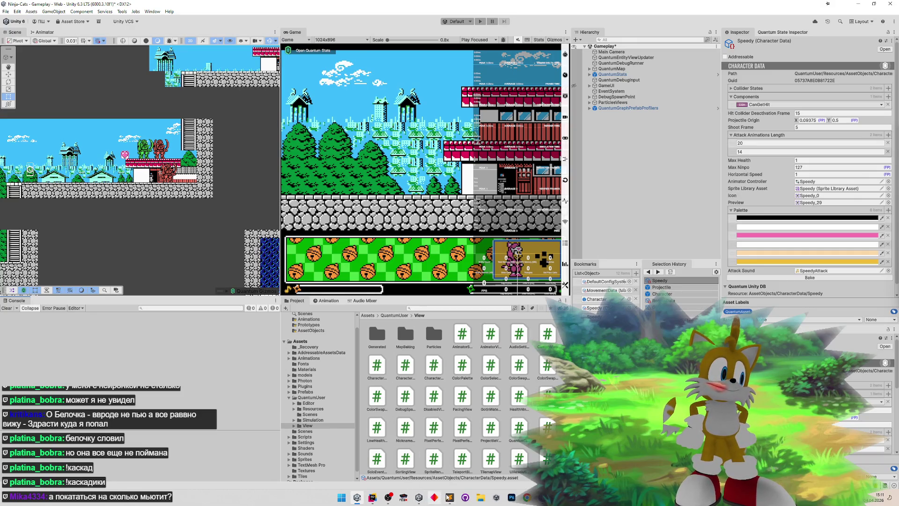
pyautogui.click(449, 497)
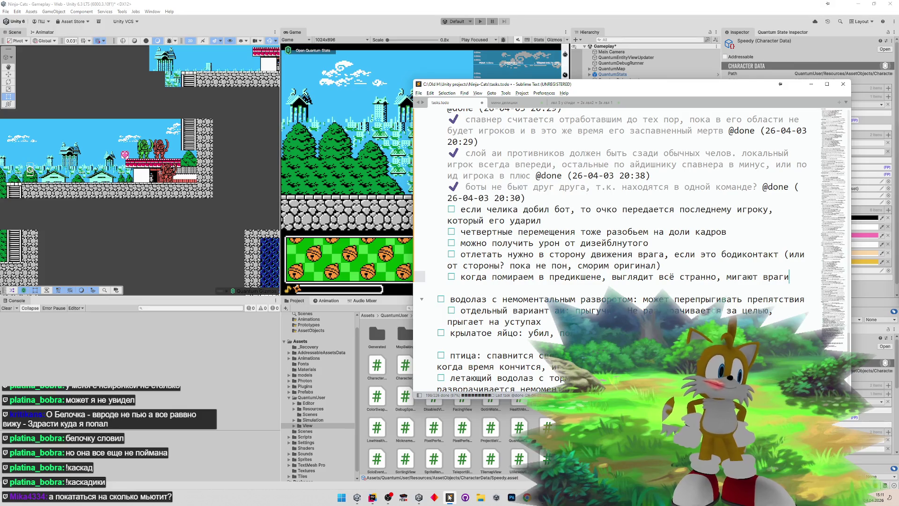
pyautogui.click(600, 209)
pyautogui.hotkey('ctrl', 'd')
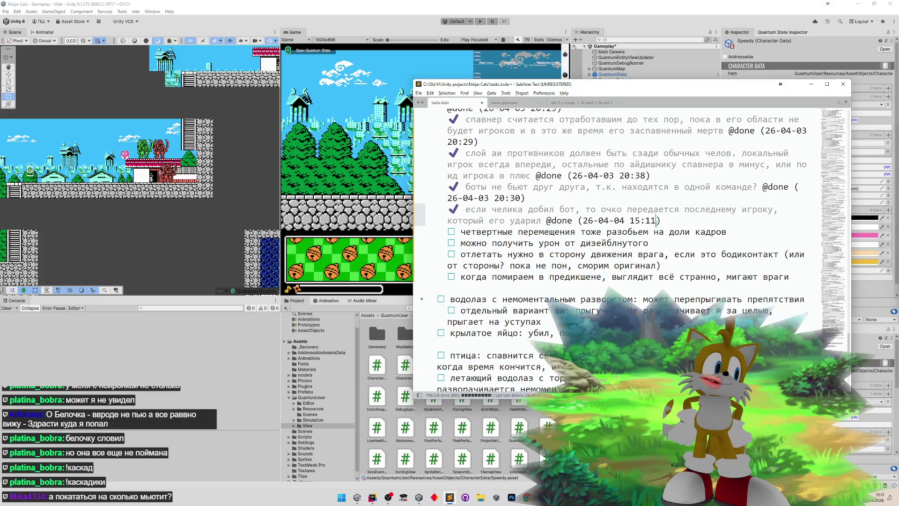
pyautogui.click(811, 84)
pyautogui.hotkey('ctrl', 'p')
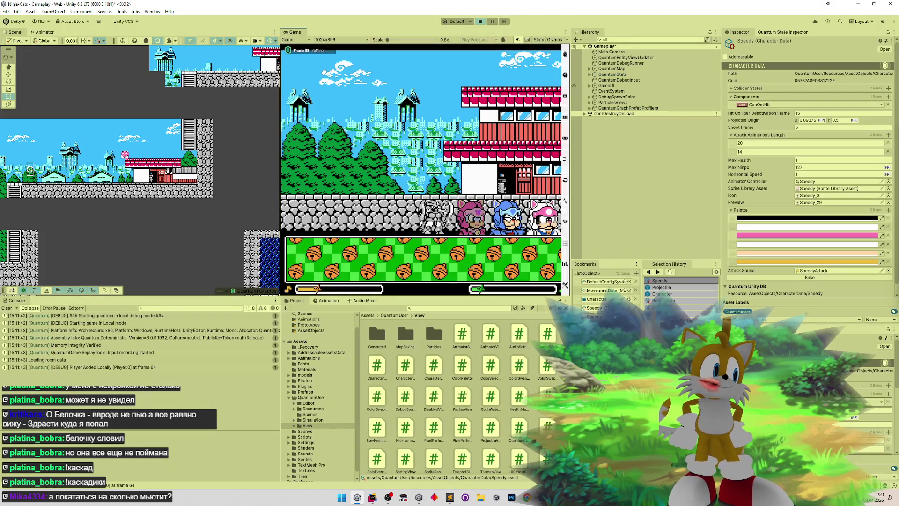
# - Play-test by running right, jumping and moving back left, then switch to Rider
pyautogui.press('d')
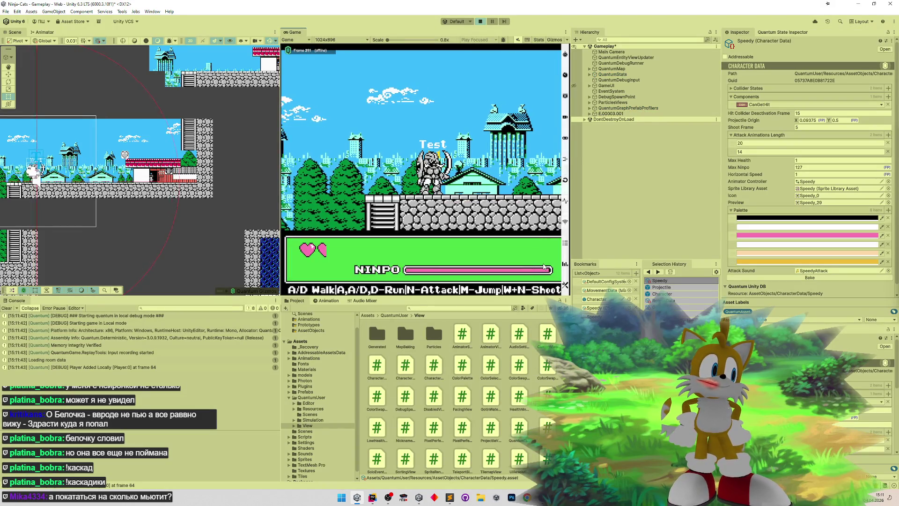
pyautogui.press('d')
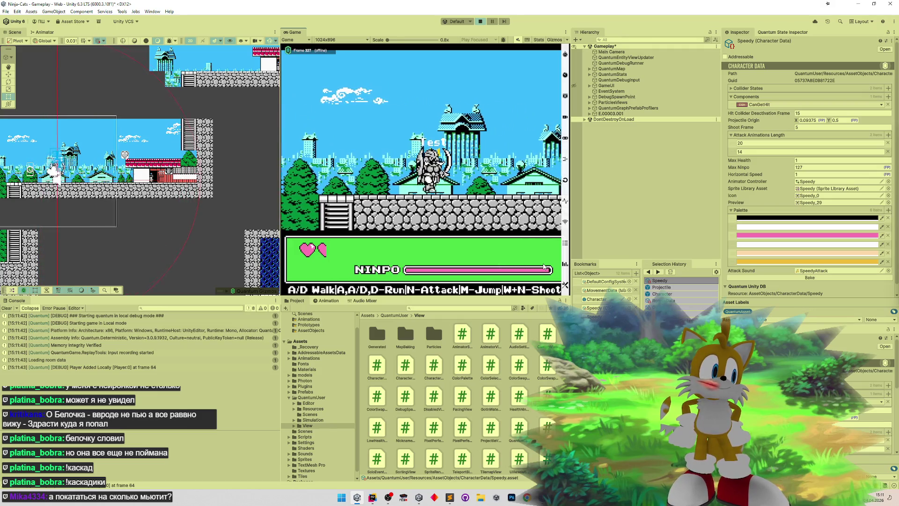
pyautogui.press('m')
pyautogui.press('d')
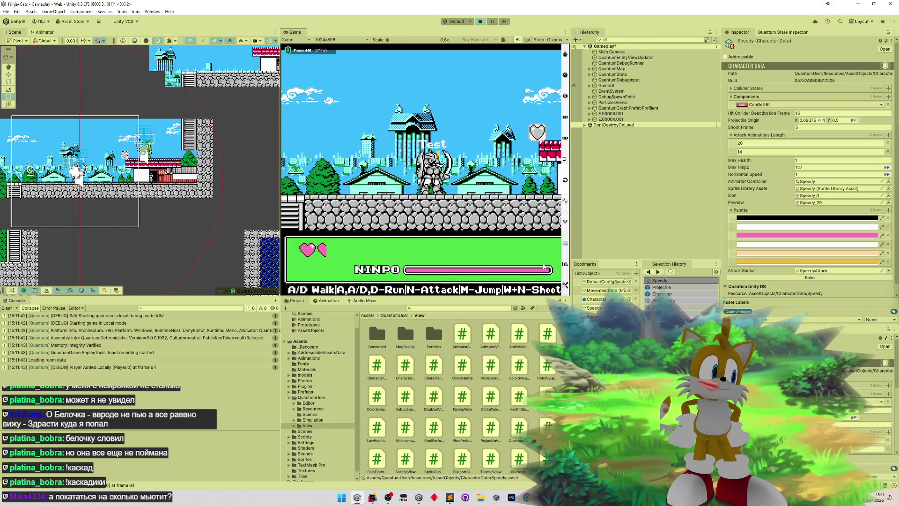
pyautogui.press('d')
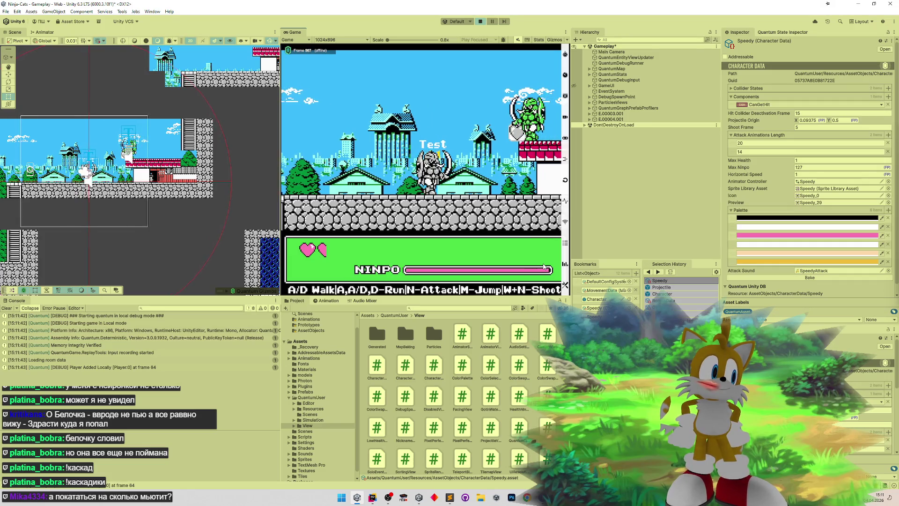
pyautogui.press('d')
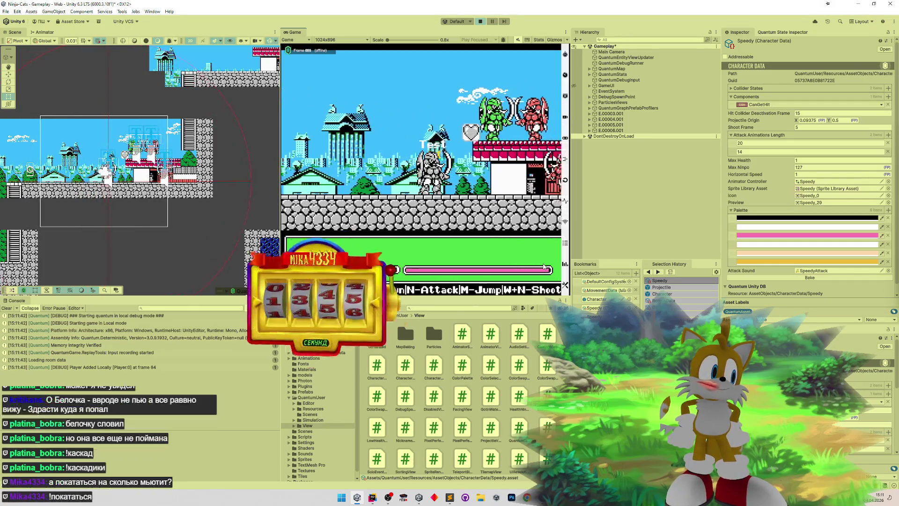
pyautogui.press('a')
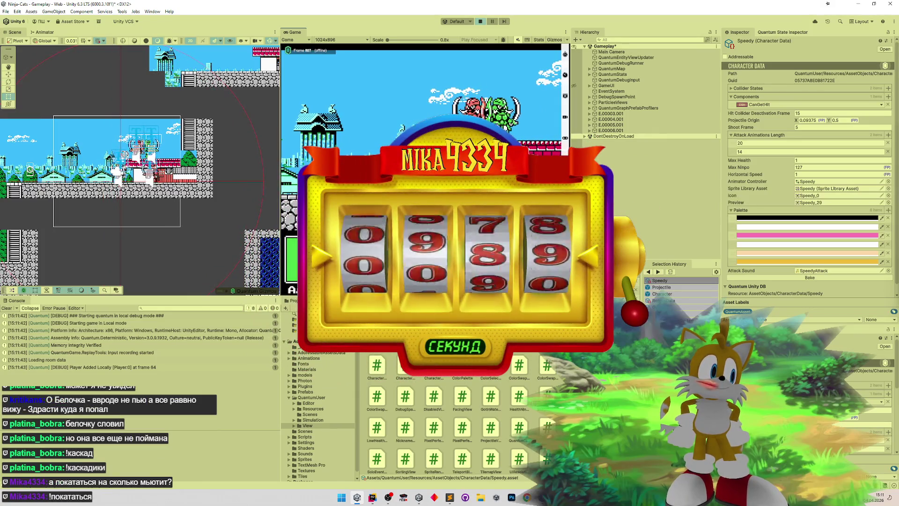
pyautogui.press('a')
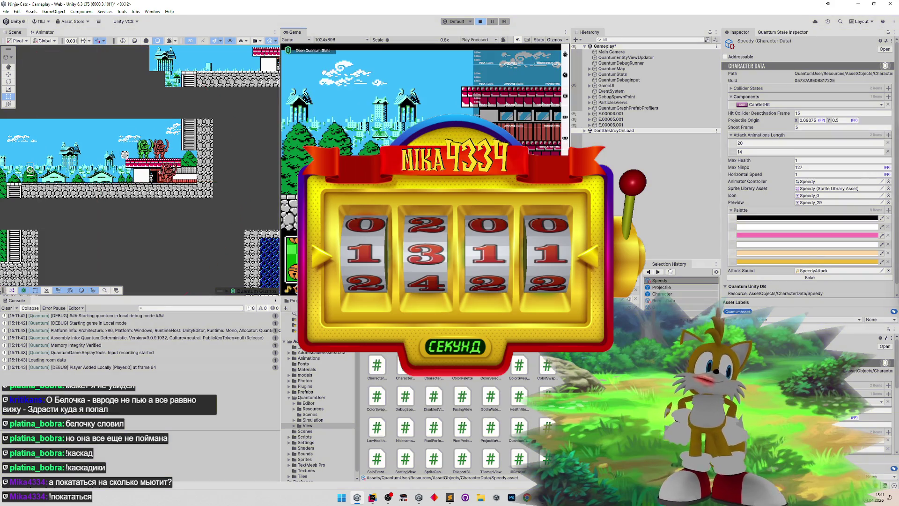
pyautogui.hotkey('alt', 'Tab')
pyautogui.moveTo(494, 244)
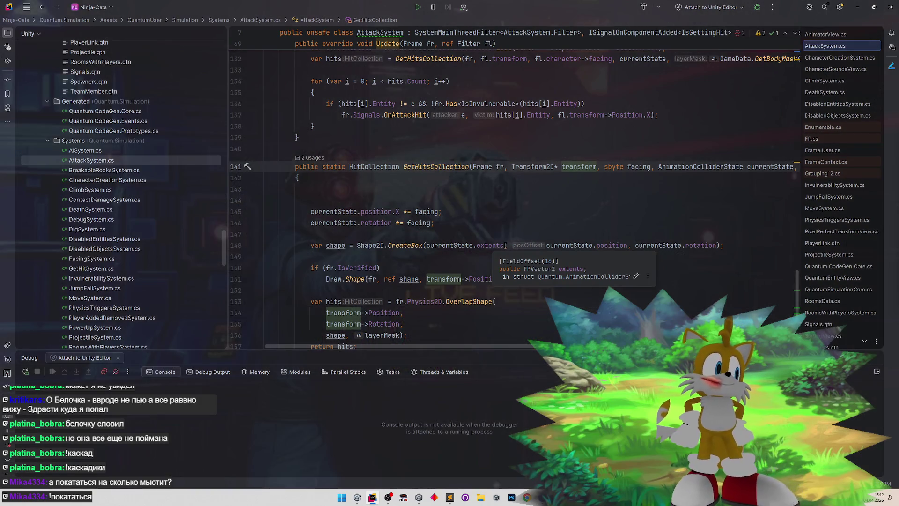
# - Open MoveSystem.cs and scroll to the Update method's FP._0_50 fraction check at line 52
pyautogui.scroll(-2, 481, 259)
pyautogui.scroll(-5, 481, 259)
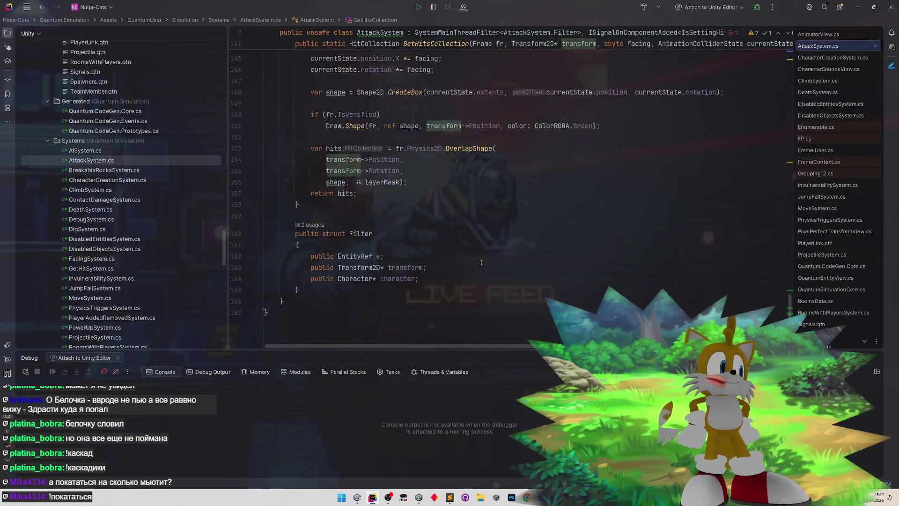
pyautogui.scroll(-5, 223, 244)
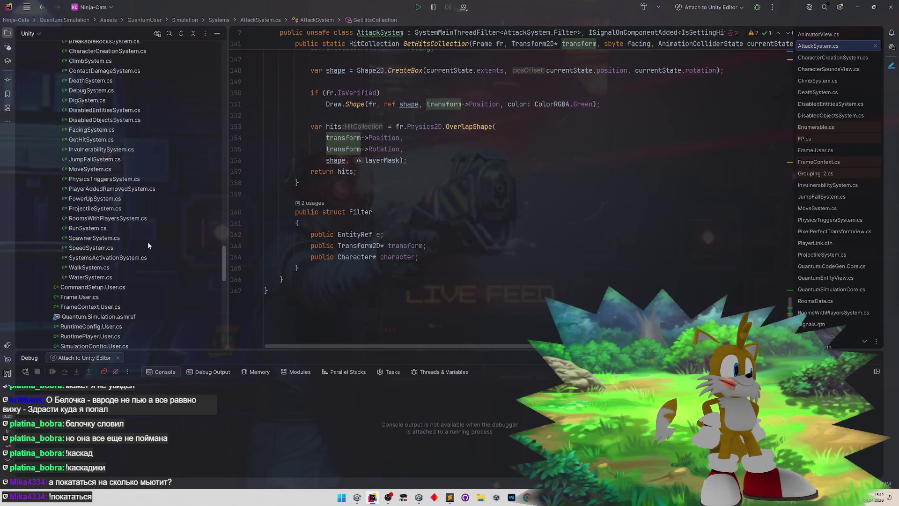
pyautogui.doubleClick(103, 169)
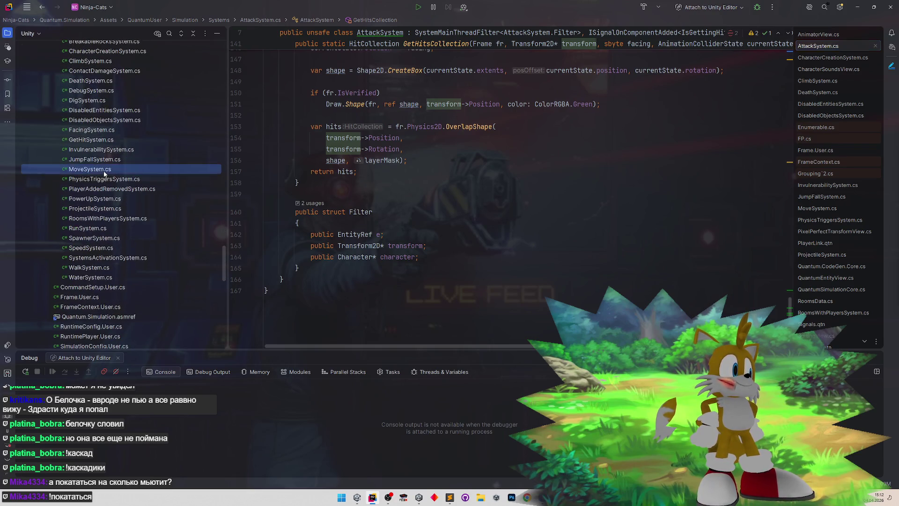
pyautogui.scroll(-10, 414, 212)
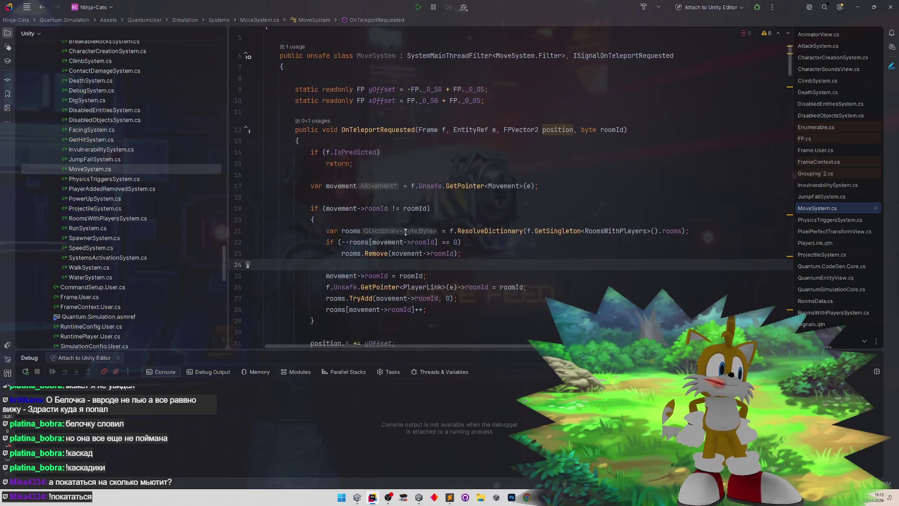
pyautogui.scroll(-4, 398, 217)
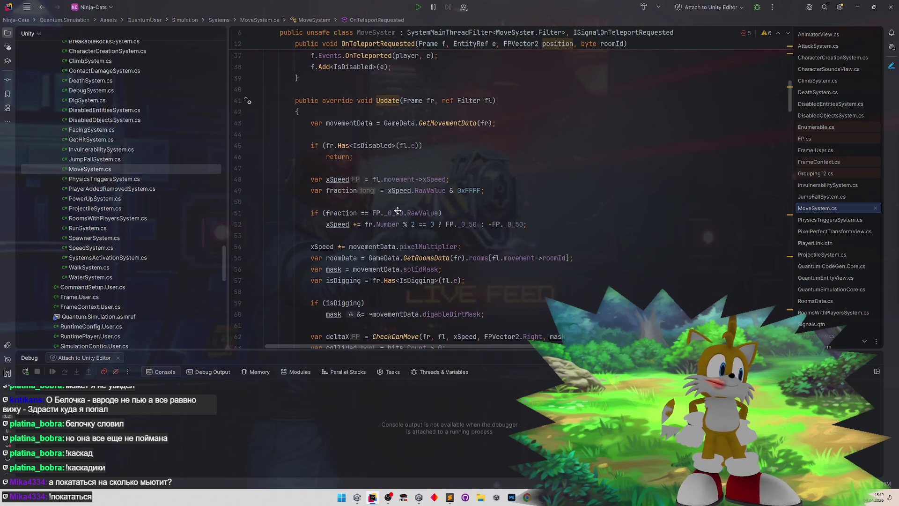
pyautogui.scroll(-1, 397, 220)
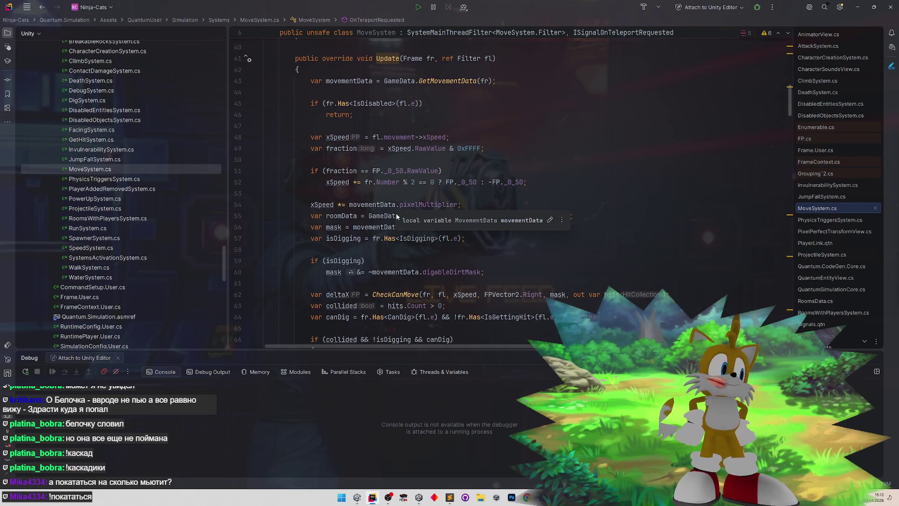
pyautogui.scroll(-1, 374, 202)
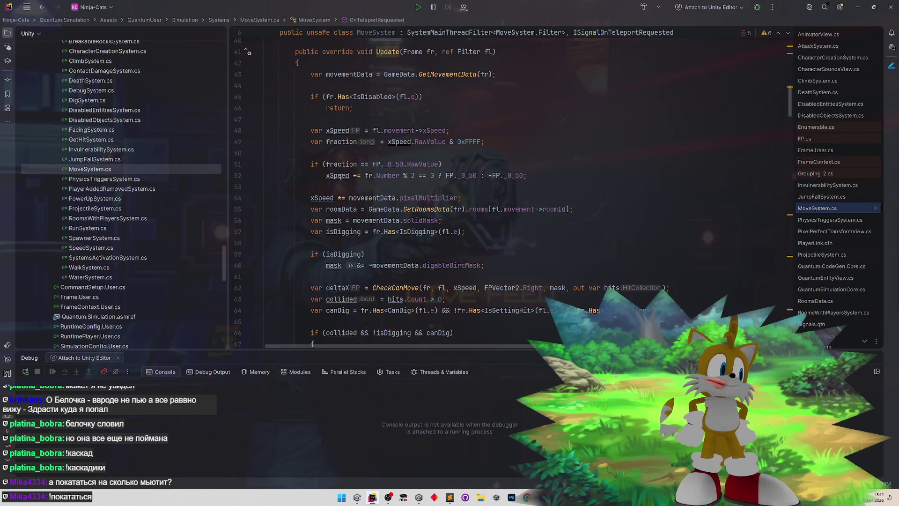
pyautogui.click(534, 165)
pyautogui.click(533, 172)
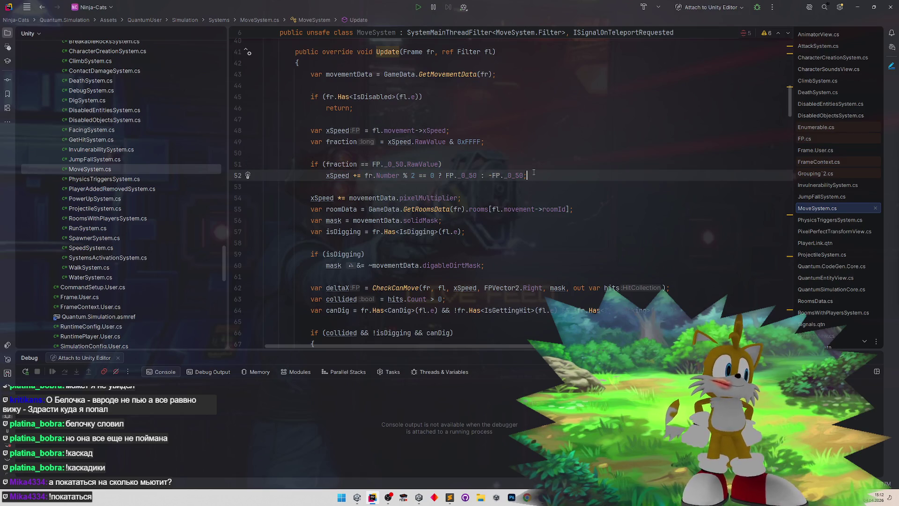
# - Duplicate the fraction check and change the copy to fraction FP._0_25 with modulo 4
pyautogui.press('Return')
pyautogui.hotkey('ctrl', 'v')
pyautogui.click(398, 198)
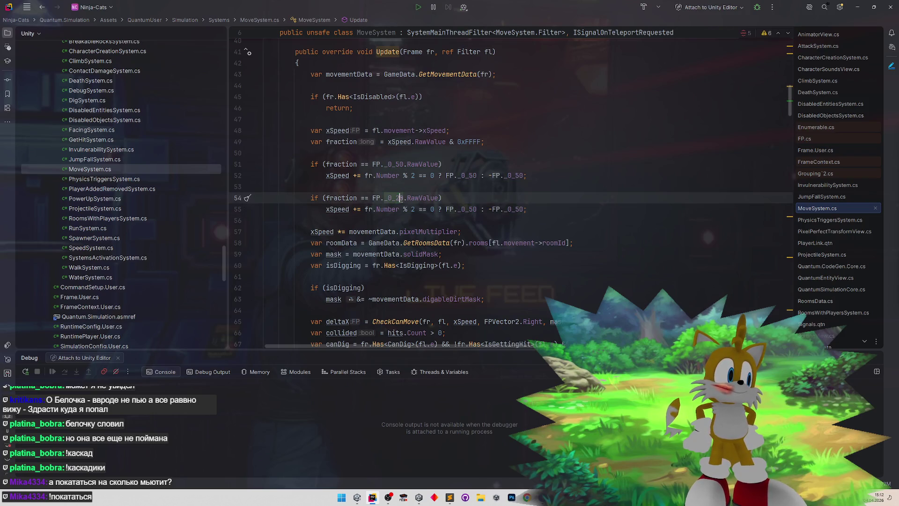
pyautogui.press('Delete')
pyautogui.write('5')
pyautogui.click(407, 187)
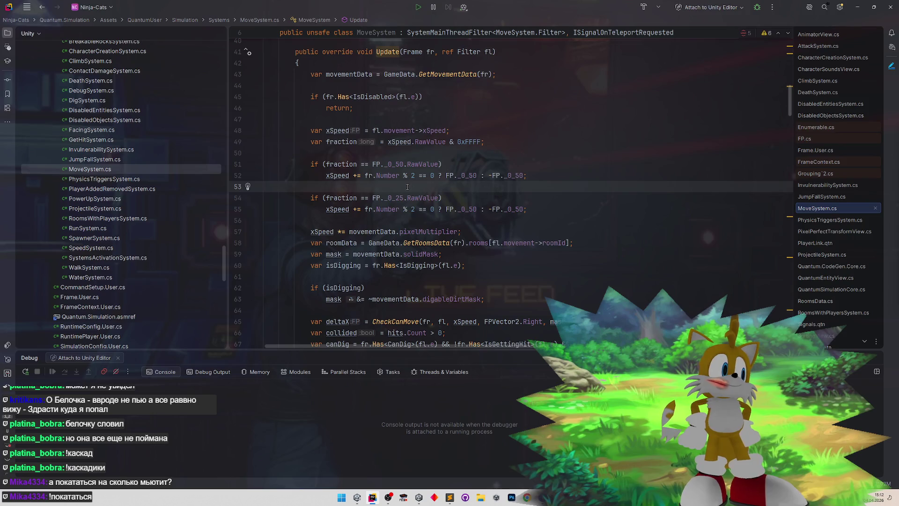
pyautogui.doubleClick(413, 210)
pyautogui.write('4')
pyautogui.click(450, 182)
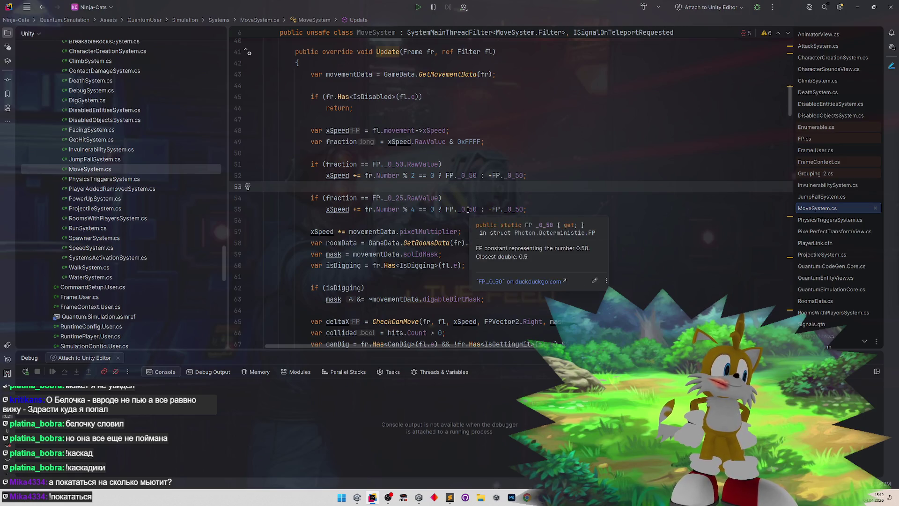
# - Set the copied check's steps to FP._0_75 every fourth frame and -FP._0_25 otherwise
pyautogui.moveTo(469, 210)
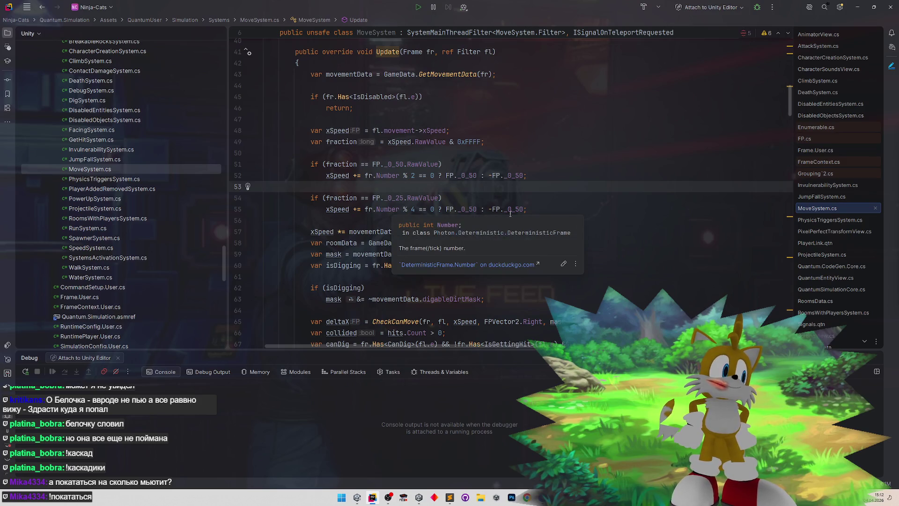
pyautogui.moveTo(469, 209); pyautogui.dragTo(477, 209)
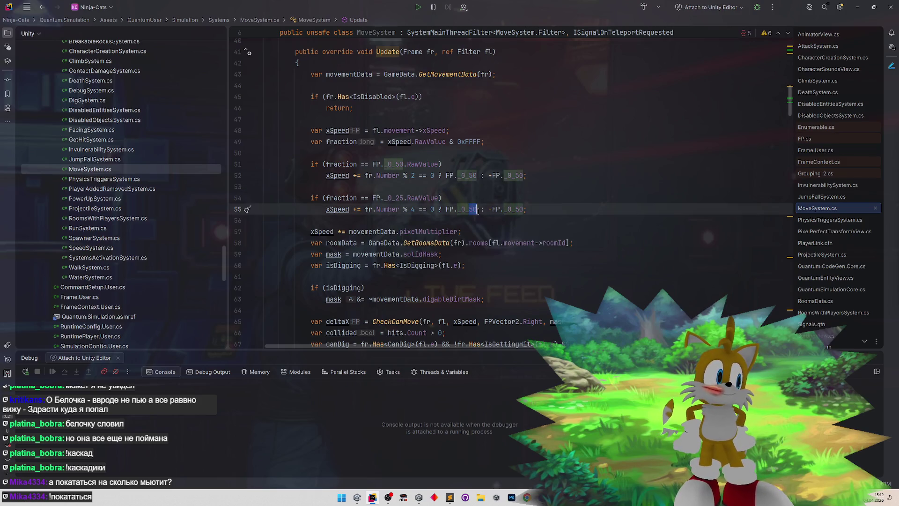
pyautogui.write('75')
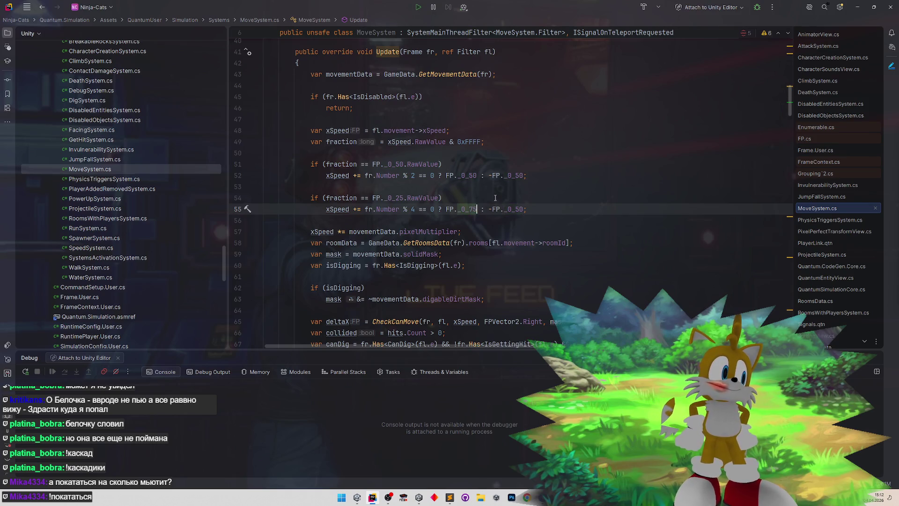
pyautogui.hotkey('ctrl', 'z')
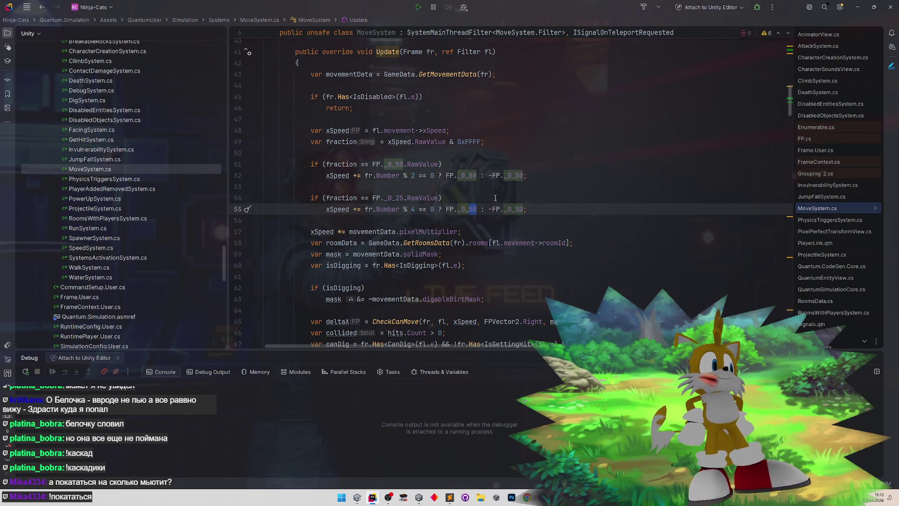
pyautogui.write('75')
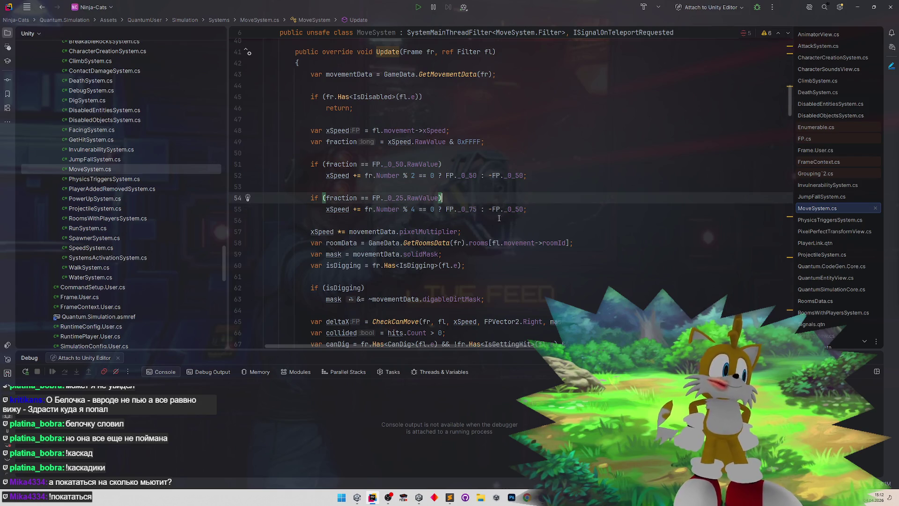
pyautogui.click(497, 221)
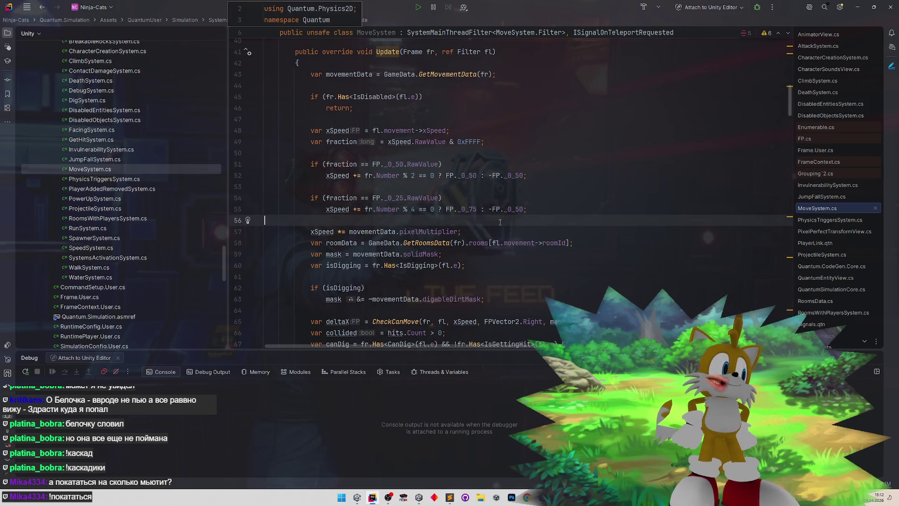
pyautogui.click(523, 209)
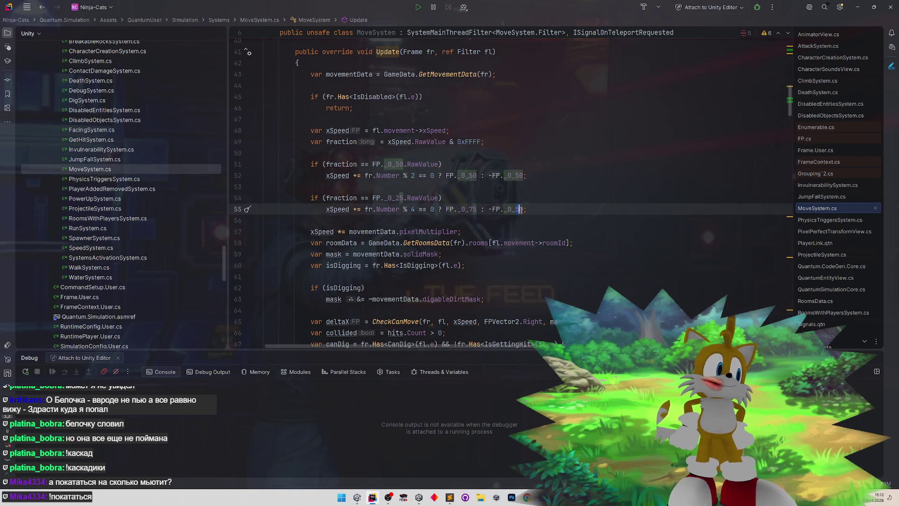
pyautogui.press('BackSpace')
pyautogui.press('BackSpace')
pyautogui.write('25')
pyautogui.click(538, 190)
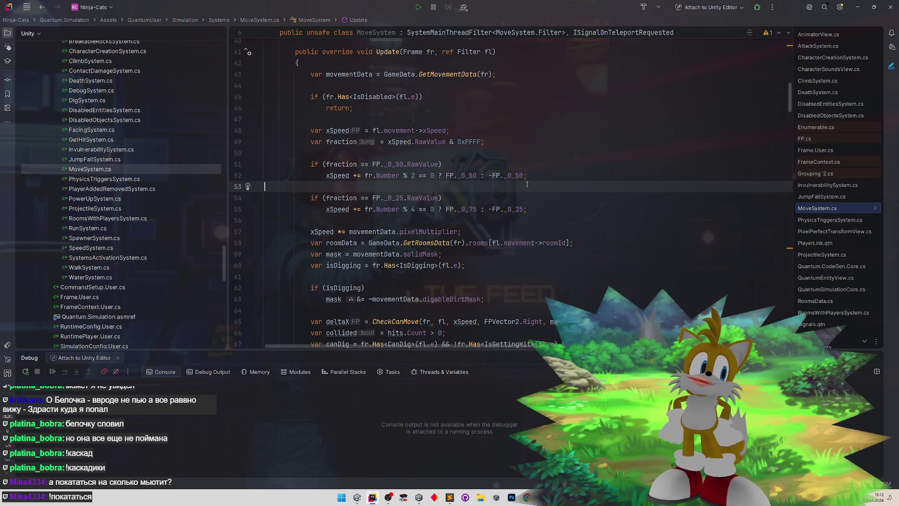
# - Remove the blank line, make the FP._0_25 check an else if, and let Unity reload
pyautogui.hotkey('alt', 'Tab')
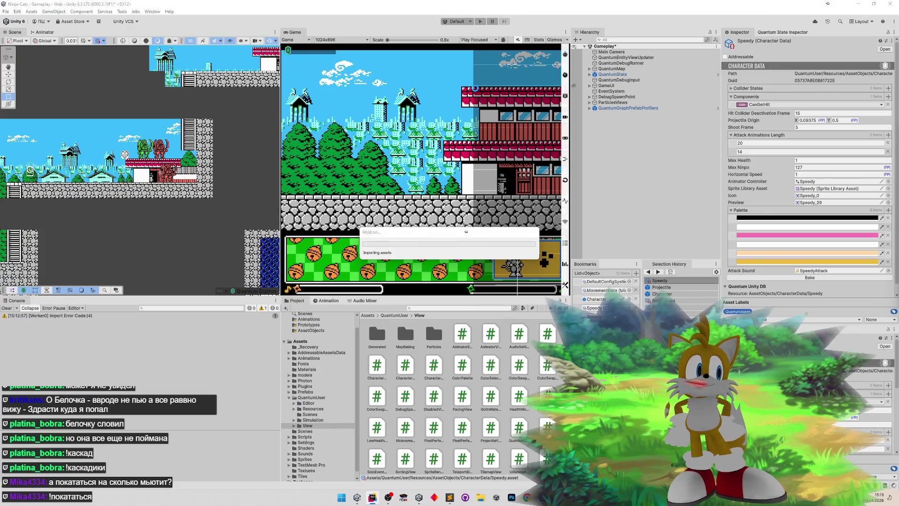
pyautogui.hotkey('alt', 'Tab')
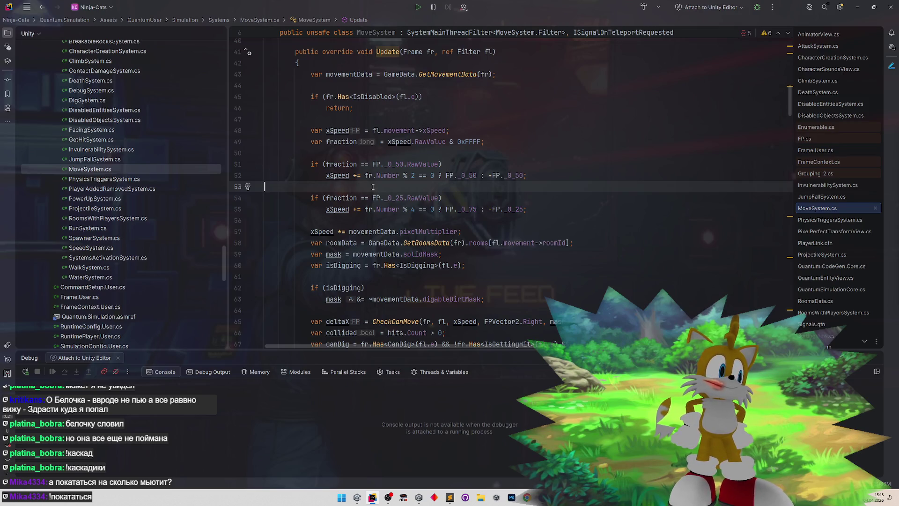
pyautogui.press('Tab')
pyautogui.press('Tab')
pyautogui.press('Tab')
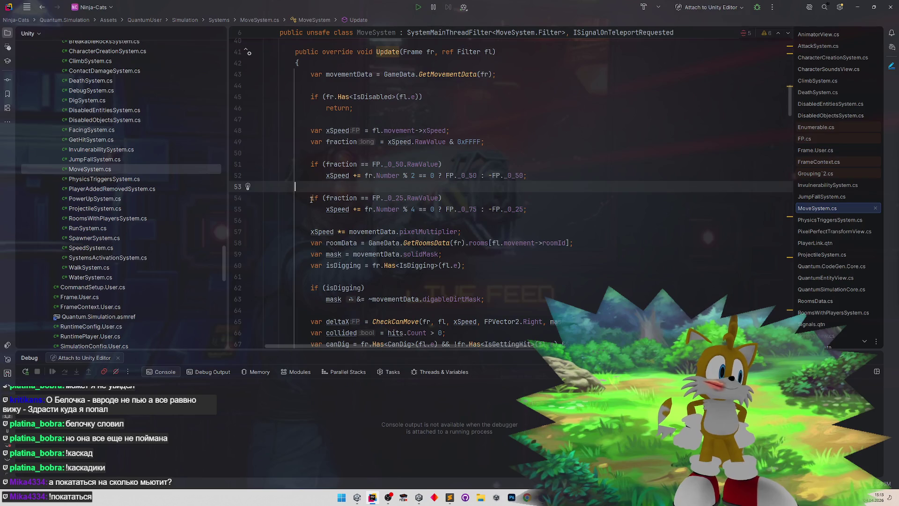
pyautogui.press('Delete')
pyautogui.write('уд')
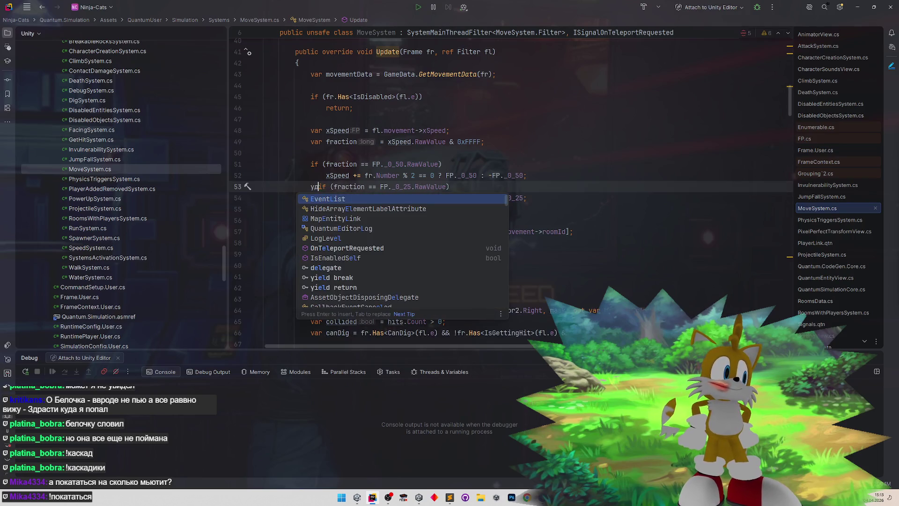
pyautogui.write('else')
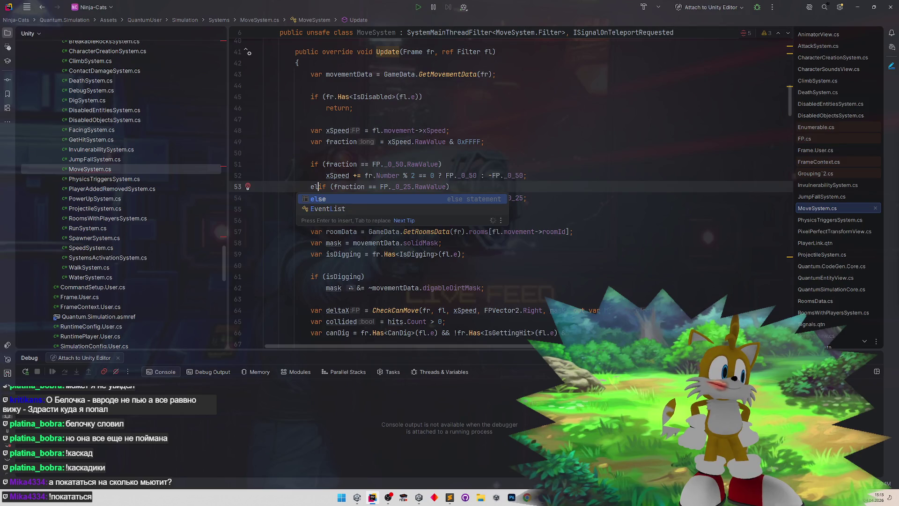
pyautogui.click(415, 142)
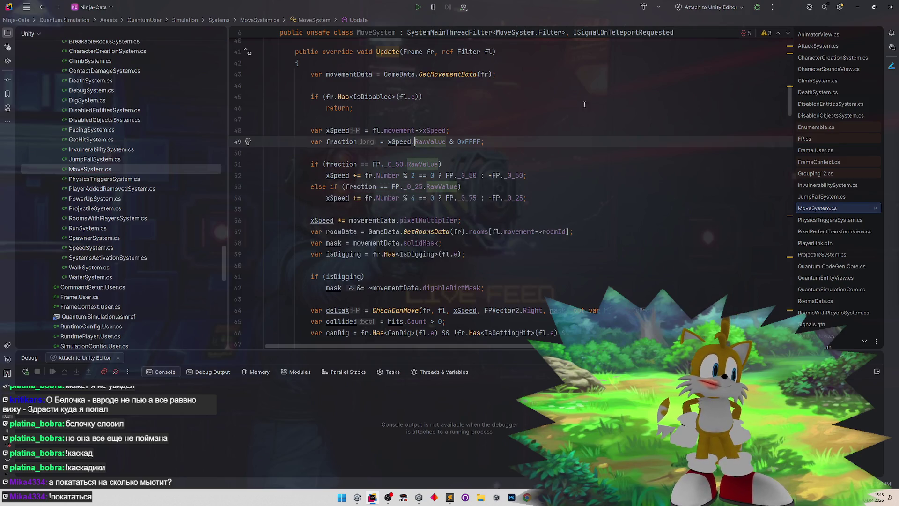
pyautogui.hotkey('alt', 'Tab')
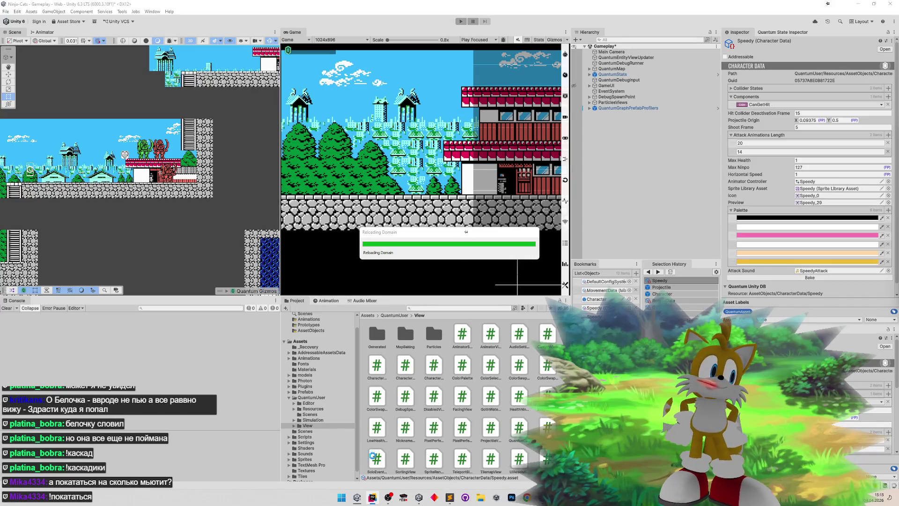
# - Let Unity recompile, start the level, then stop the first play test
pyautogui.click(379, 500)
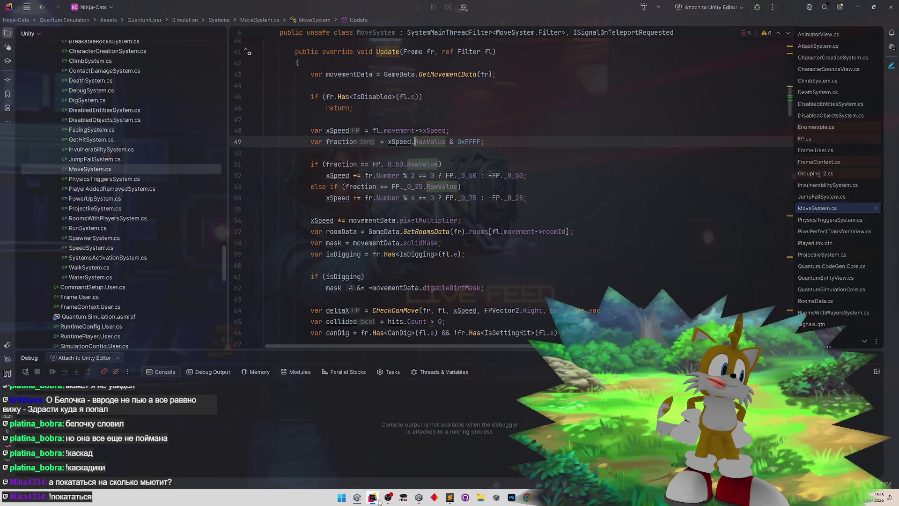
pyautogui.click(378, 500)
pyautogui.moveTo(388, 497)
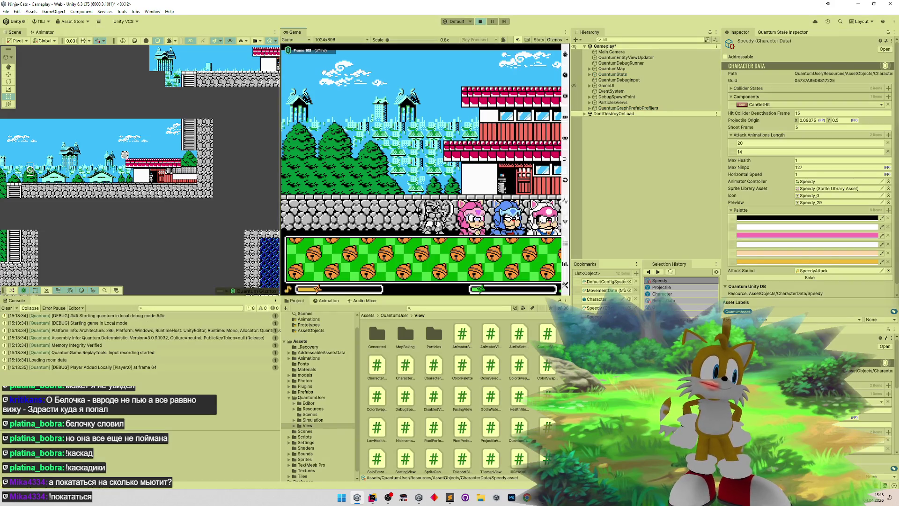
pyautogui.press('n')
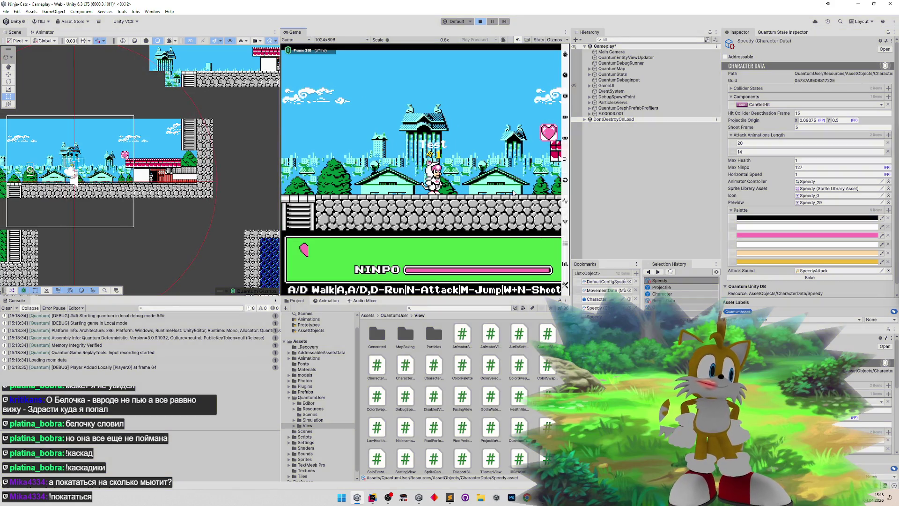
pyautogui.hotkey('ctrl', 'p')
pyautogui.hotkey('ctrl', 'p')
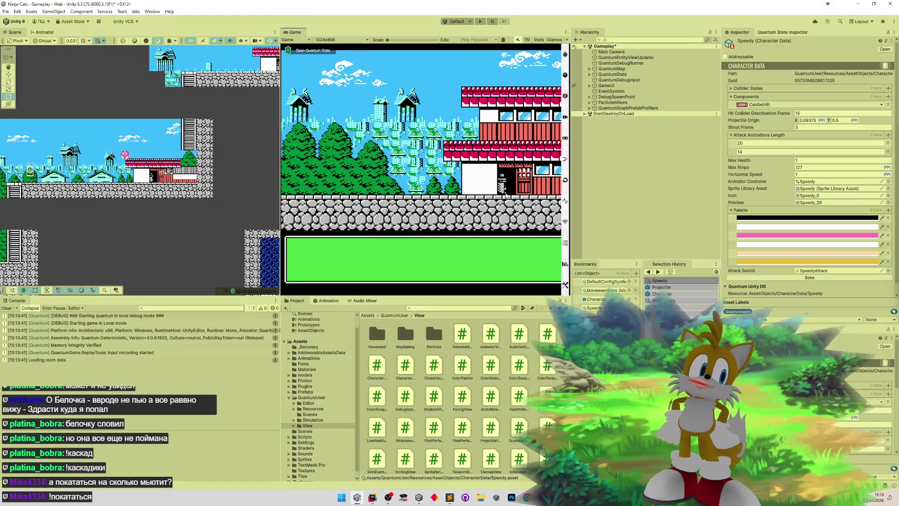
# - Play-test the new movement again by walking right, stop play, and return to Rider
pyautogui.click(543, 262)
pyautogui.press('d')
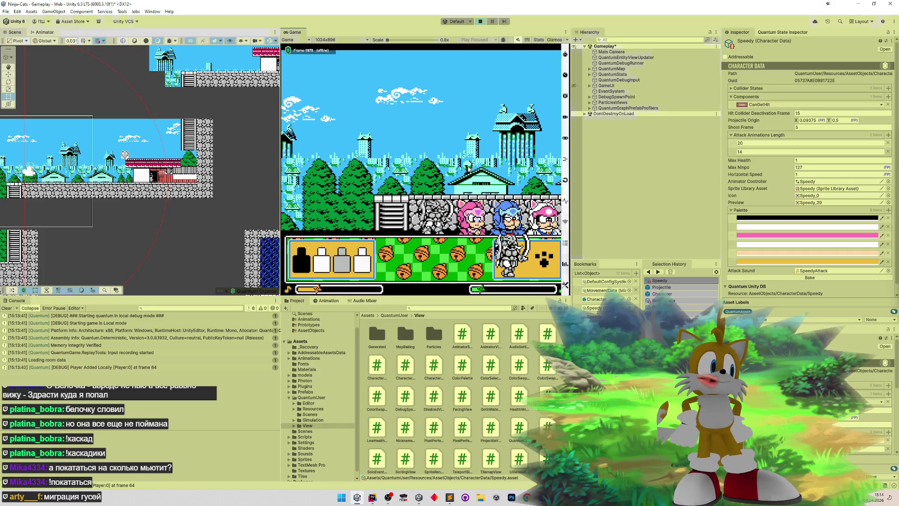
pyautogui.hotkey('ctrl', 'p')
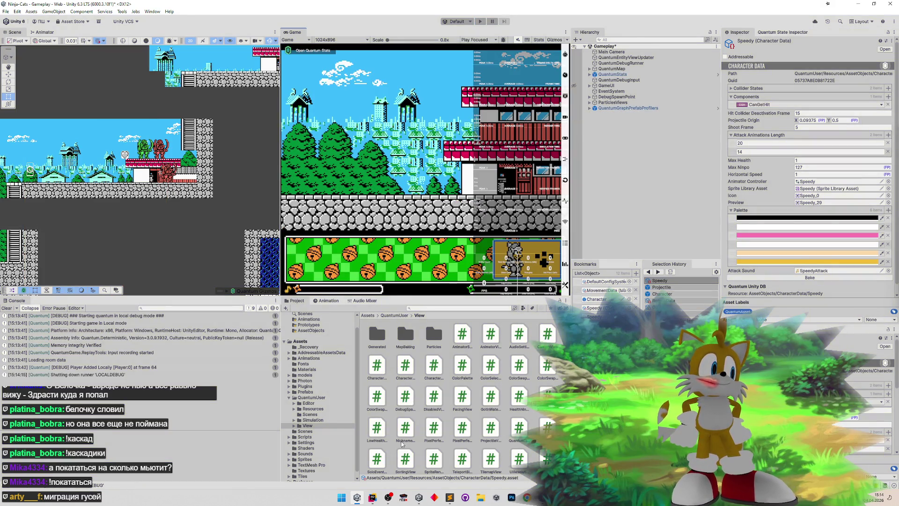
pyautogui.click(372, 497)
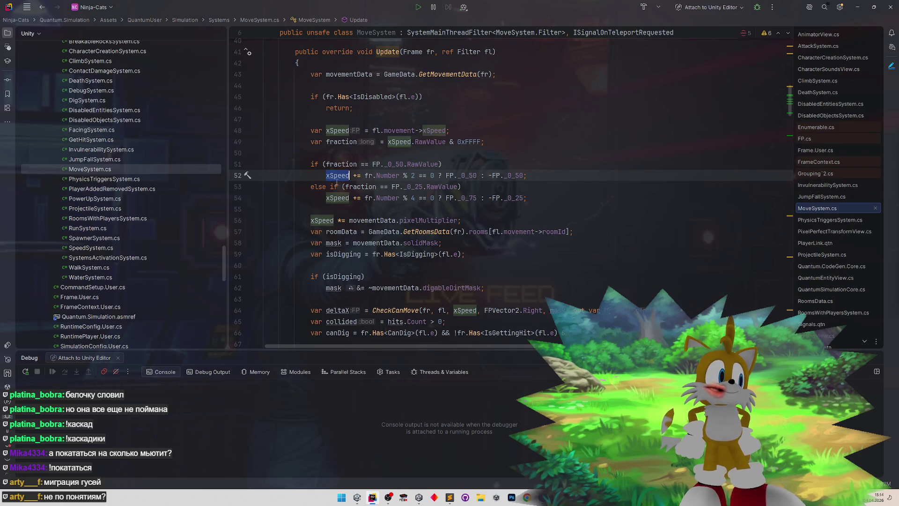
# - Look over the xSpeed lines 54–56 in MoveSystem.cs without editing, then return to Unity
pyautogui.click(338, 198)
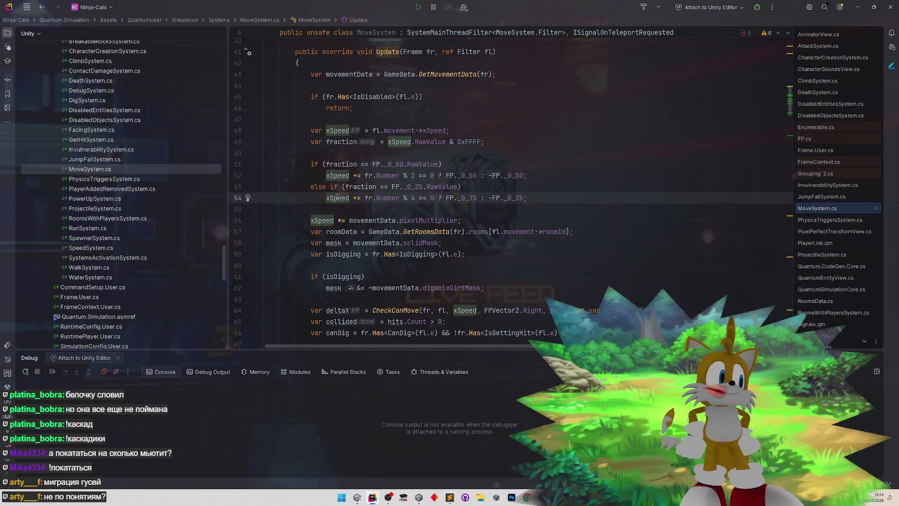
pyautogui.doubleClick(322, 220)
pyautogui.scroll(1, 310, 214)
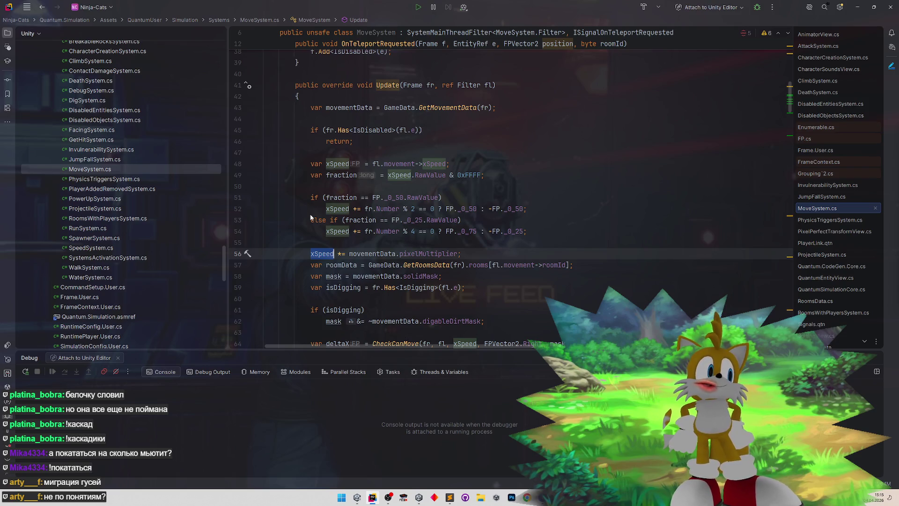
pyautogui.hotkey('alt', 'Tab')
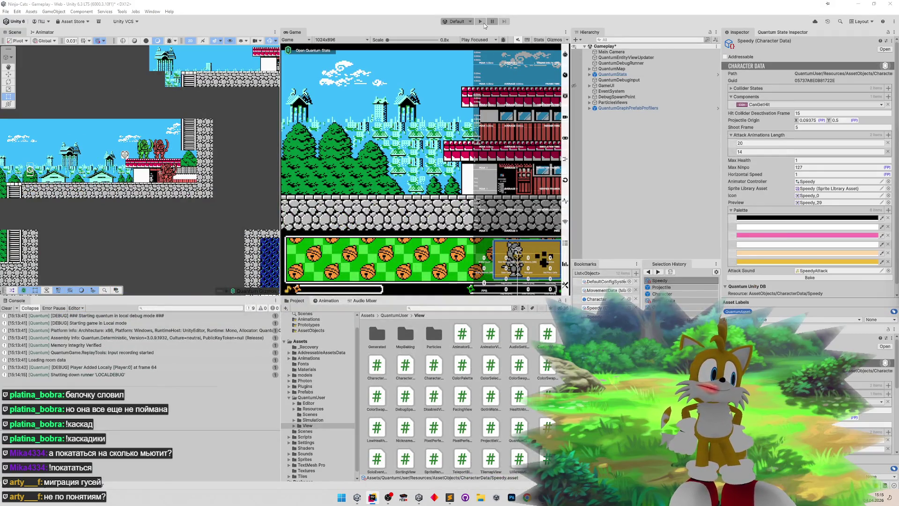
# - Start the game from character select and select player entity E.00003.001
pyautogui.click(482, 22)
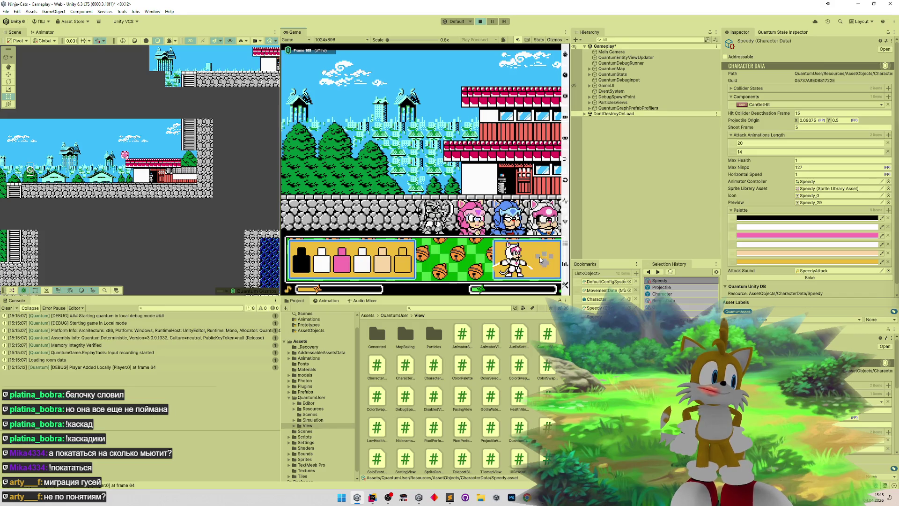
pyautogui.click(541, 260)
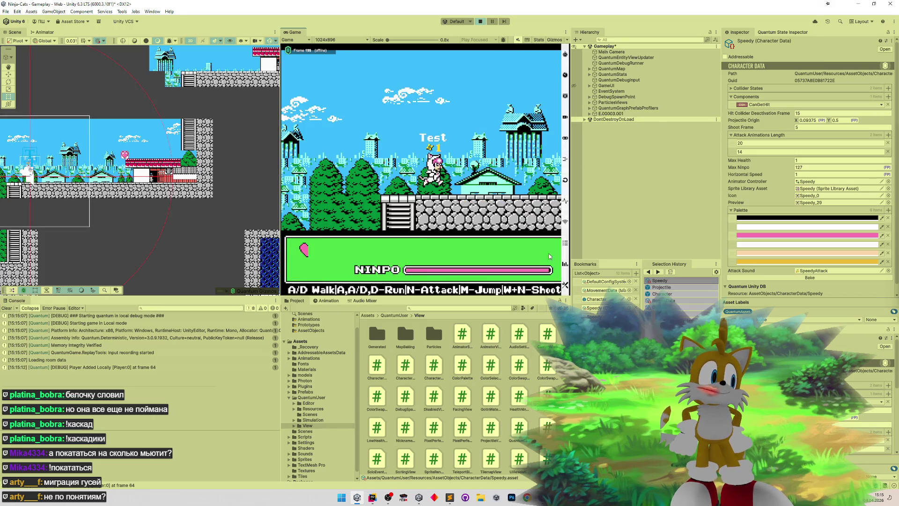
pyautogui.click(590, 114)
# - Inspect E.00003.001's Movement in Quantum State Inspector (xSpeed 0, ySpeed -4), then switch to Rider
pyautogui.click(761, 32)
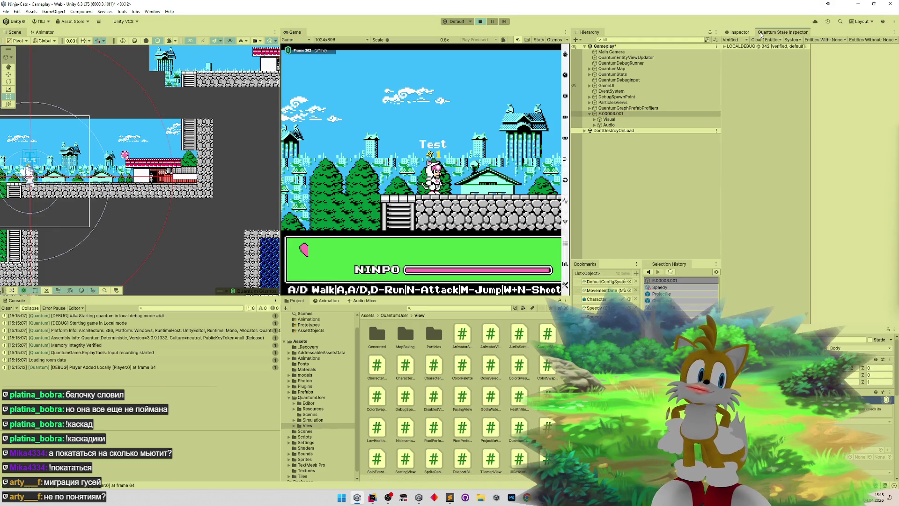
pyautogui.click(724, 46)
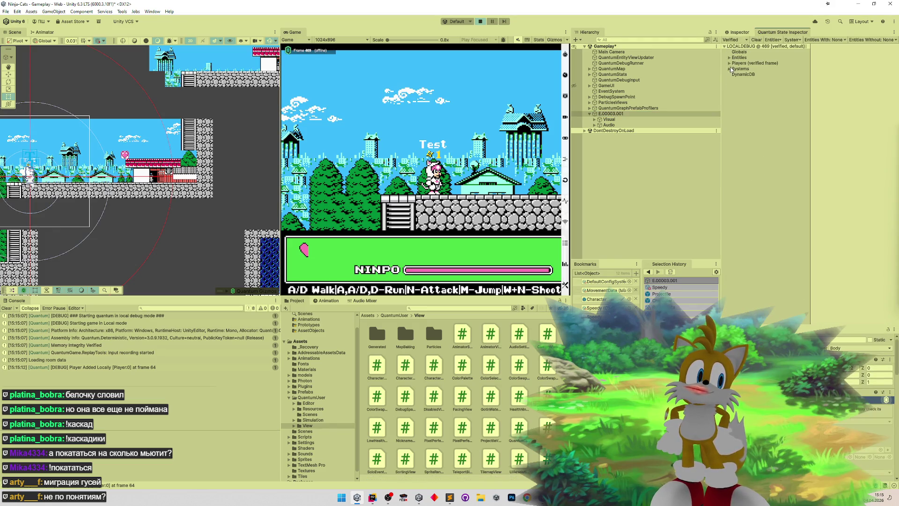
pyautogui.click(729, 57)
pyautogui.click(748, 75)
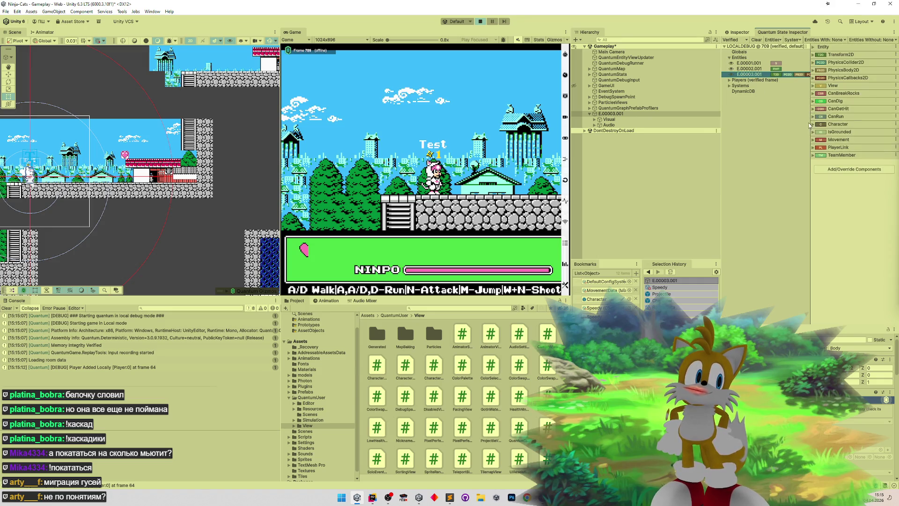
pyautogui.click(813, 139)
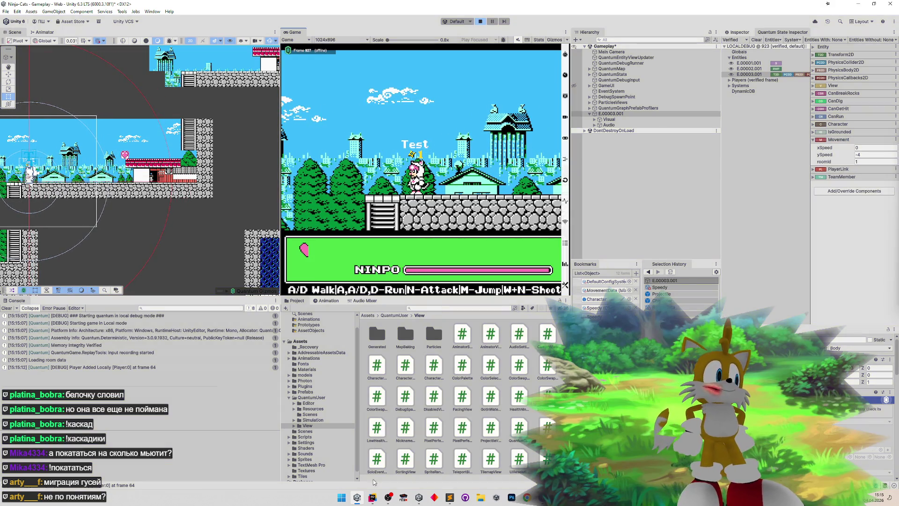
pyautogui.click(372, 497)
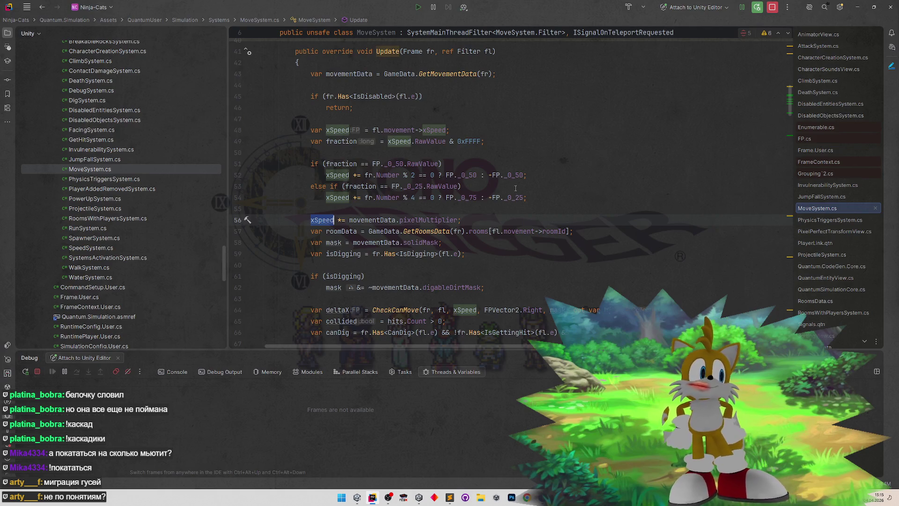
# - Add 'var sign = FPMath.SignZero(xSpeed);' below the xSpeed declaration
pyautogui.click(478, 134)
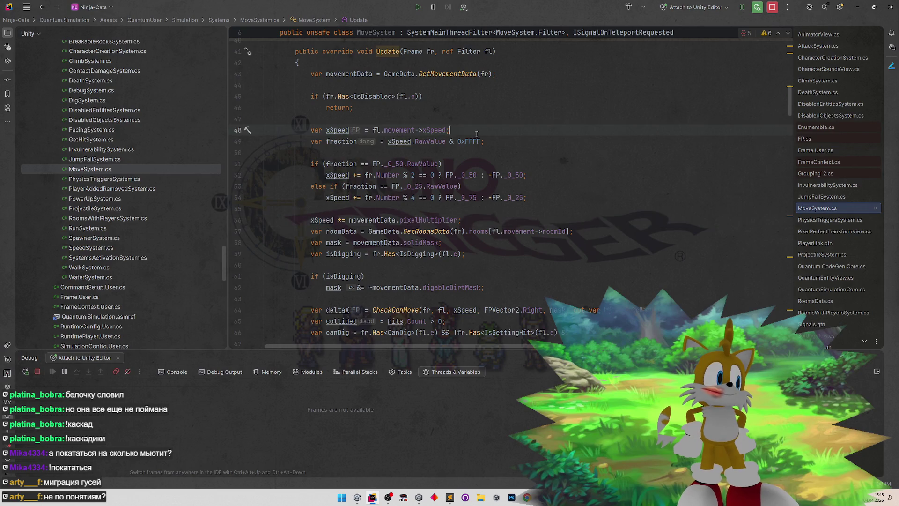
pyautogui.press('Return')
pyautogui.write('var sing')
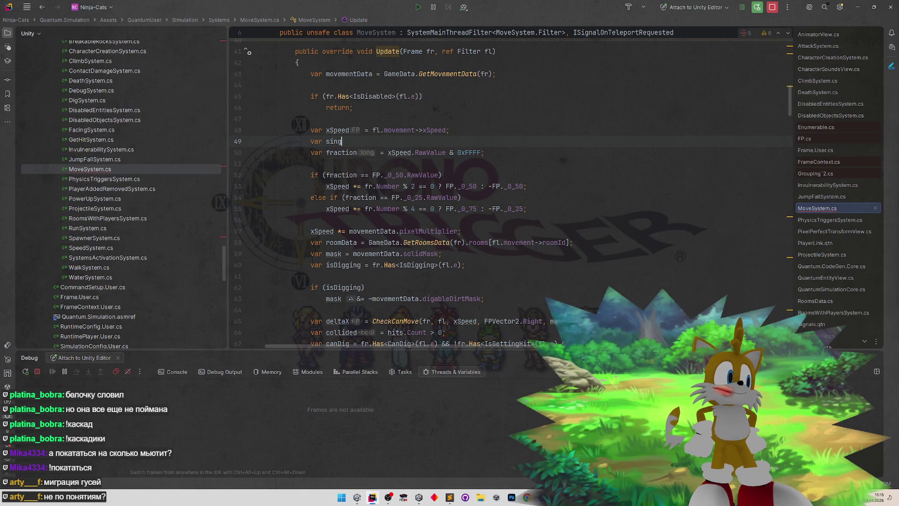
pyautogui.press('BackSpace')
pyautogui.press('BackSpace')
pyautogui.write('gn = ')
pyautogui.write('FPMath.')
pyautogui.write('Si')
pyautogui.press('Escape')
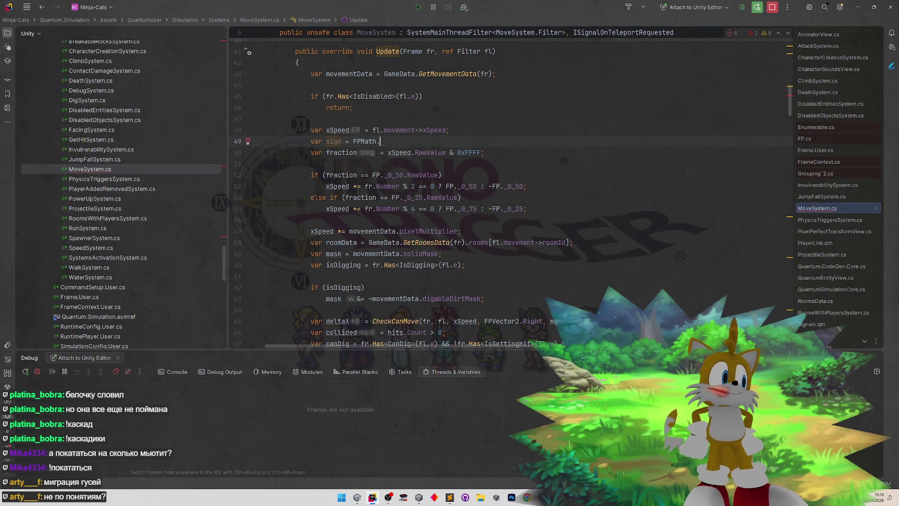
pyautogui.hotkey('ctrl', 'space')
pyautogui.write('gnZ')
pyautogui.press('Return')
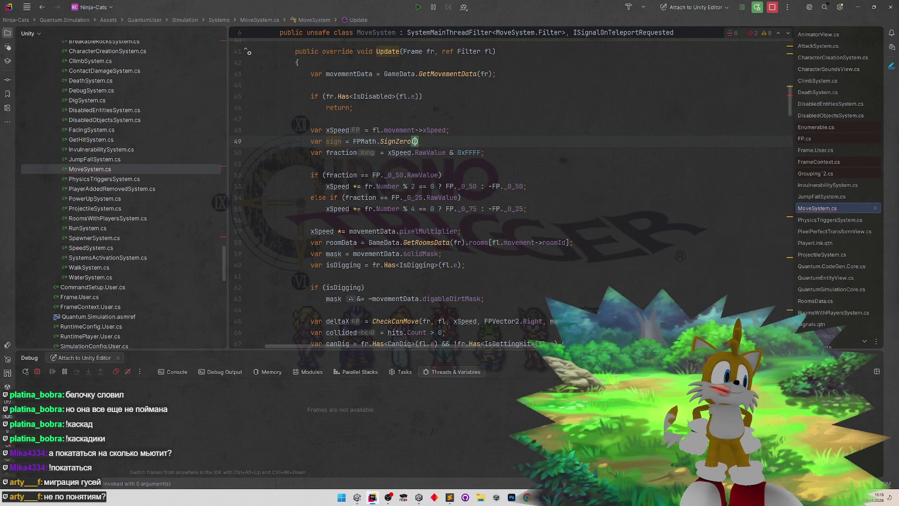
pyautogui.doubleClick(337, 130)
pyautogui.hotkey('ctrl', 'c')
pyautogui.click(426, 141)
pyautogui.hotkey('ctrl', 'v')
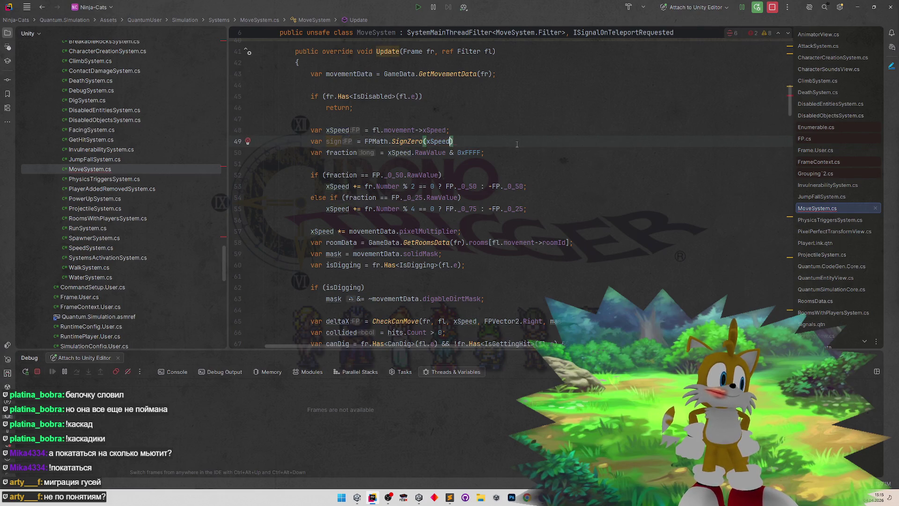
# - Add 'var absSpeed = FPMath.Abs(xSpeed);' on a new line after the sign line
pyautogui.press('Up')
pyautogui.press('Up')
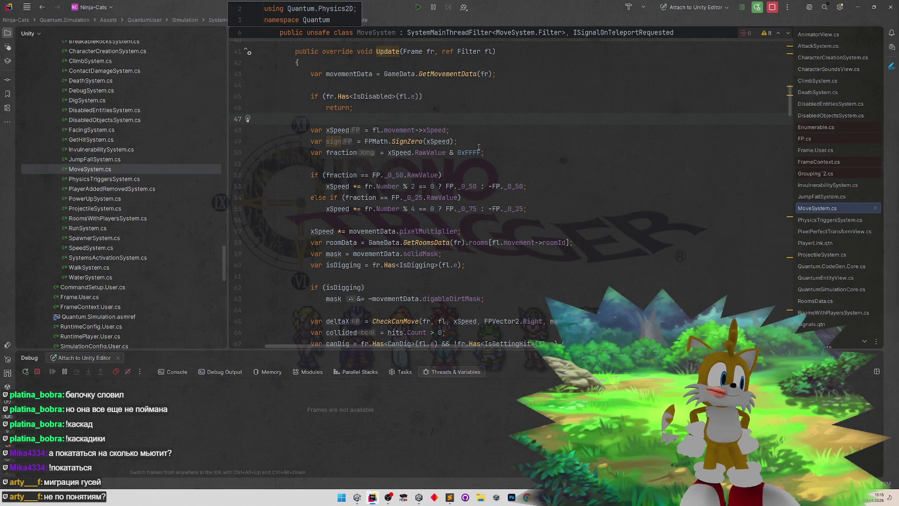
pyautogui.doubleClick(332, 131)
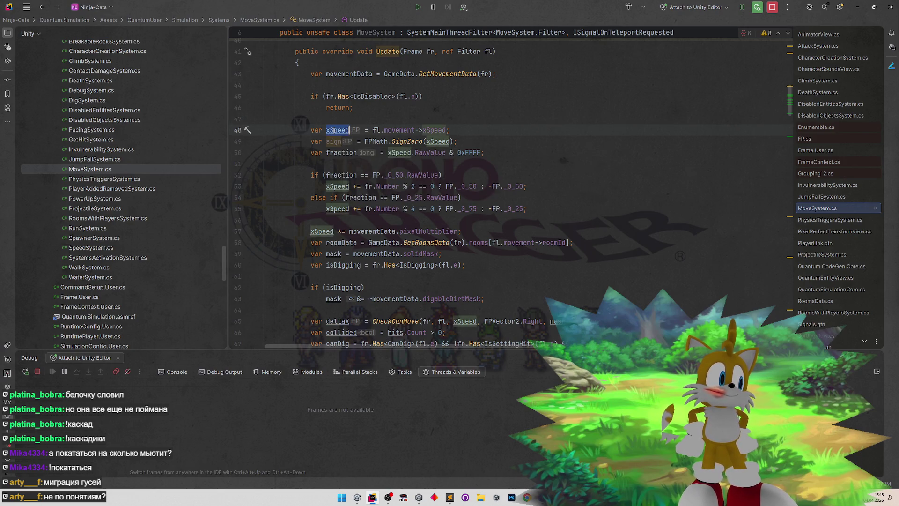
pyautogui.click(482, 141)
pyautogui.press('Return')
pyautogui.write('va')
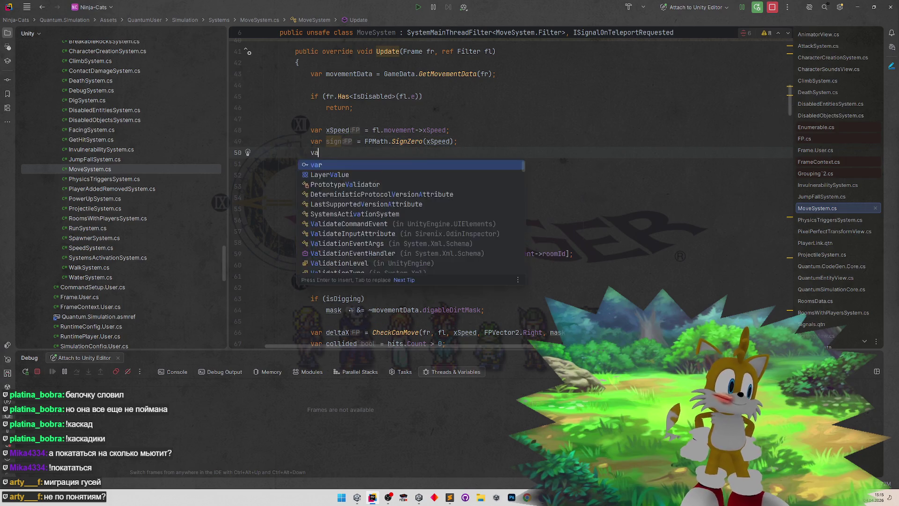
pyautogui.write('r absSpeed ')
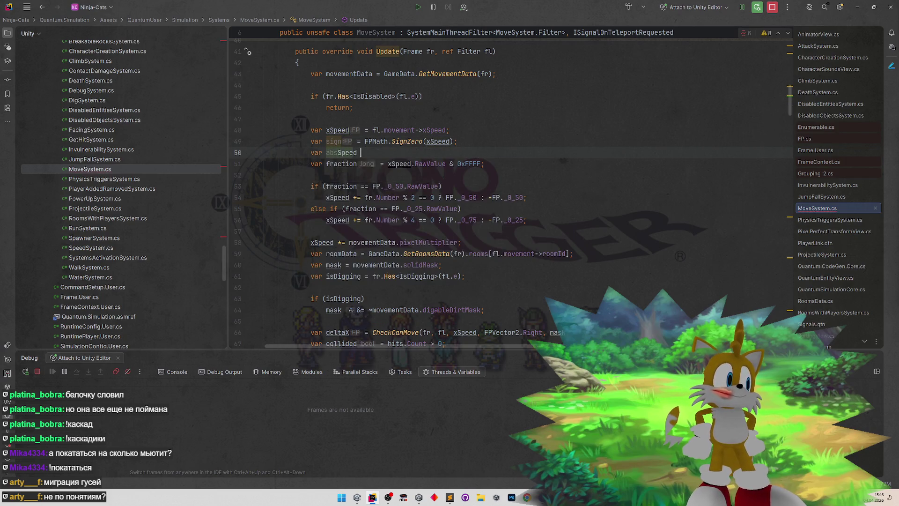
pyautogui.write('= FPMa')
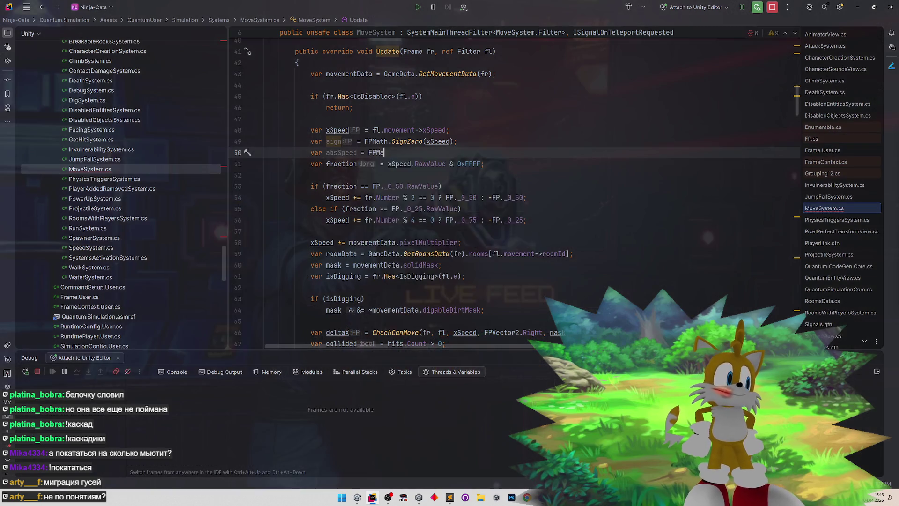
pyautogui.write('th.Abs(')
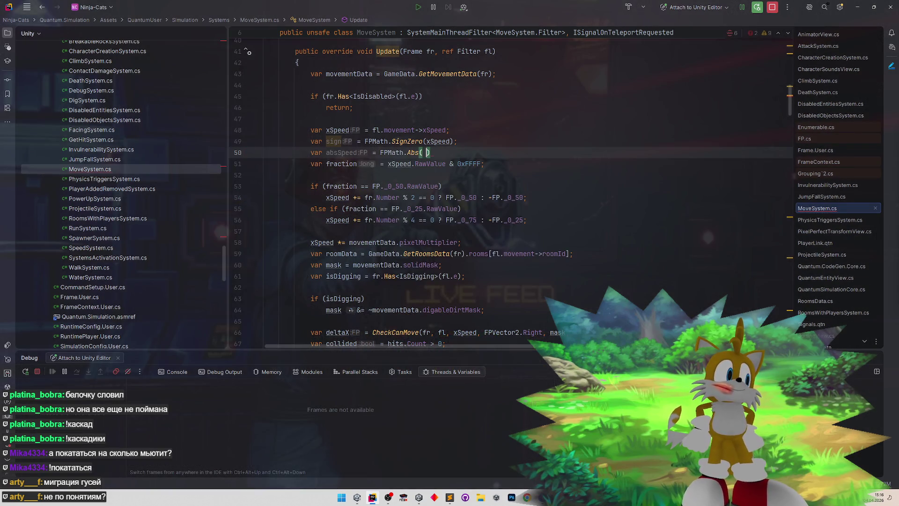
pyautogui.write(')')
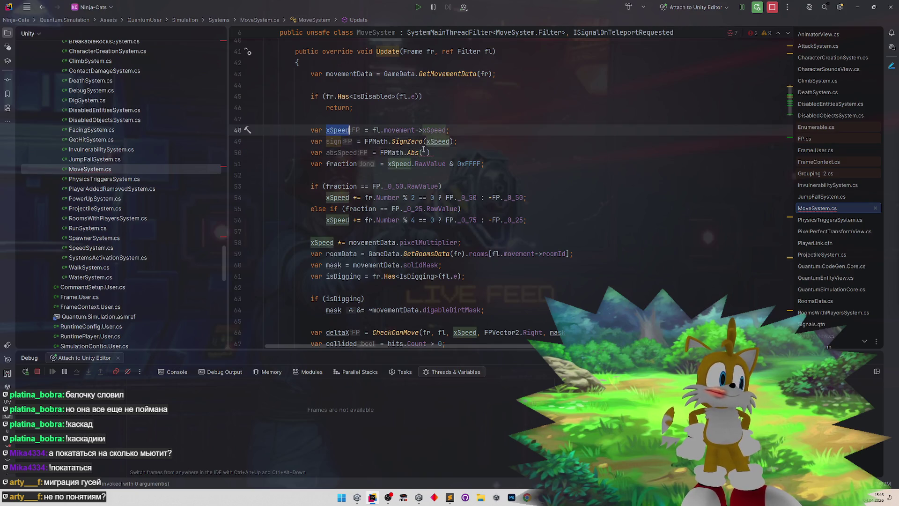
pyautogui.write('xSpeed);')
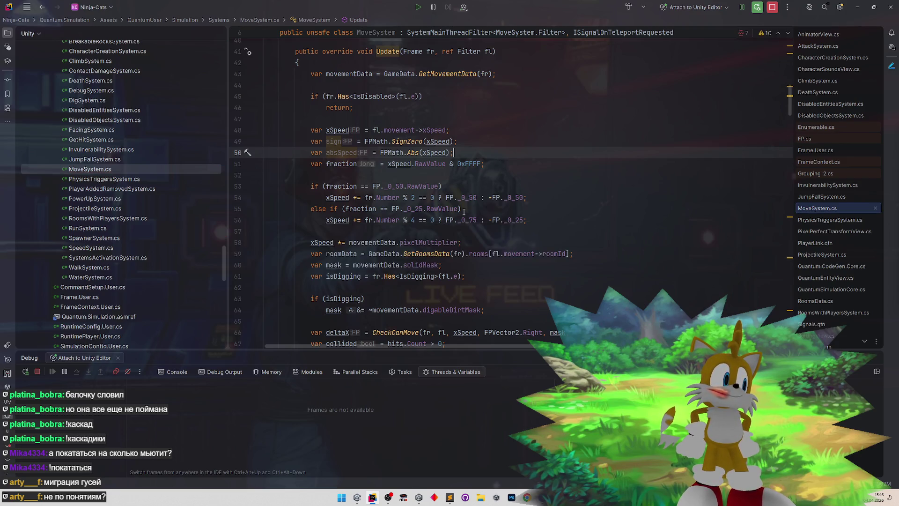
# - Replace xSpeed with absSpeed in the fraction checks on lines 54 and 56
pyautogui.click(459, 240)
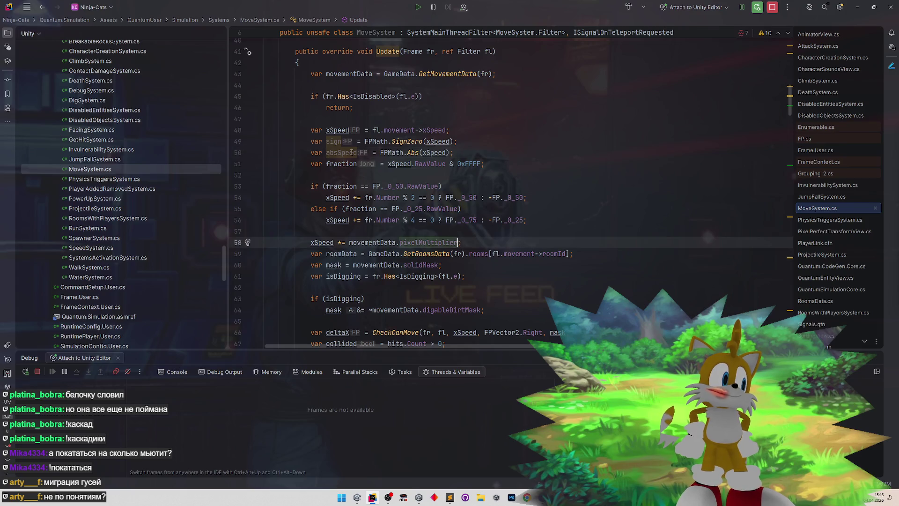
pyautogui.doubleClick(333, 141)
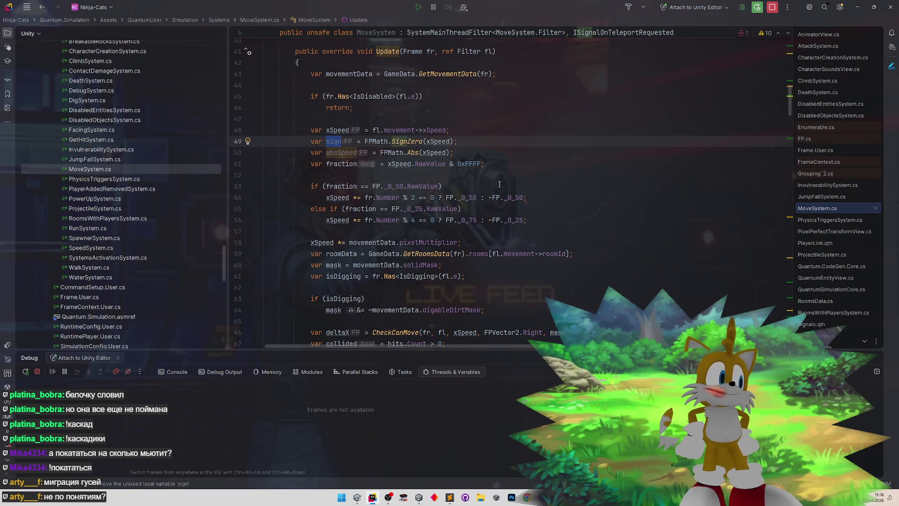
pyautogui.doubleClick(356, 156)
pyautogui.hotkey('ctrl', 'c')
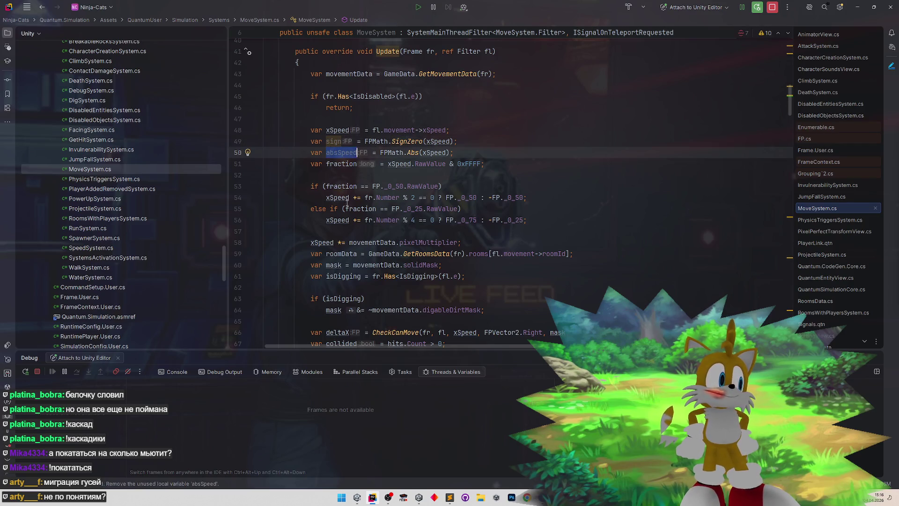
pyautogui.doubleClick(337, 198)
pyautogui.hotkey('ctrl', 'v')
pyautogui.click(334, 220)
pyautogui.doubleClick(334, 220)
pyautogui.hotkey('ctrl', 'v')
# - Change the scaling line to 'absSpeed *= movementData.pixelMultiplier;'
pyautogui.click(413, 230)
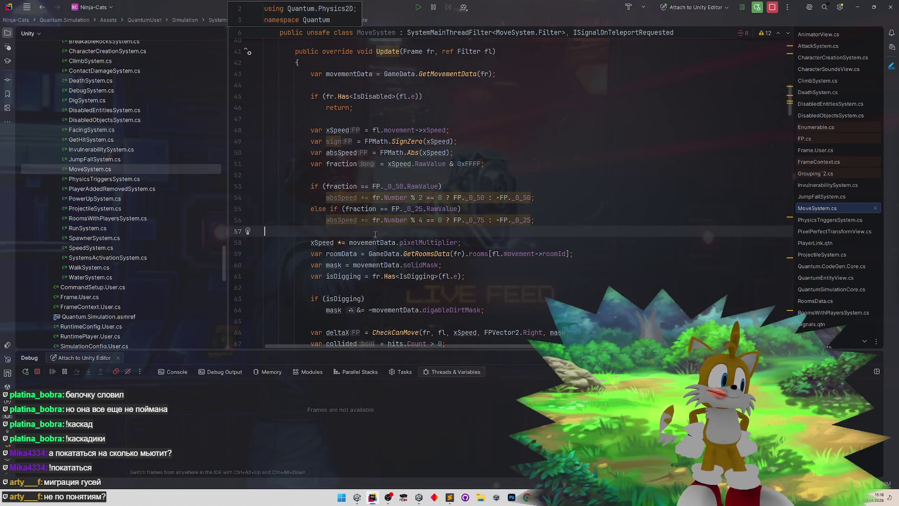
pyautogui.click(344, 242)
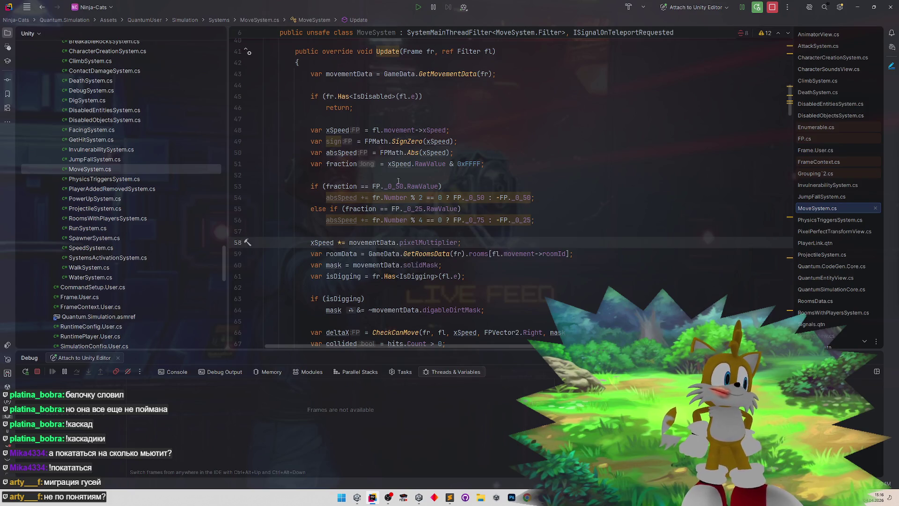
pyautogui.click(456, 186)
pyautogui.write('{')
pyautogui.press('Return')
pyautogui.press('BackSpace')
pyautogui.press('BackSpace')
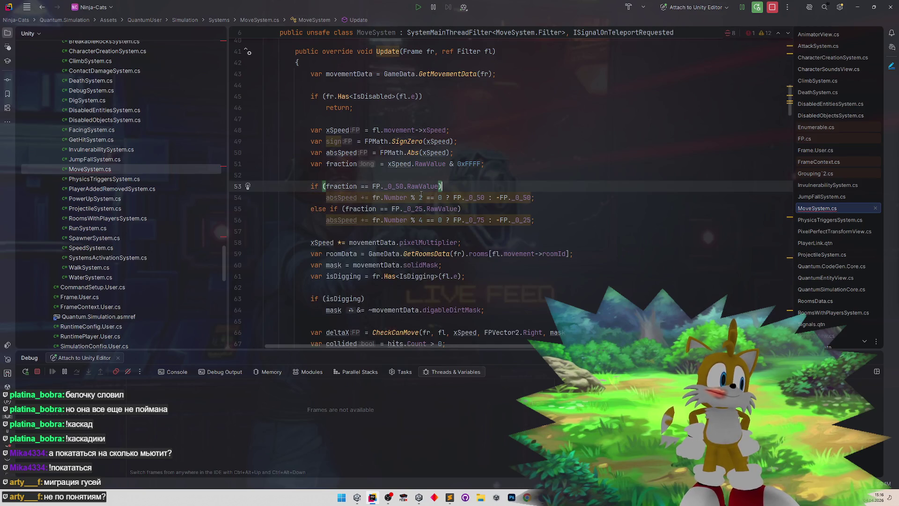
pyautogui.click(401, 179)
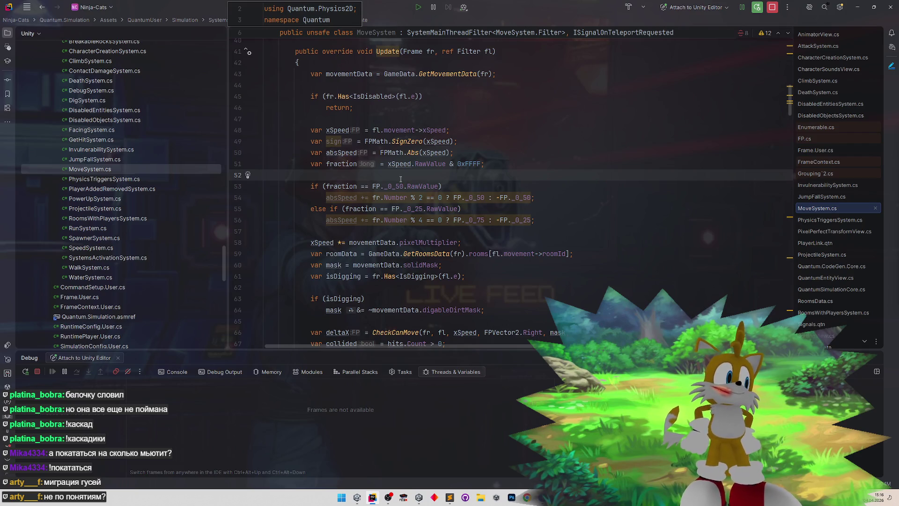
pyautogui.scroll(-1, 392, 186)
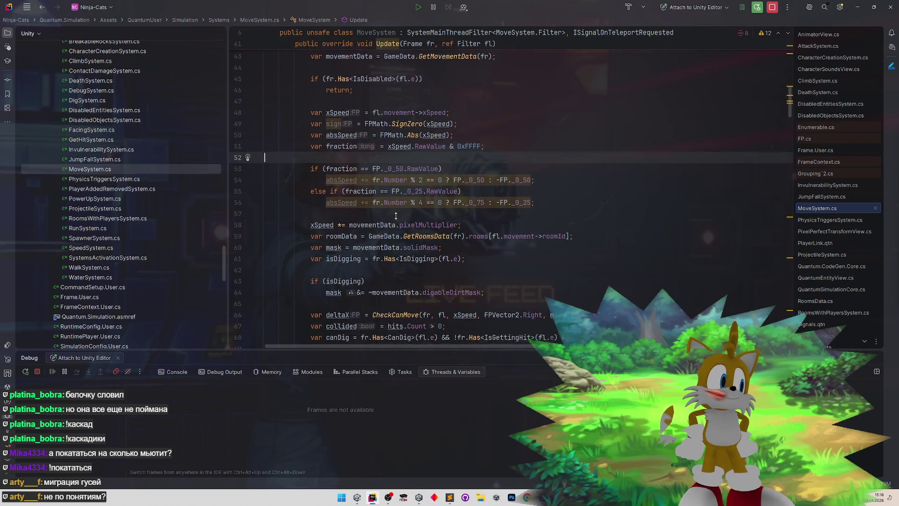
pyautogui.click(326, 213)
pyautogui.scroll(-1, 344, 214)
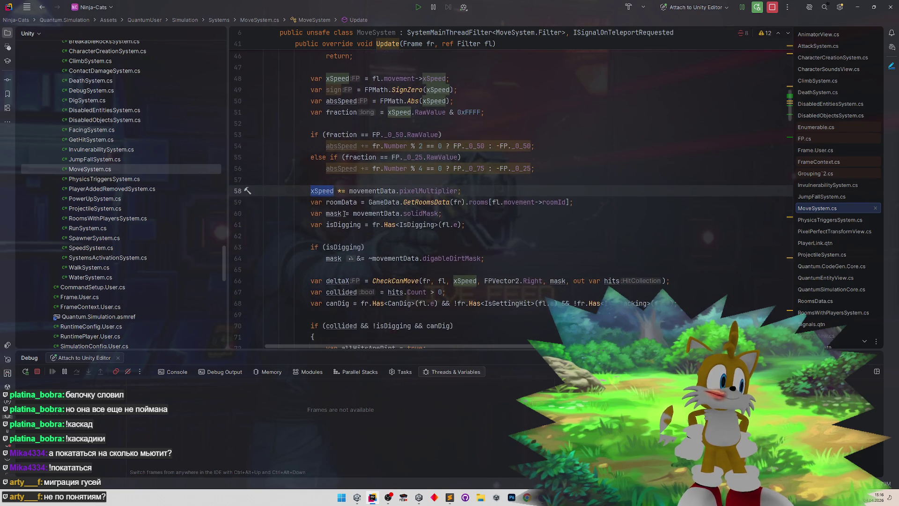
pyautogui.click(356, 169)
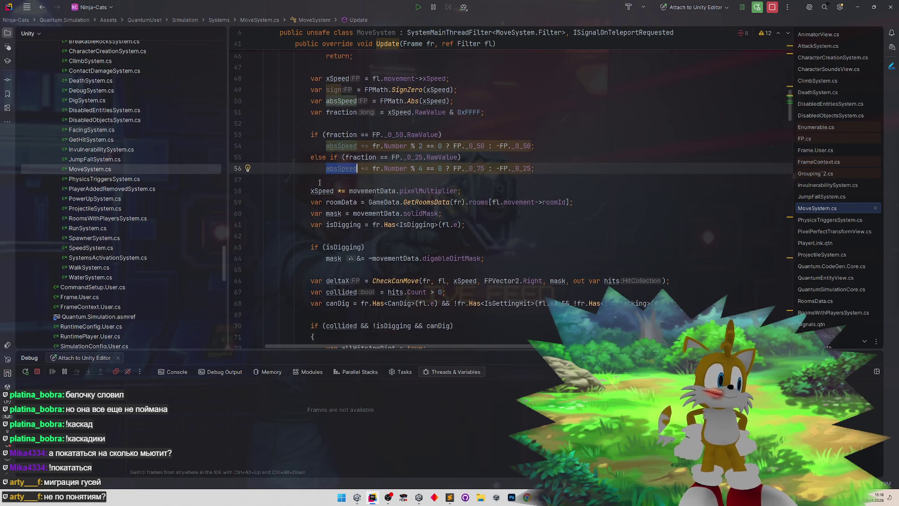
pyautogui.doubleClick(322, 190)
pyautogui.hotkey('ctrl', 'v')
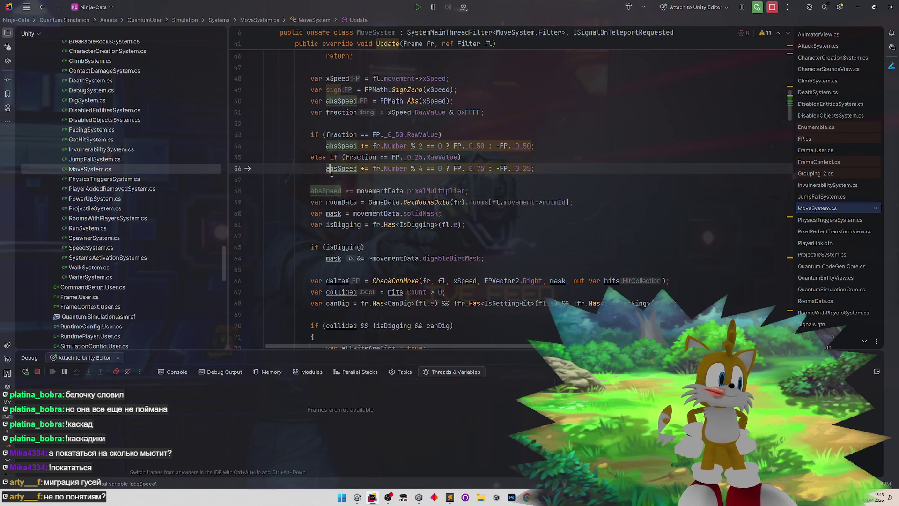
# - Add 'xSpeed = absSpeed * sign;' on a new line below the scaling line
pyautogui.scroll(-1, 397, 206)
pyautogui.scroll(1, 397, 206)
pyautogui.press('End')
pyautogui.press('Return')
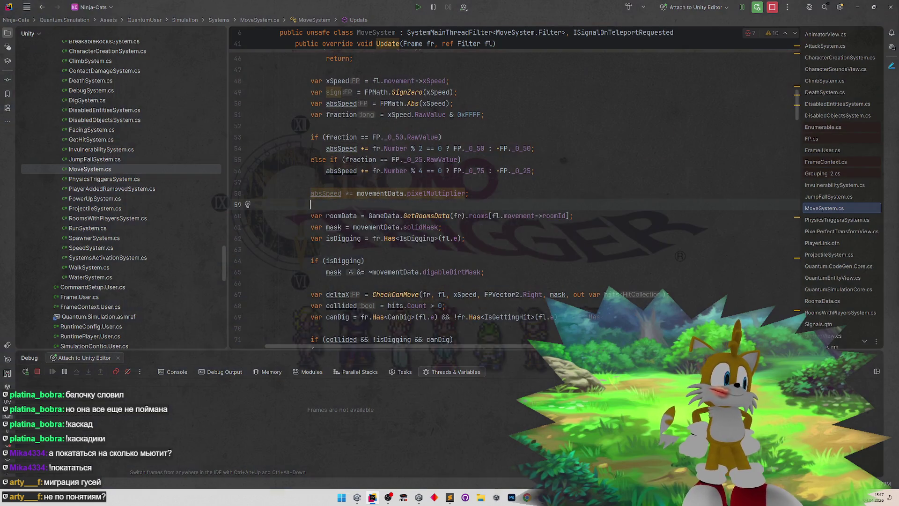
pyautogui.write('xSpeed = abs')
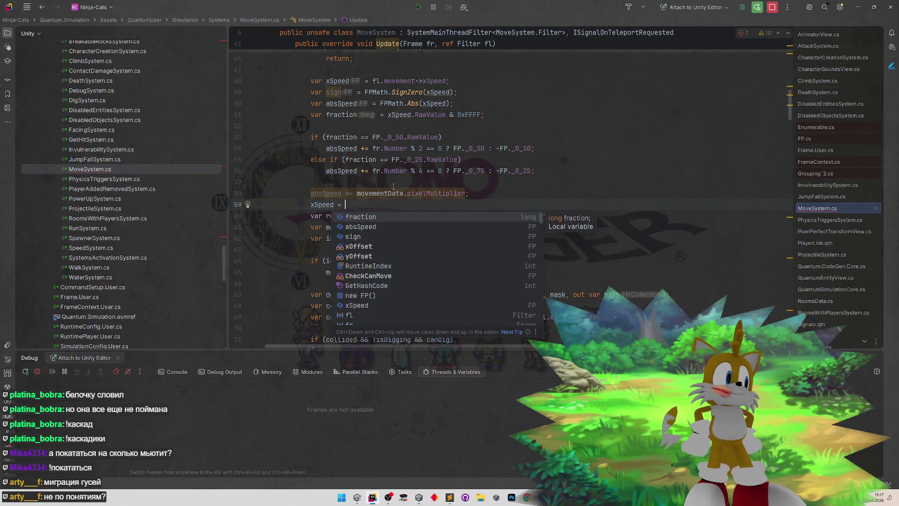
pyautogui.press('Return')
pyautogui.write('*')
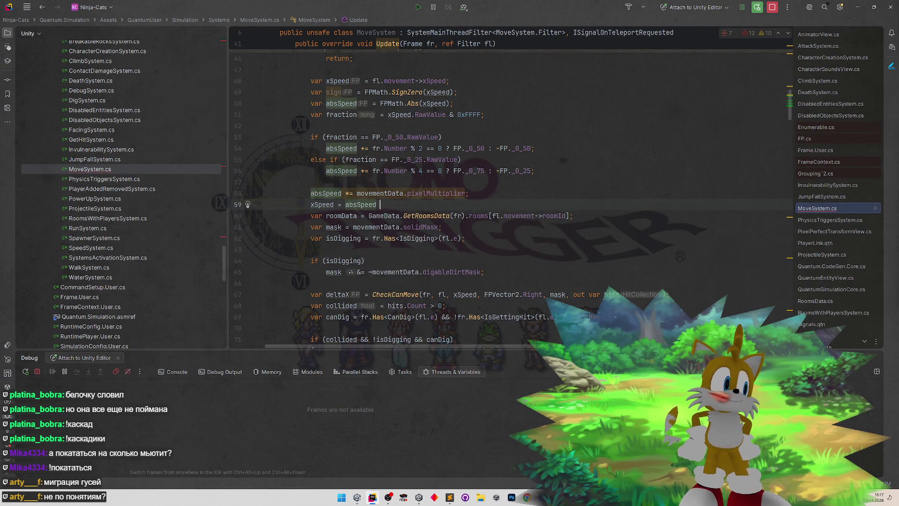
pyautogui.click(338, 91)
pyautogui.hotkey('ctrl', 'shift', 'BackSpace')
pyautogui.write('sign;')
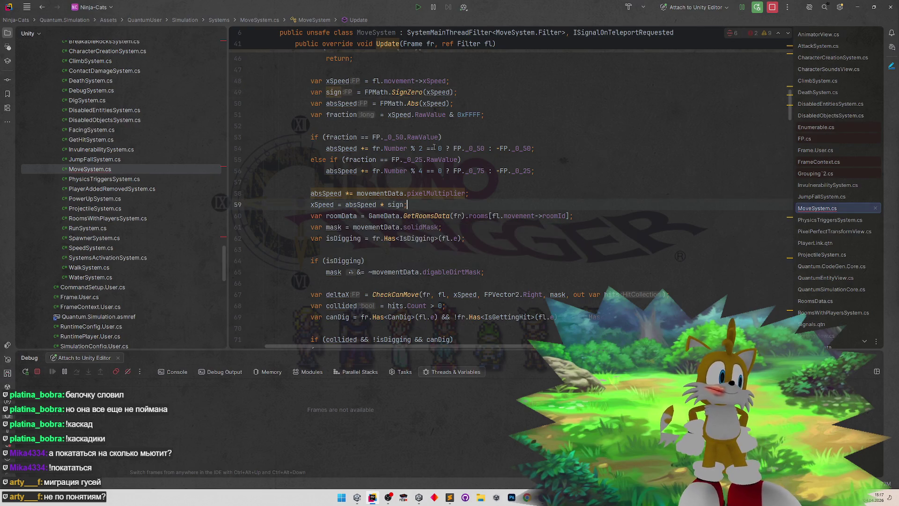
pyautogui.click(858, 8)
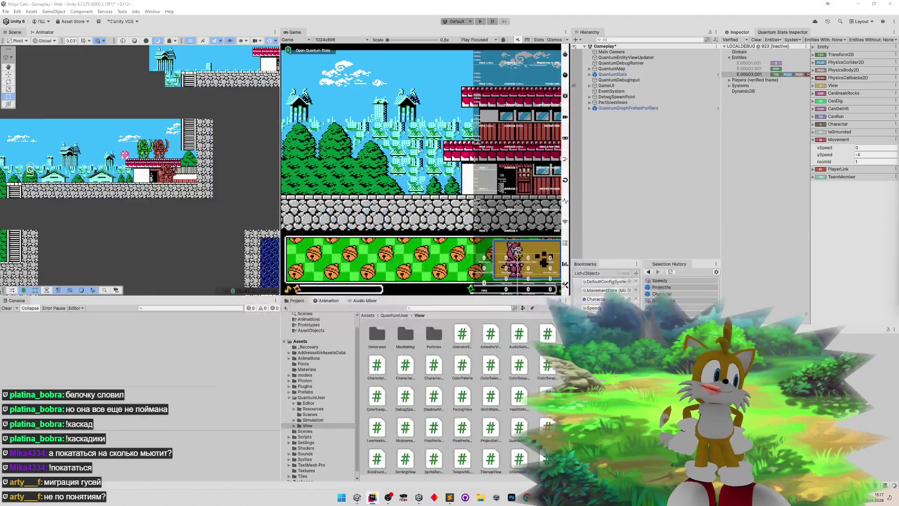
# - Open AIBehaviour.cs with Search Everywhere and go to the pitAhead raycast line
pyautogui.hotkey('alt', 'Tab')
pyautogui.hotkey('ctrl', 't')
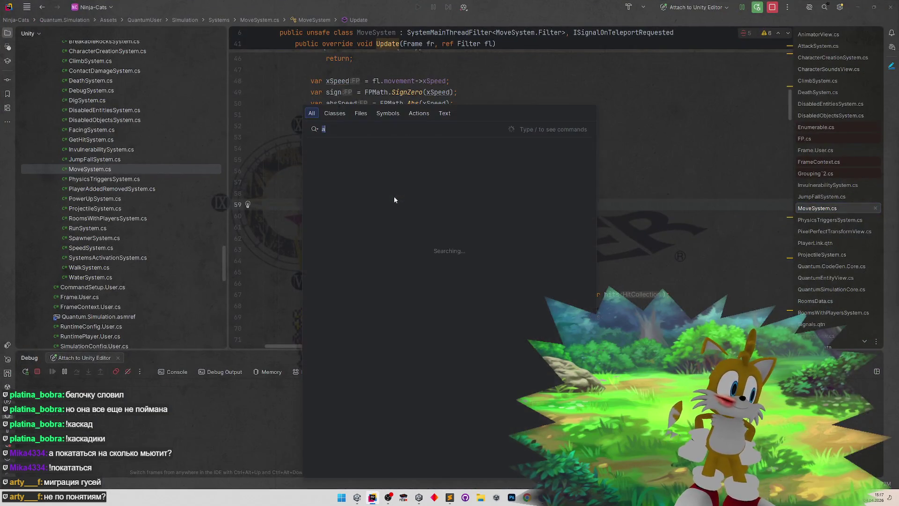
pyautogui.write('aibehavi')
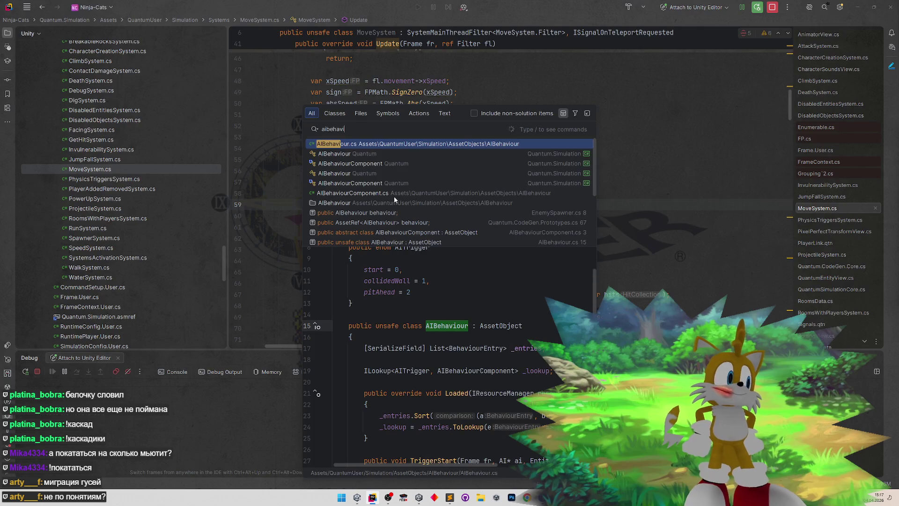
pyautogui.press('Return')
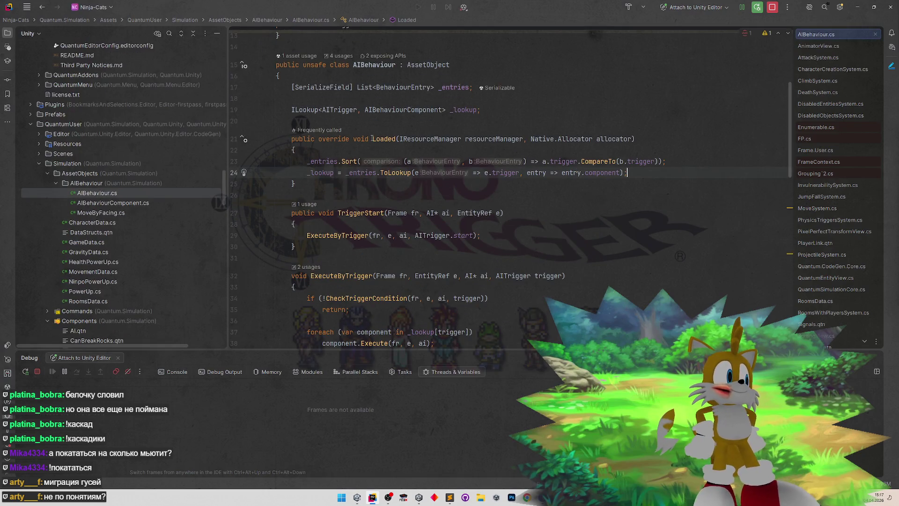
pyautogui.scroll(-10, 518, 176)
pyautogui.scroll(5, 518, 175)
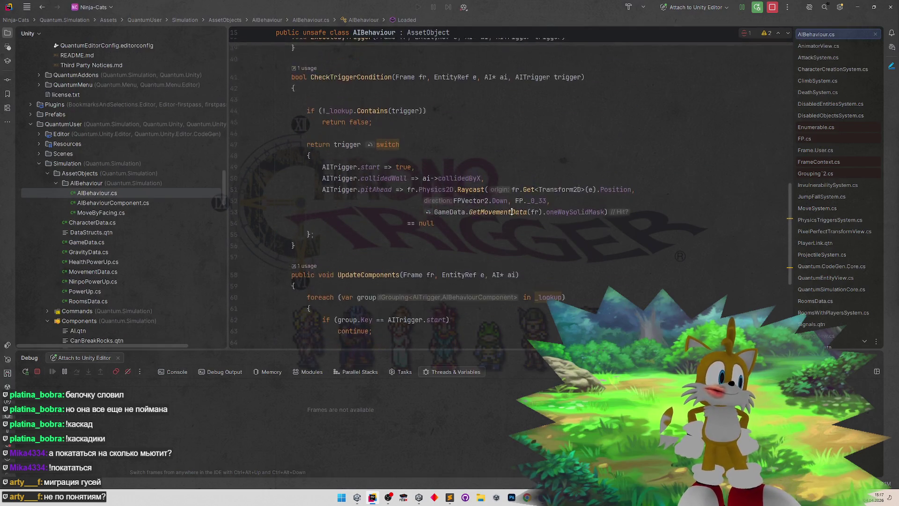
pyautogui.scroll(2, 495, 240)
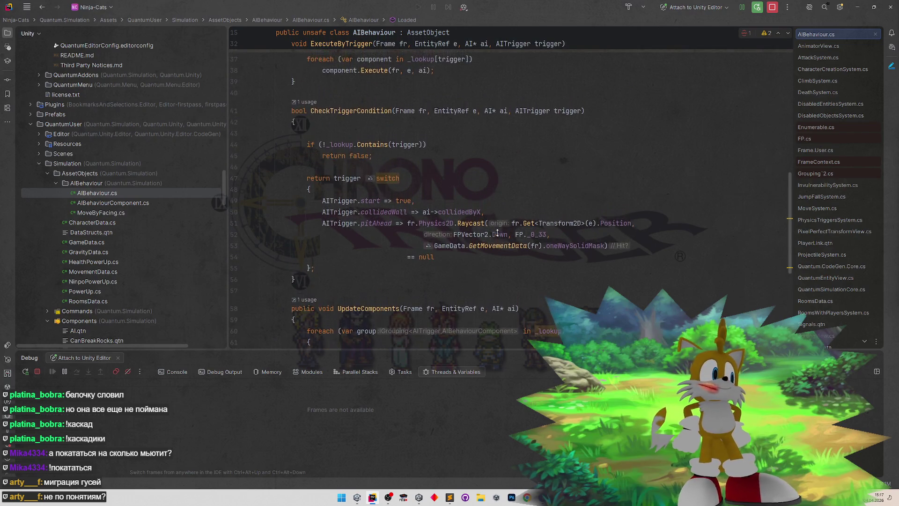
pyautogui.scroll(-1, 489, 251)
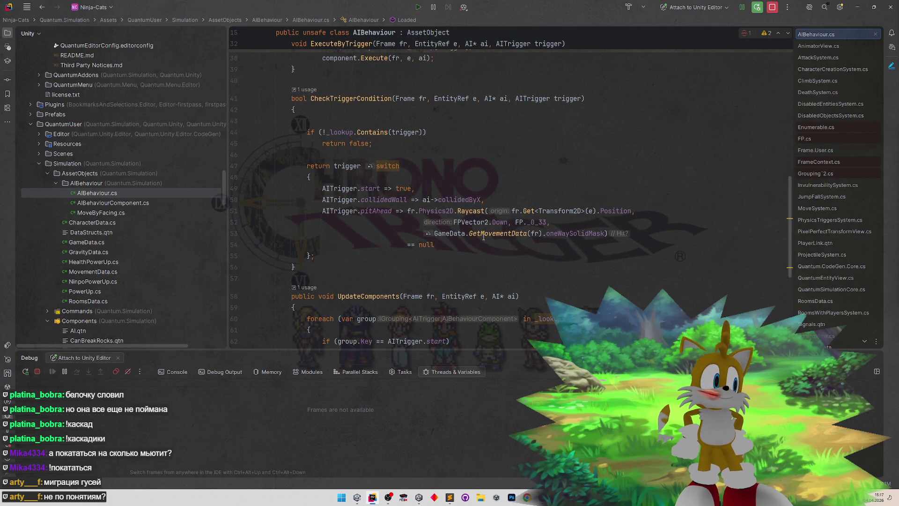
pyautogui.moveTo(483, 237)
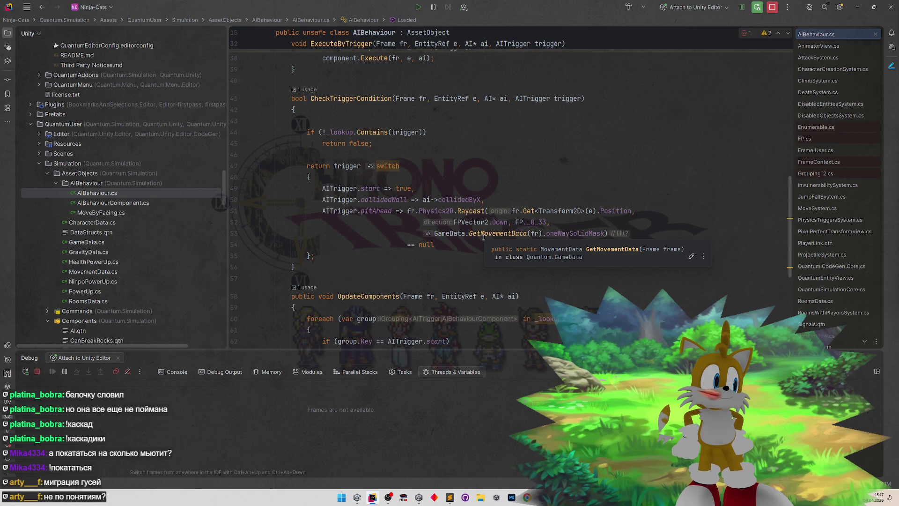
pyautogui.click(408, 210)
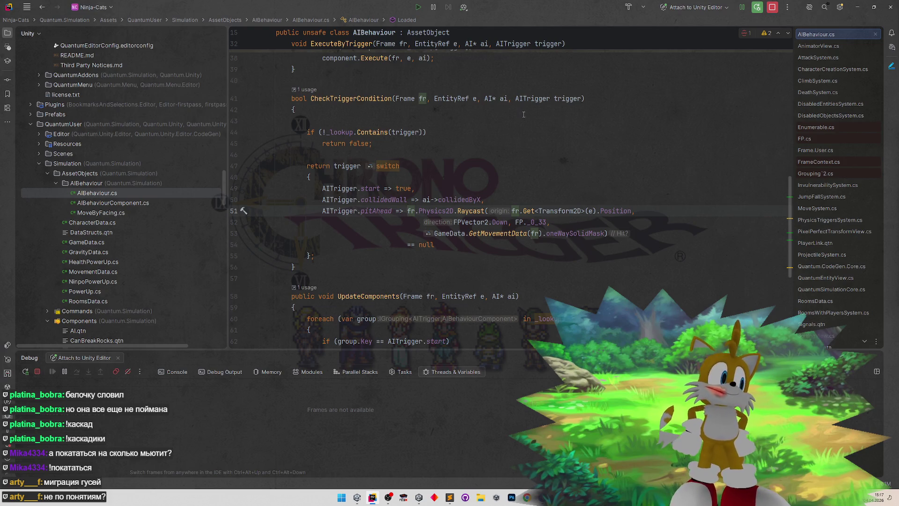
# - Review the CheckTriggerCondition method and its pitAhead condition
pyautogui.click(487, 99)
pyautogui.click(233, 166)
pyautogui.moveTo(227, 162)
pyautogui.mouseDown()
pyautogui.moveTo(242, 51)
pyautogui.moveTo(202, 182)
pyautogui.moveTo(216, 175)
pyautogui.mouseUp()
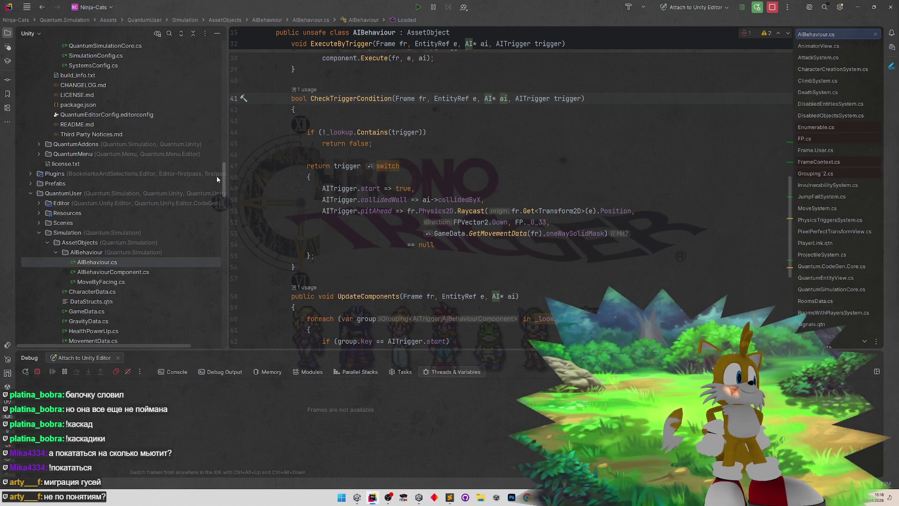
pyautogui.scroll(-1, 216, 179)
pyautogui.scroll(15, 210, 143)
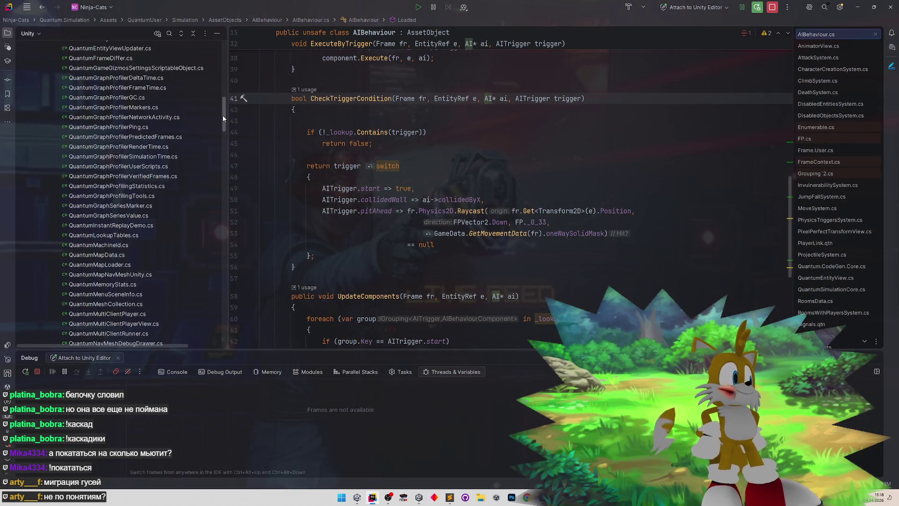
pyautogui.scroll(-10, 206, 169)
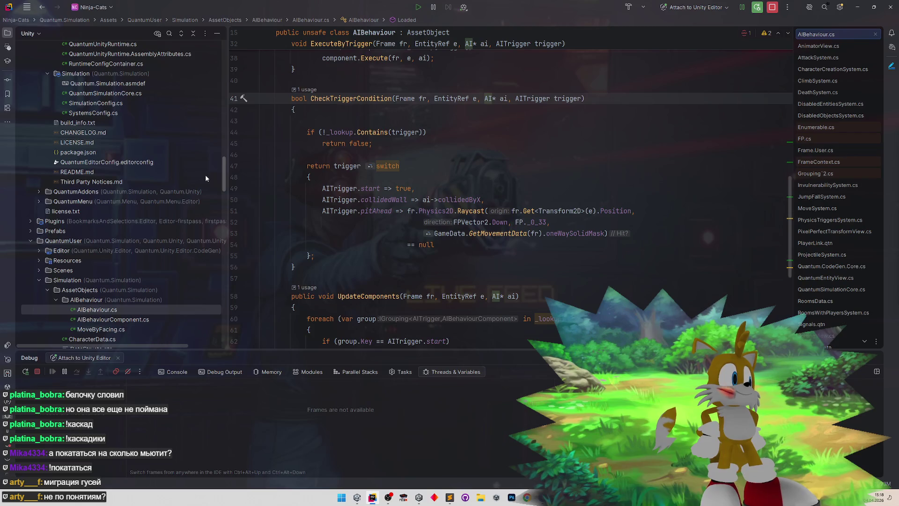
pyautogui.scroll(15, 206, 178)
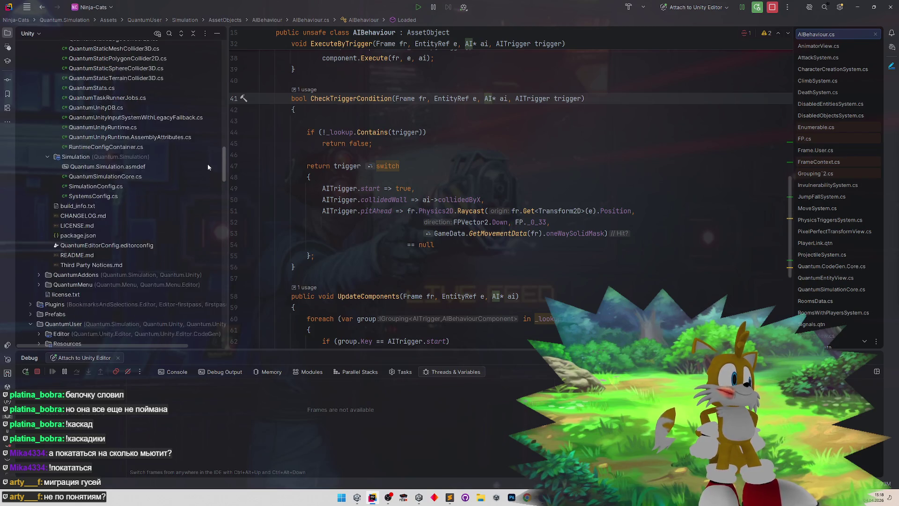
pyautogui.scroll(-5, 219, 102)
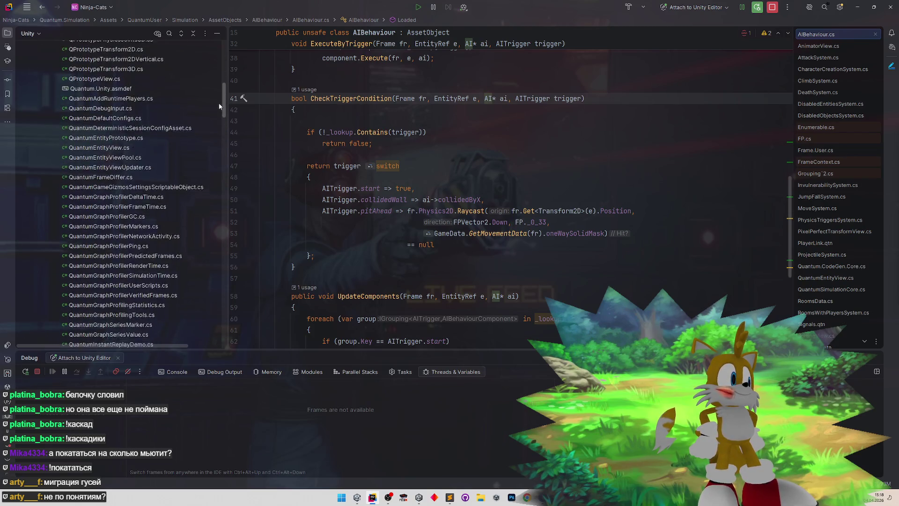
pyautogui.scroll(1, 226, 71)
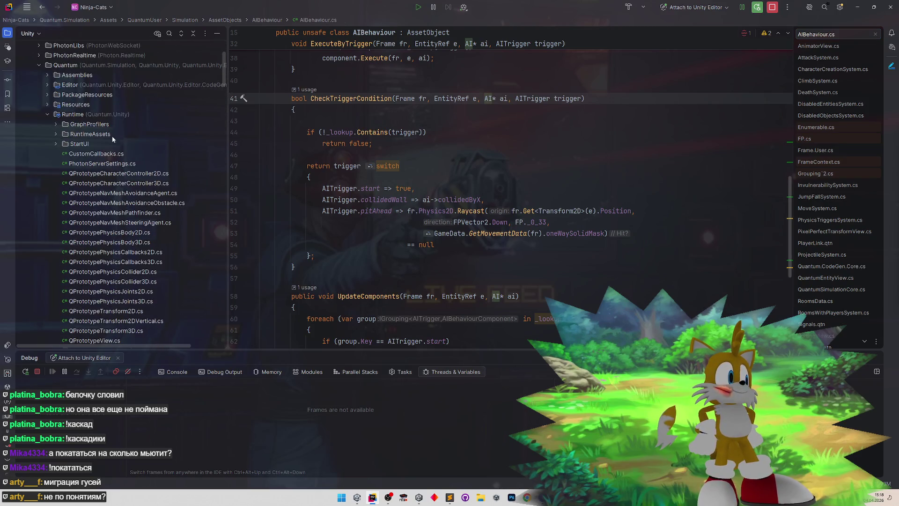
# - Collapse the Runtime and Quantum Simulation folders, then open AI.qtn from an 'ai' search
pyautogui.click(47, 115)
pyautogui.click(47, 124)
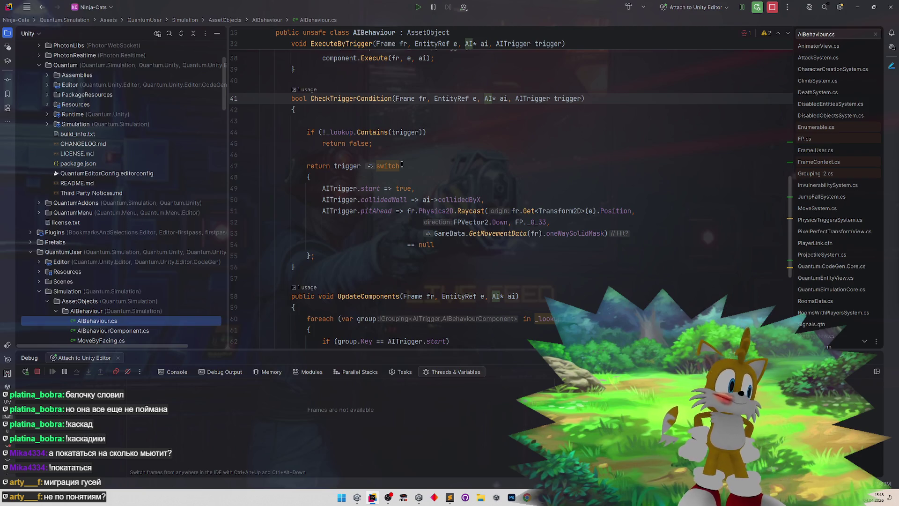
pyautogui.press('shift')
pyautogui.press('shift')
pyautogui.write('ai')
pyautogui.click(341, 164)
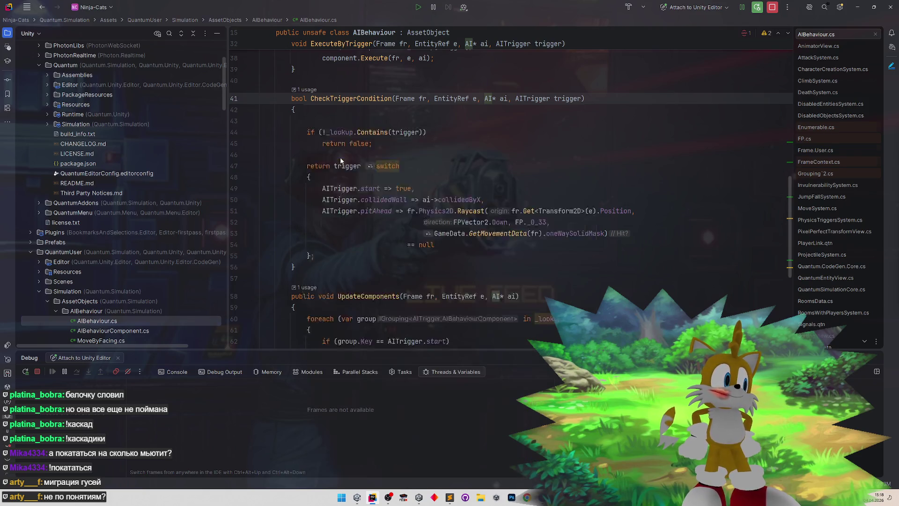
pyautogui.press('Down')
# - Duplicate AI.qtn's bool collidedByX field as bool movedThisFrame, then return to AIBehaviour.cs
pyautogui.hotkey('ctrl', 'w')
pyautogui.hotkey('ctrl', 'c')
pyautogui.press('Up')
pyautogui.press('Return')
pyautogui.hotkey('ctrl', 'v')
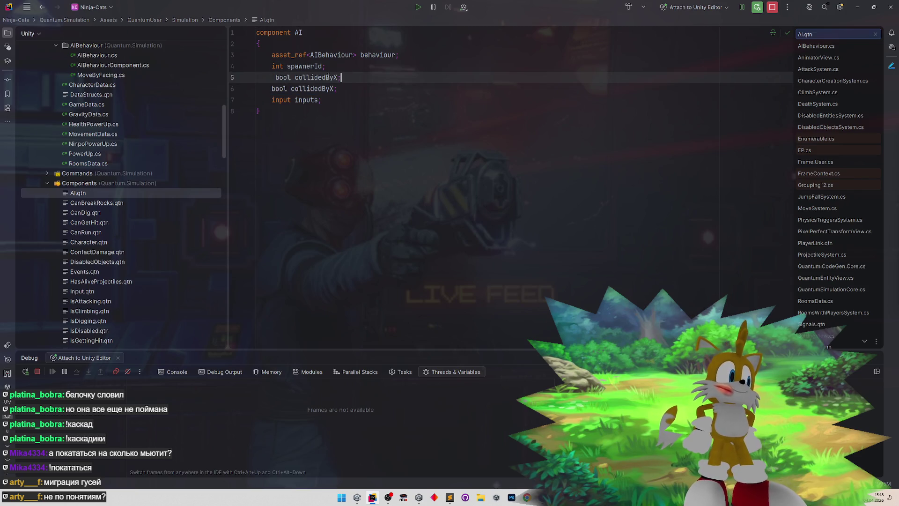
pyautogui.press('Home')
pyautogui.press('BackSpace')
pyautogui.doubleClick(310, 76)
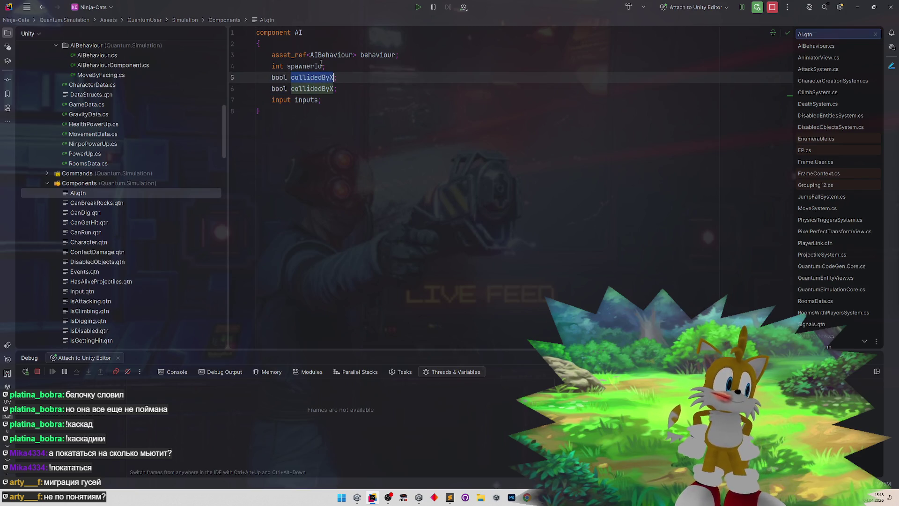
pyautogui.write('moved')
pyautogui.press('End')
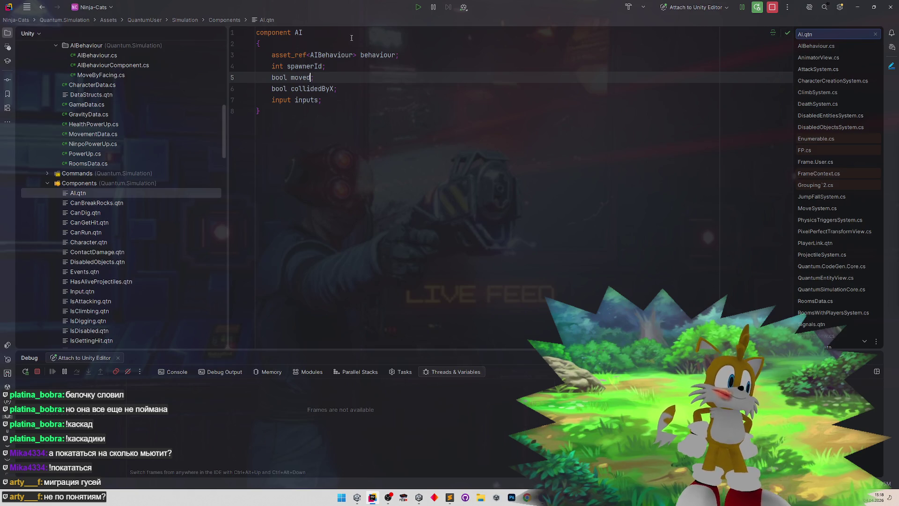
pyautogui.write('ThisFrame')
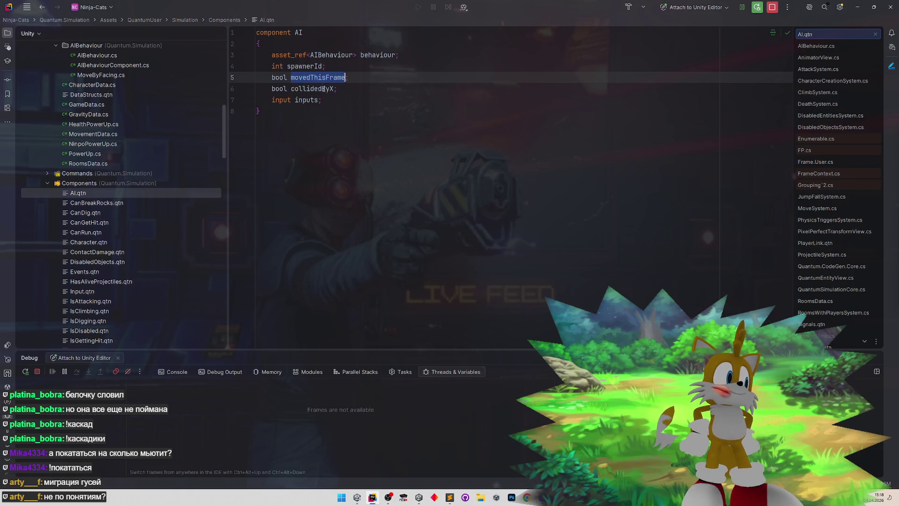
pyautogui.press('Up')
pyautogui.hotkey('ctrl', 'Tab')
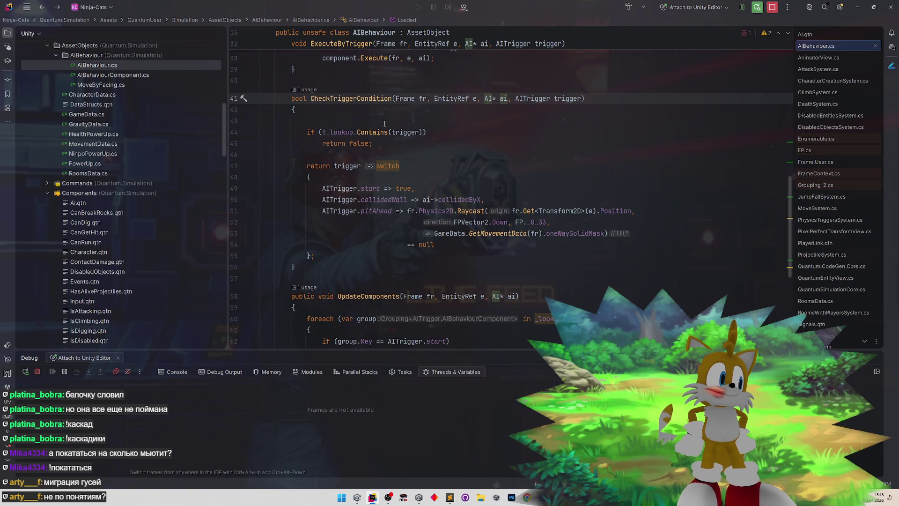
# - Open MoveSystem.cs via a 'moveSys' search and scroll to the AI collision update
pyautogui.hotkey('ctrl', 't')
pyautogui.write('moveSys')
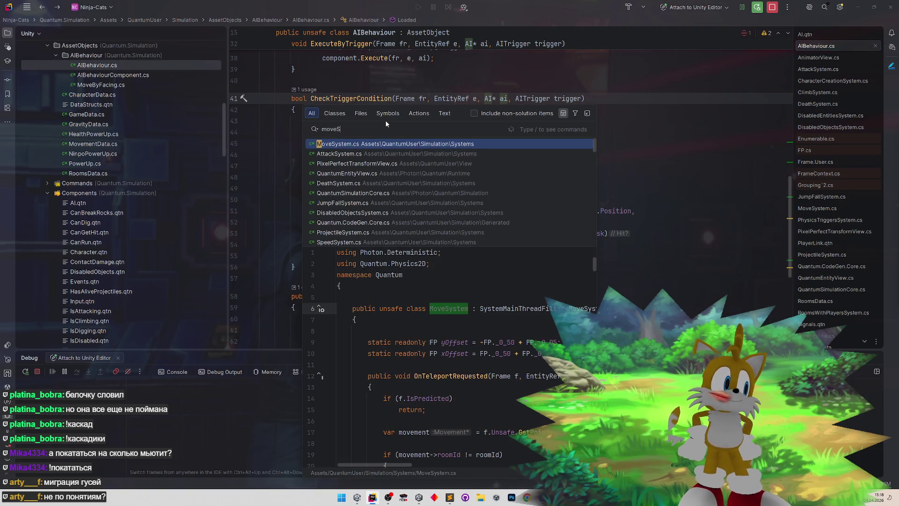
pyautogui.press('Return')
pyautogui.scroll(-3, 515, 145)
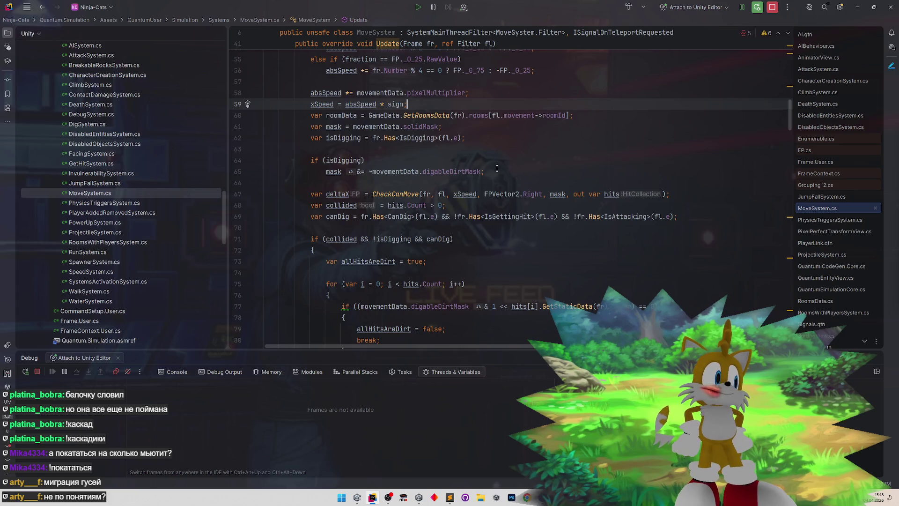
pyautogui.scroll(-4, 496, 168)
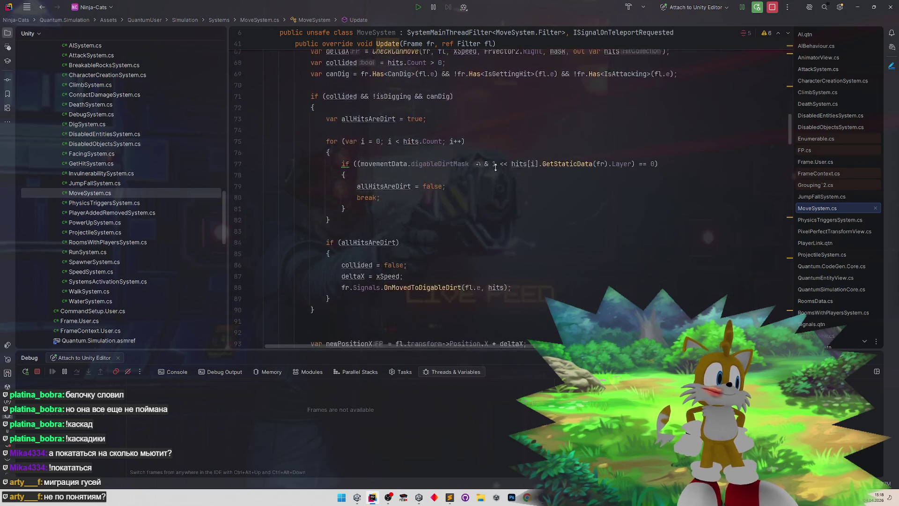
pyautogui.scroll(1, 502, 149)
pyautogui.scroll(3, 502, 149)
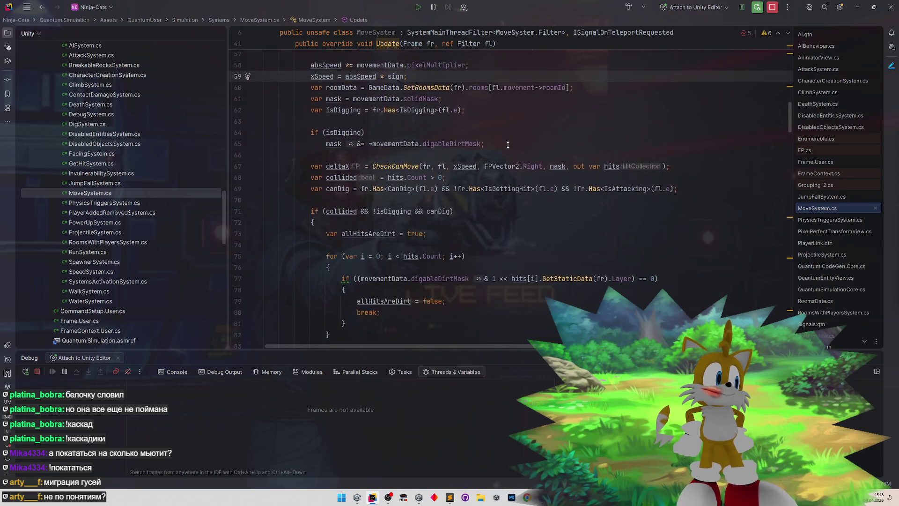
pyautogui.scroll(2, 508, 145)
pyautogui.scroll(-3, 493, 198)
pyautogui.scroll(-8, 493, 199)
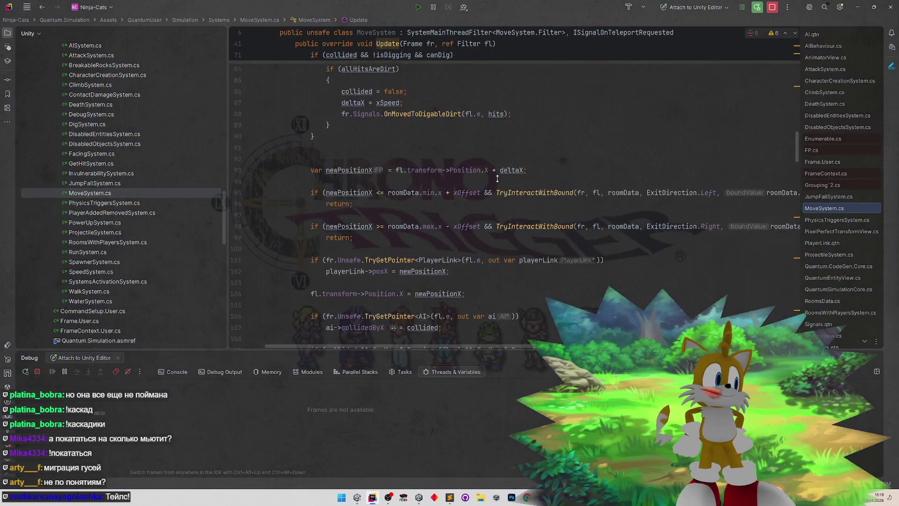
pyautogui.scroll(-2, 498, 178)
pyautogui.scroll(-2, 500, 161)
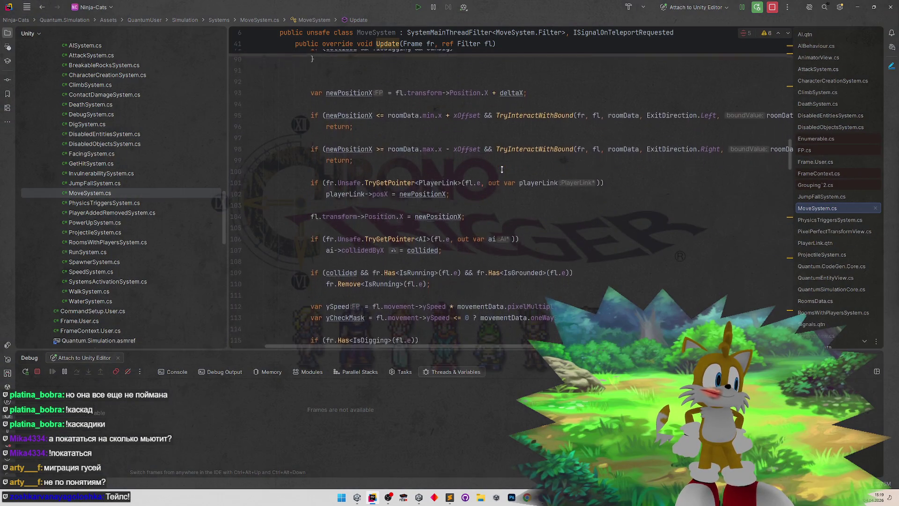
# - Wrap the AI collidedByX assignment in braces, add a line starting 'ai->moved', then check AI.qtn's field names
pyautogui.click(527, 207)
pyautogui.press('Return')
pyautogui.write('{')
pyautogui.press('Return')
pyautogui.write('ai->moved')
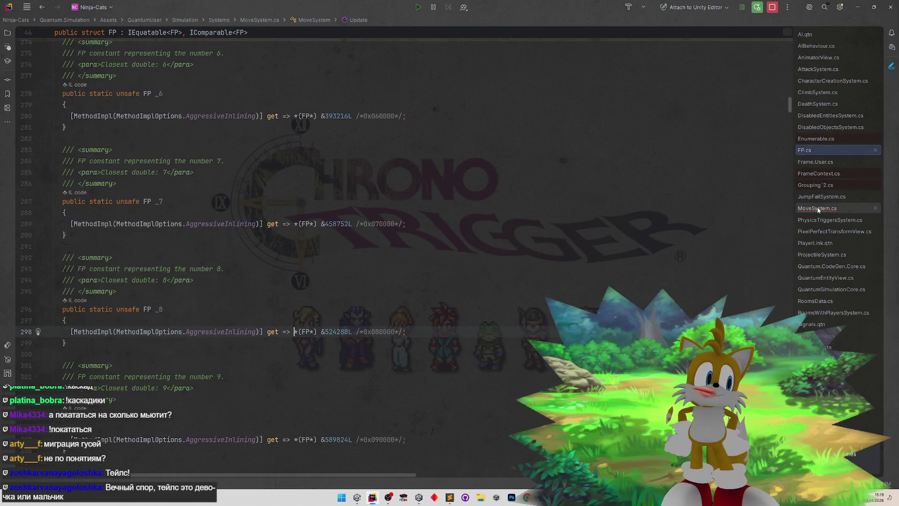
pyautogui.click(817, 34)
pyautogui.click(413, 75)
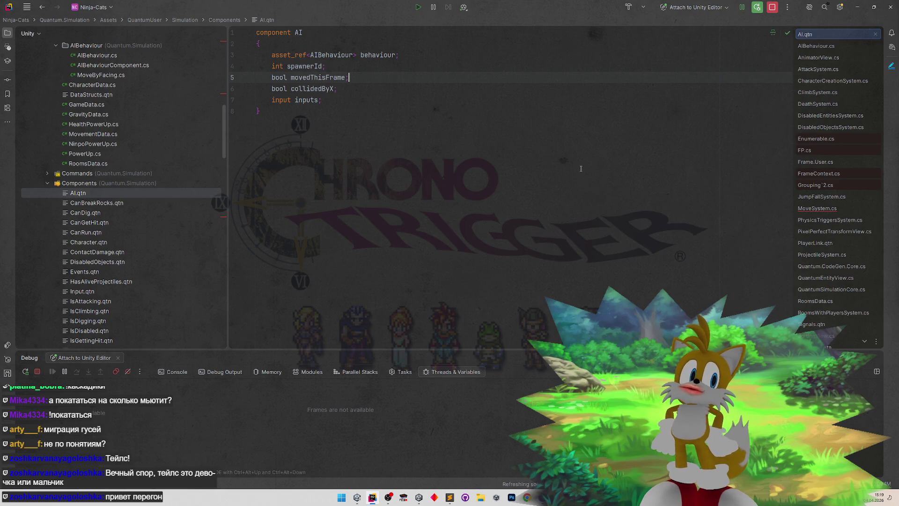
# - Back in MoveSystem.cs, complete the unfinished line as 'ai->movedThisFrame ='
pyautogui.hotkey('ctrl', 'alt', 'Left')
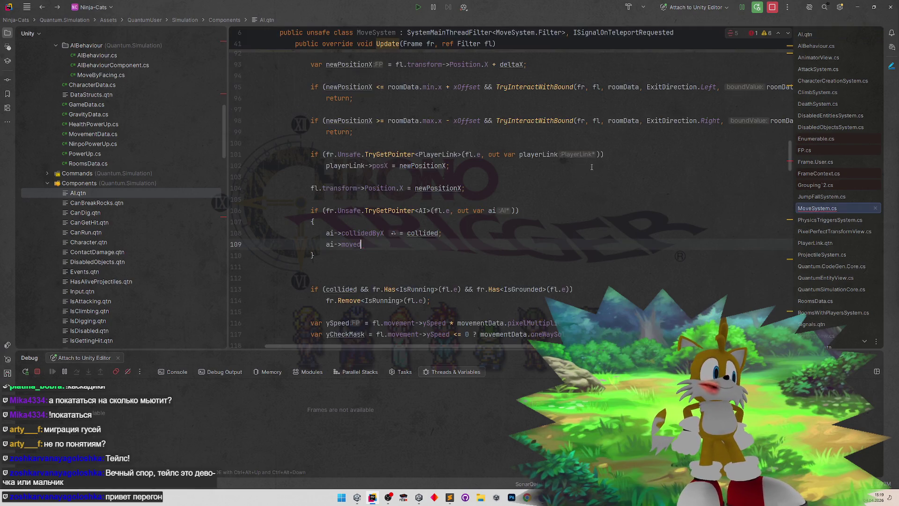
pyautogui.press('BackSpace')
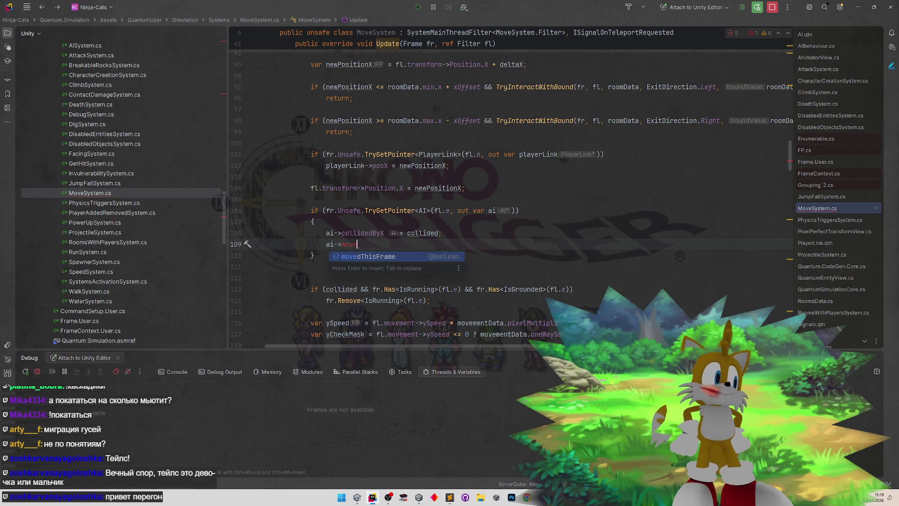
pyautogui.press('Return')
pyautogui.write('=')
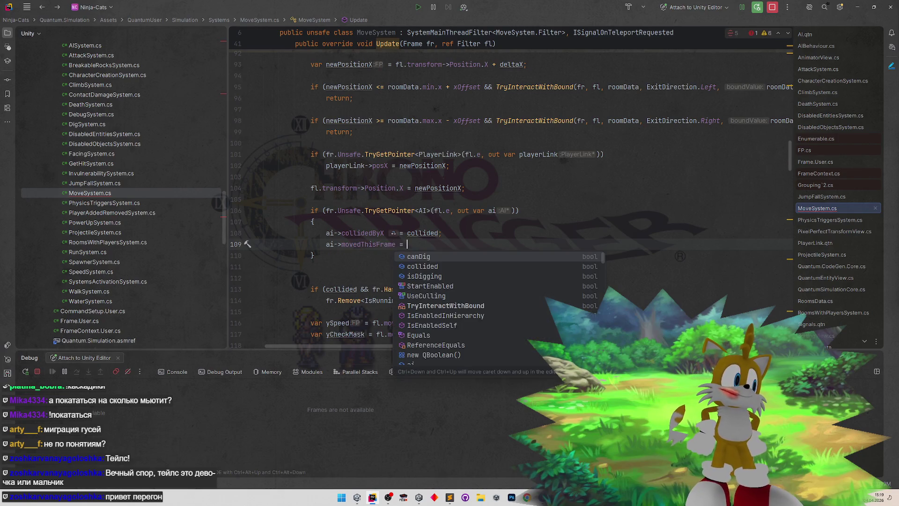
pyautogui.scroll(7, 575, 143)
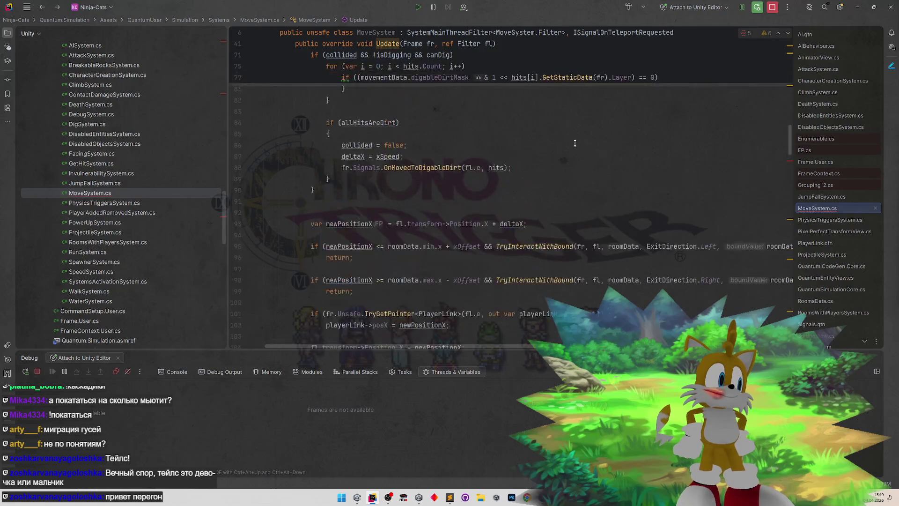
pyautogui.scroll(4, 575, 143)
pyautogui.scroll(-8, 569, 159)
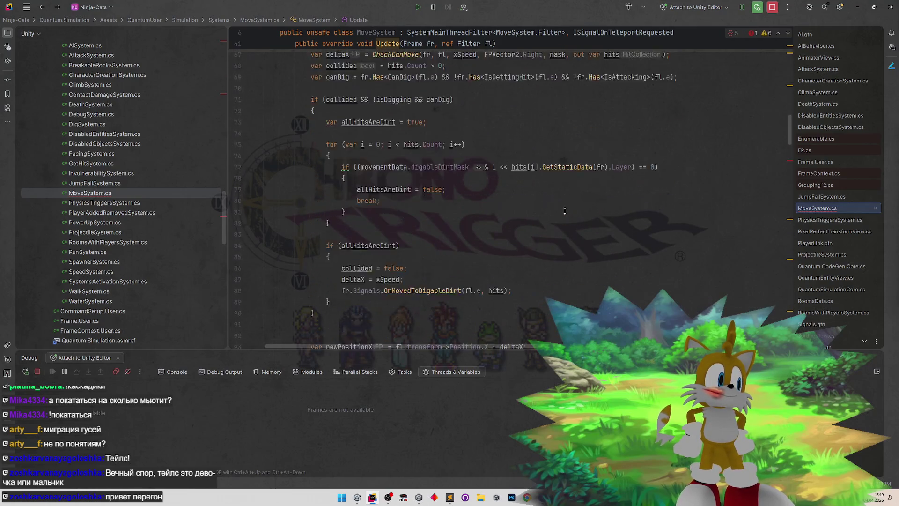
pyautogui.scroll(-1, 566, 168)
pyautogui.scroll(3, 568, 141)
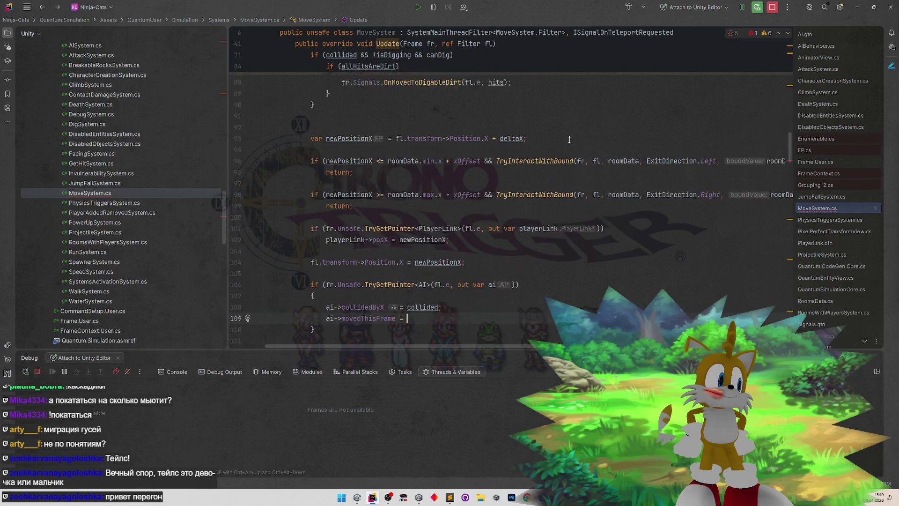
pyautogui.scroll(3, 569, 140)
pyautogui.scroll(-3, 557, 155)
# - Finish the assignment with 'deltaX != 0' and review the surrounding code
pyautogui.click(503, 228)
pyautogui.scroll(-5, 502, 228)
pyautogui.click(468, 256)
pyautogui.write('!= 0;')
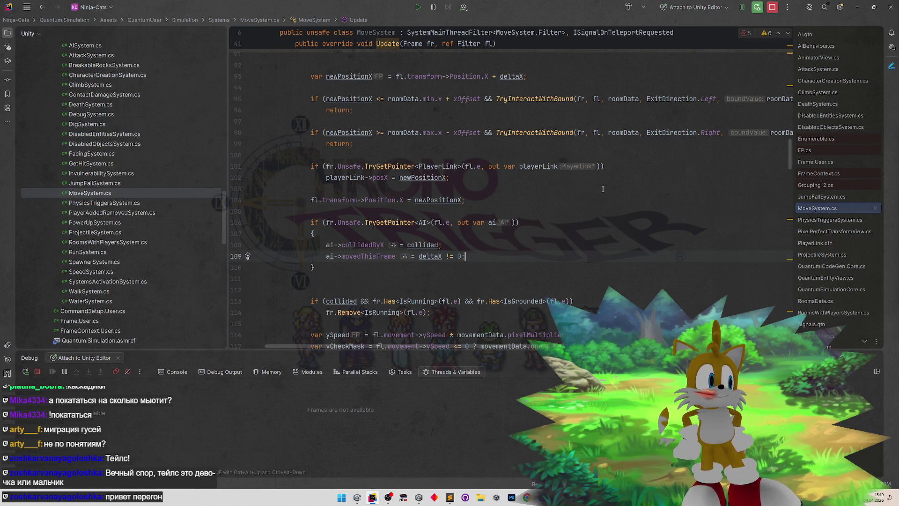
pyautogui.scroll(5, 603, 188)
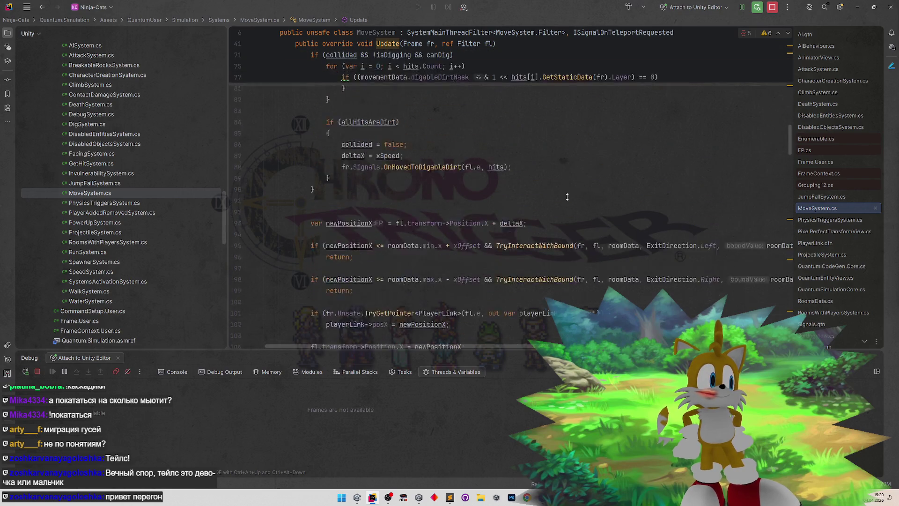
pyautogui.scroll(7, 567, 210)
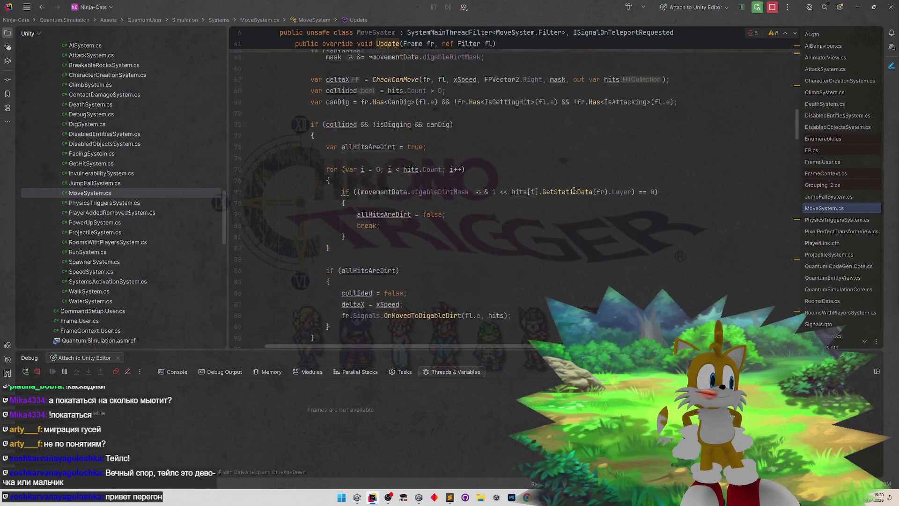
pyautogui.scroll(-9, 569, 211)
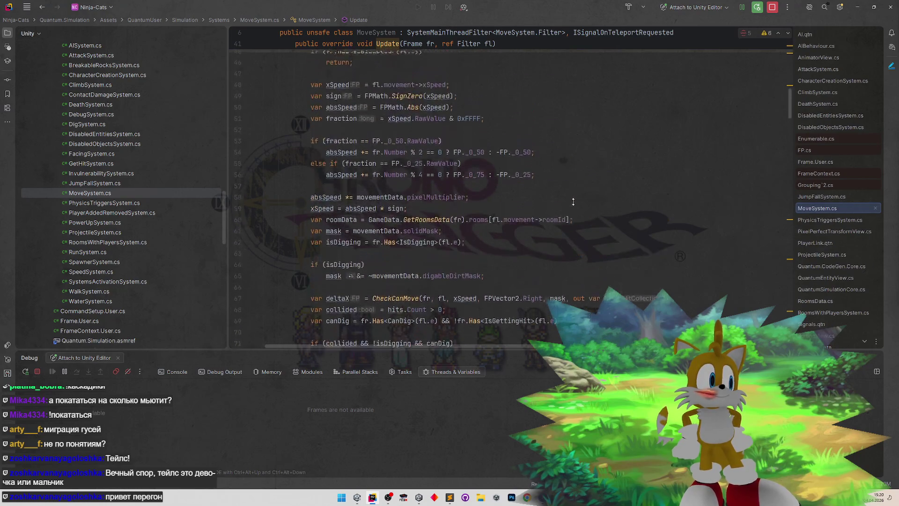
pyautogui.scroll(1, 578, 206)
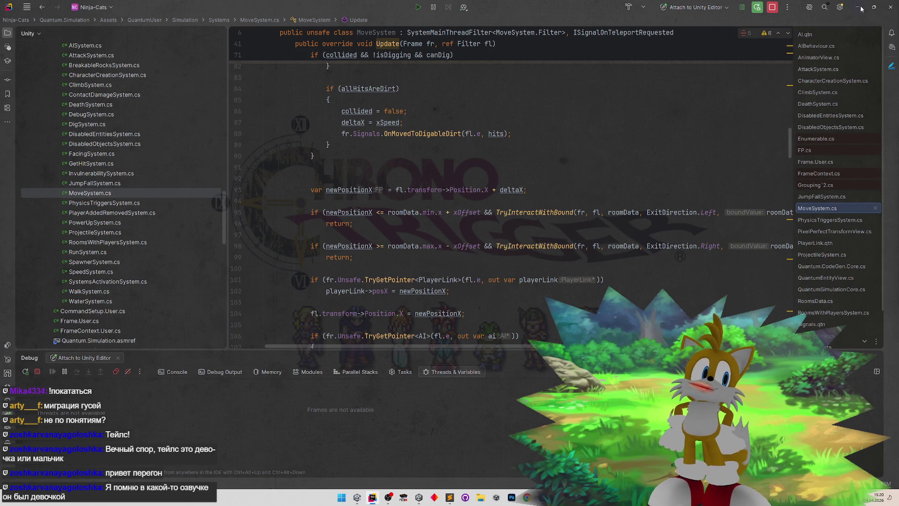
# - Clear Unity's Console, save the Gameplay scene, then bring up tasks.todo in Sublime Text
pyautogui.hotkey('alt', 'Tab')
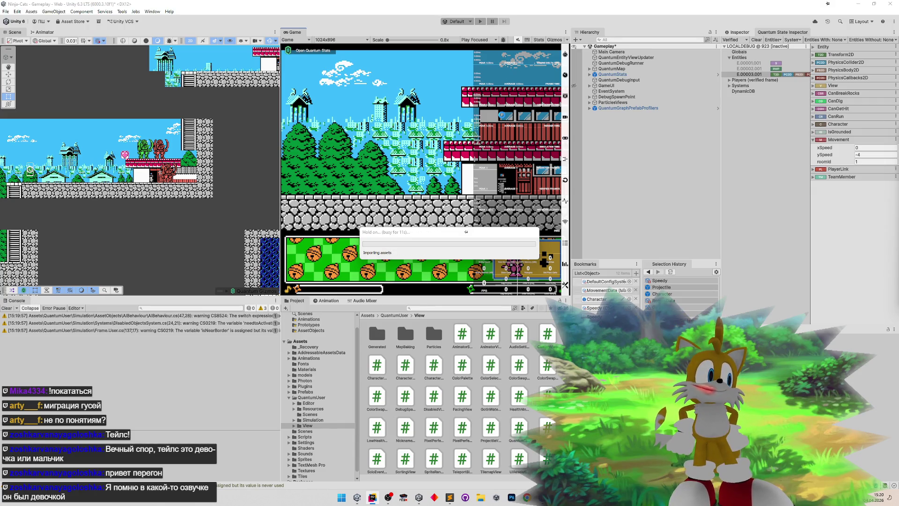
pyautogui.click(7, 308)
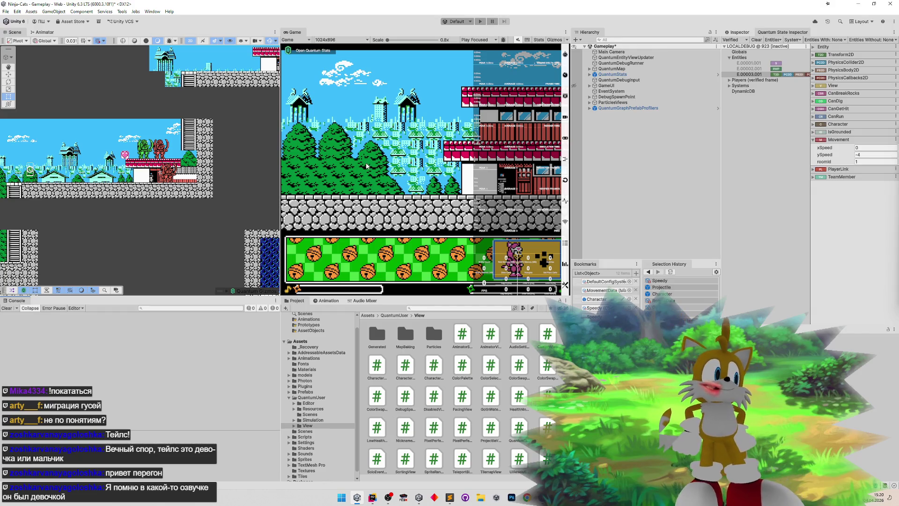
pyautogui.hotkey('ctrl', 's')
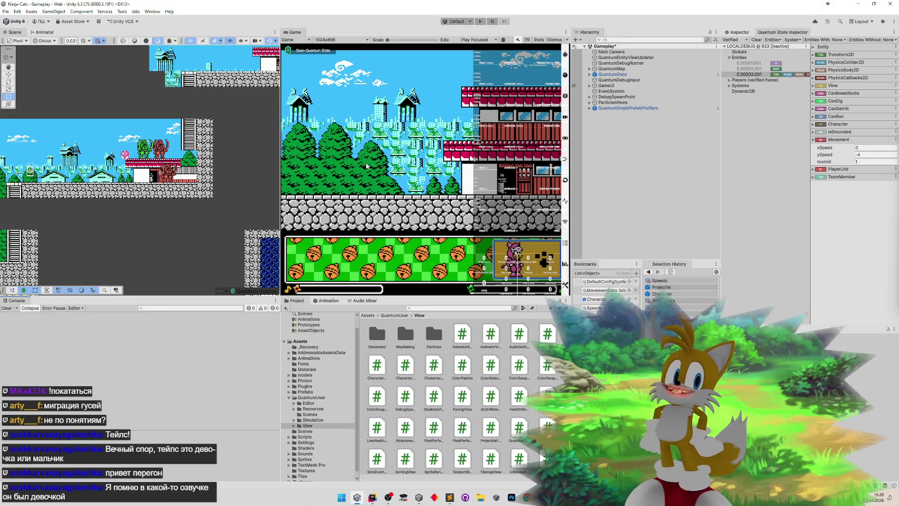
pyautogui.click(7, 307)
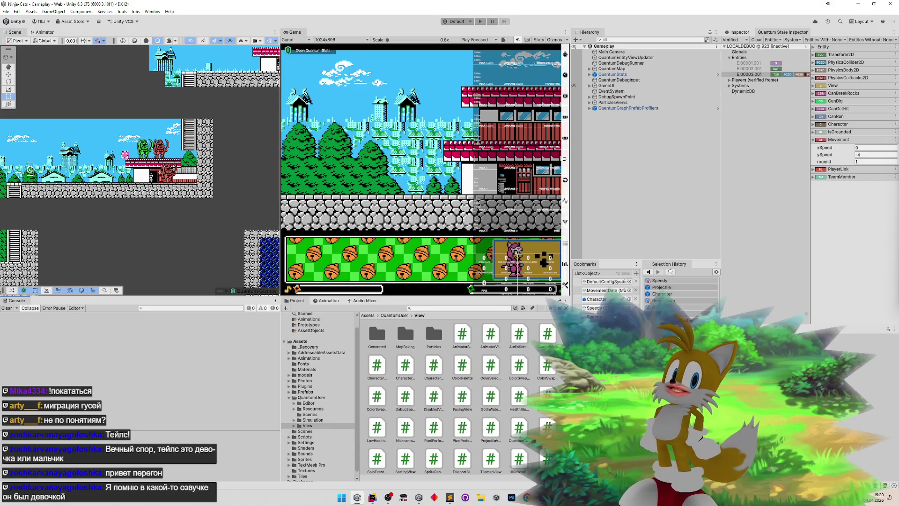
pyautogui.hotkey('alt', 'Tab')
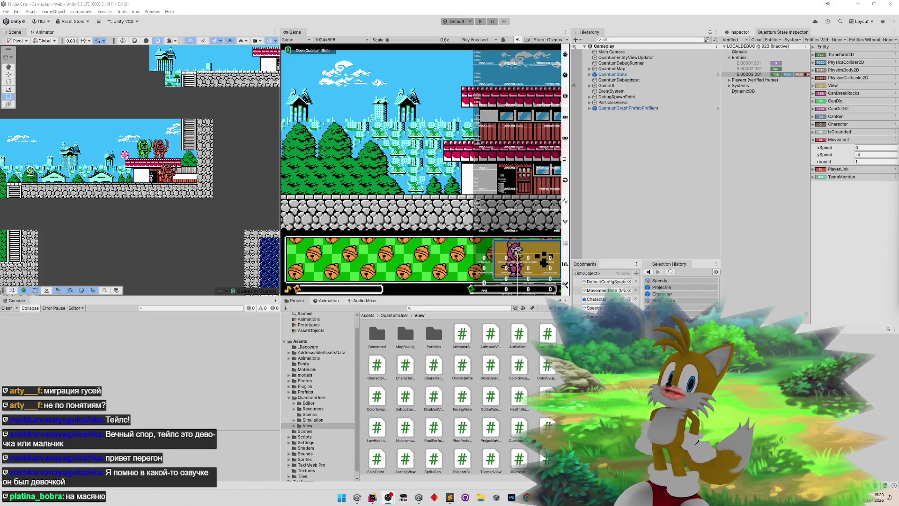
pyautogui.click(451, 496)
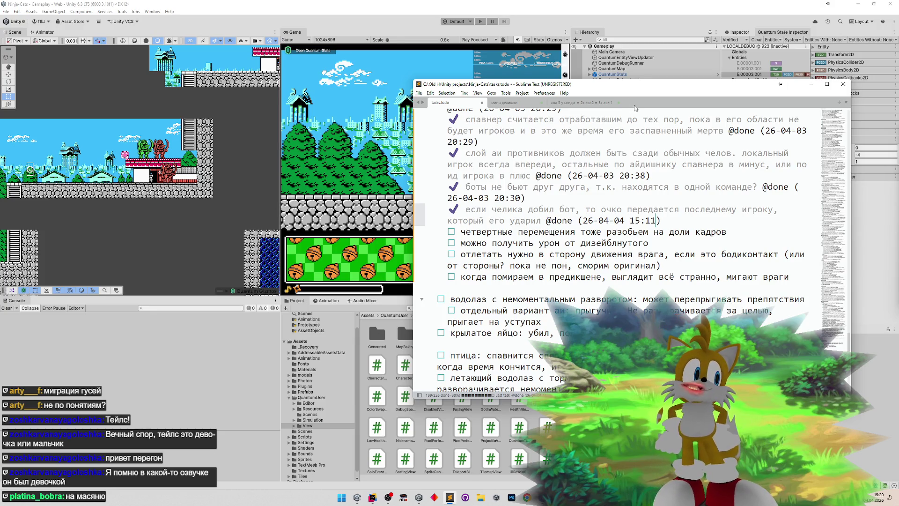
# - Write '76 старая задержка' in a new Sublime Text tab, redoing it after a wrong keyboard layout
pyautogui.doubleClick(637, 104)
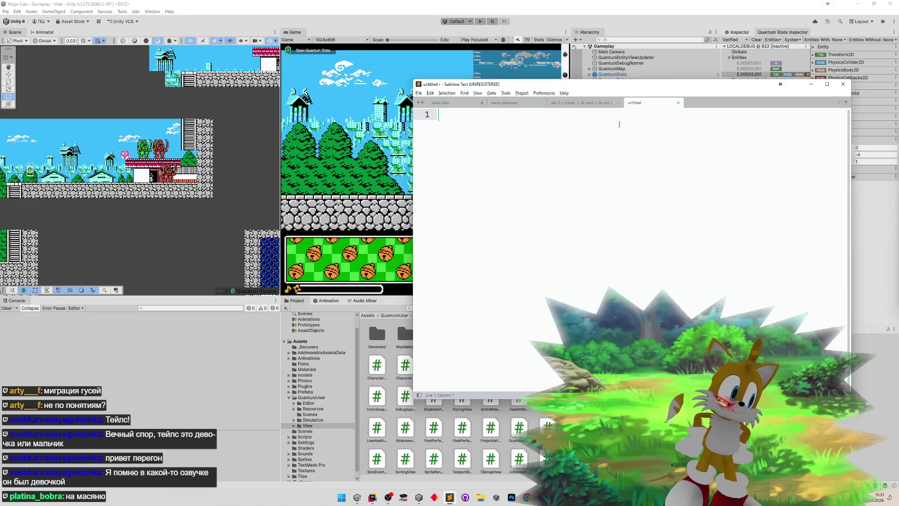
pyautogui.write('76 cnfhfz pflth;rf')
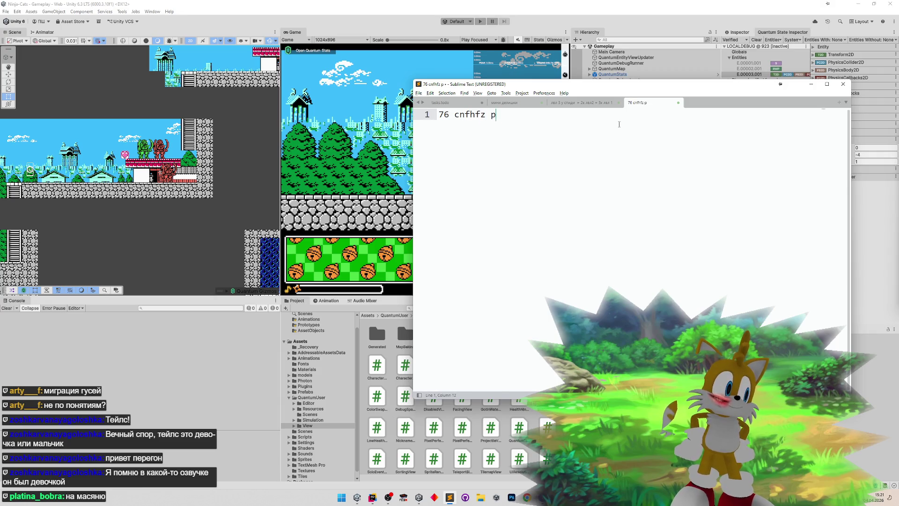
pyautogui.press('BackSpace')
pyautogui.press('BackSpace')
pyautogui.press('BackSpace')
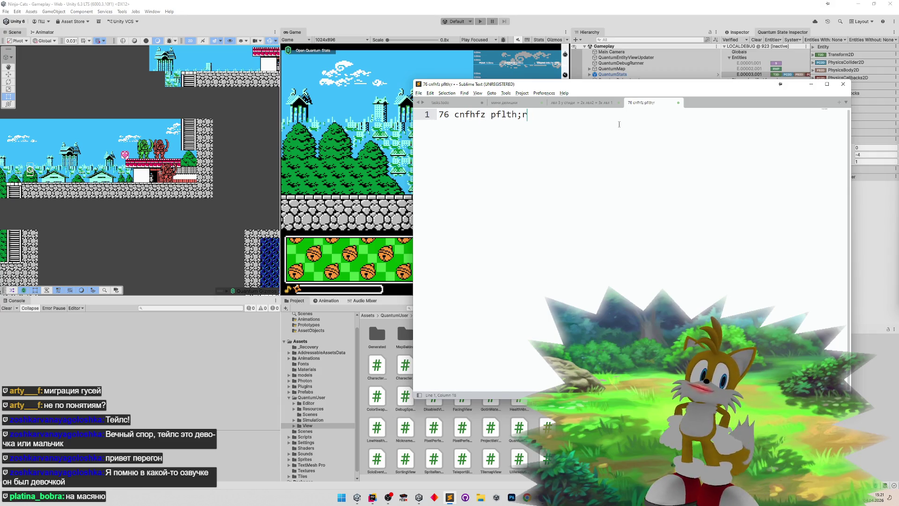
pyautogui.write('стар')
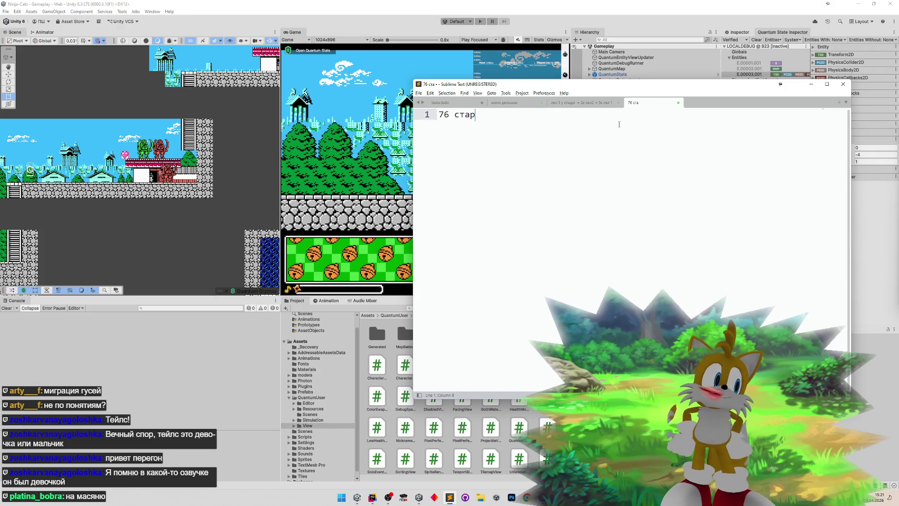
pyautogui.write('ая задержка')
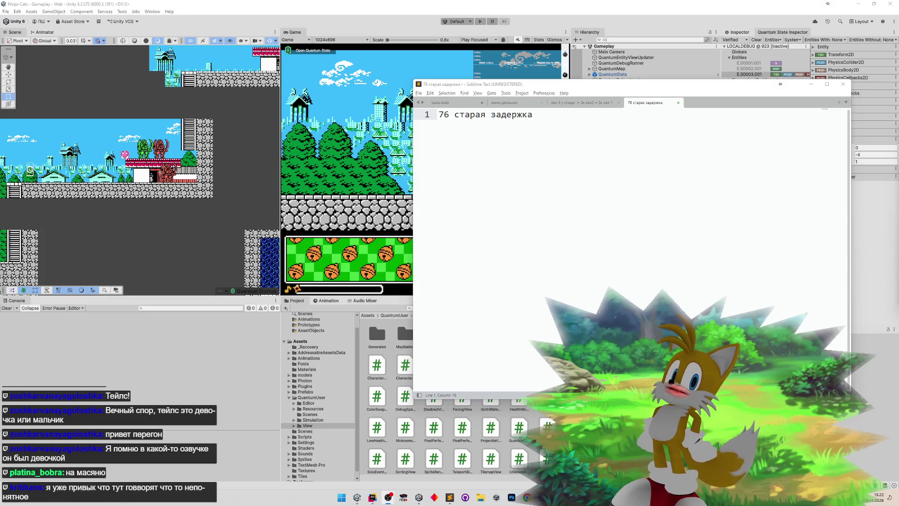
pyautogui.moveTo(574, 159); pyautogui.dragTo(568, 144)
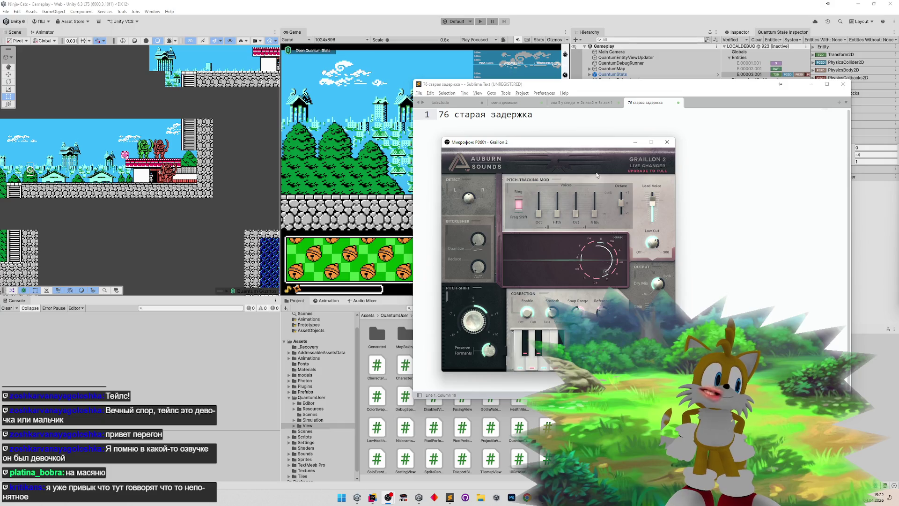
# - Try the locked octave and ring-mod options, then set pitch shift 12 st, correction 60%, smoothing 50 ms
pyautogui.click(620, 213)
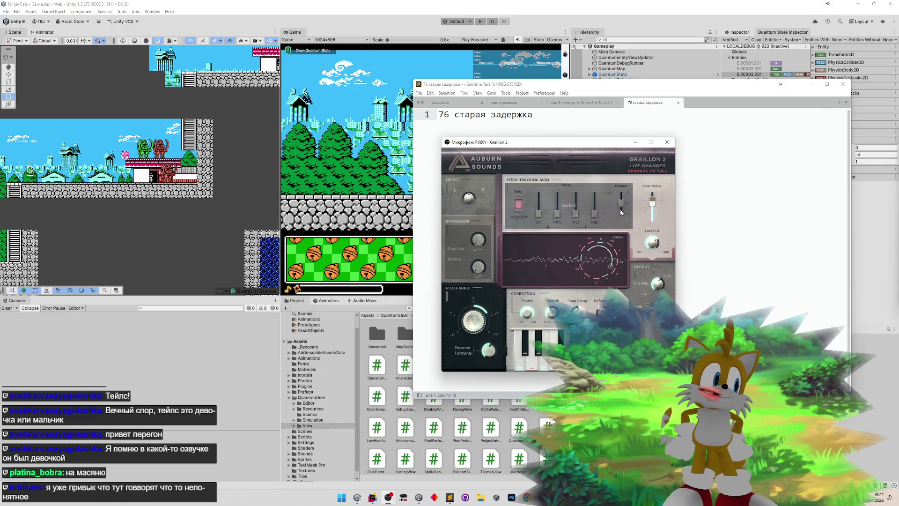
pyautogui.click(519, 206)
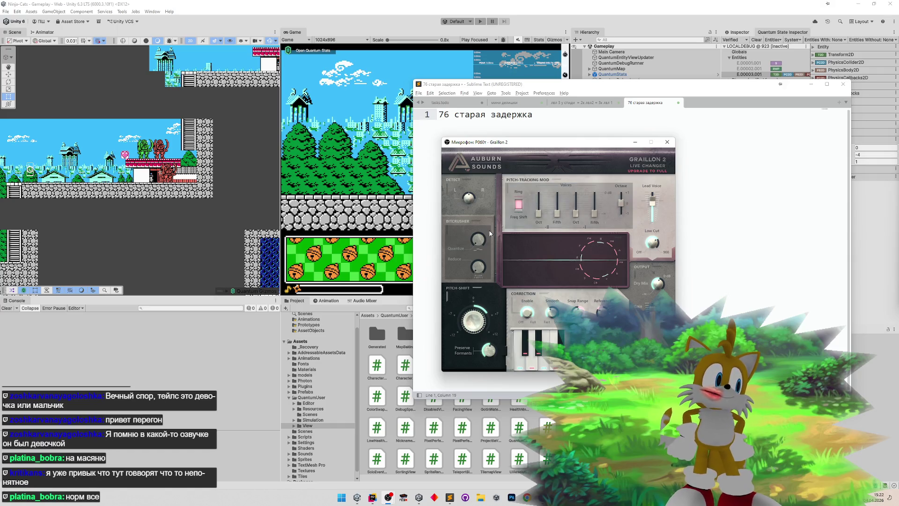
pyautogui.moveTo(476, 317)
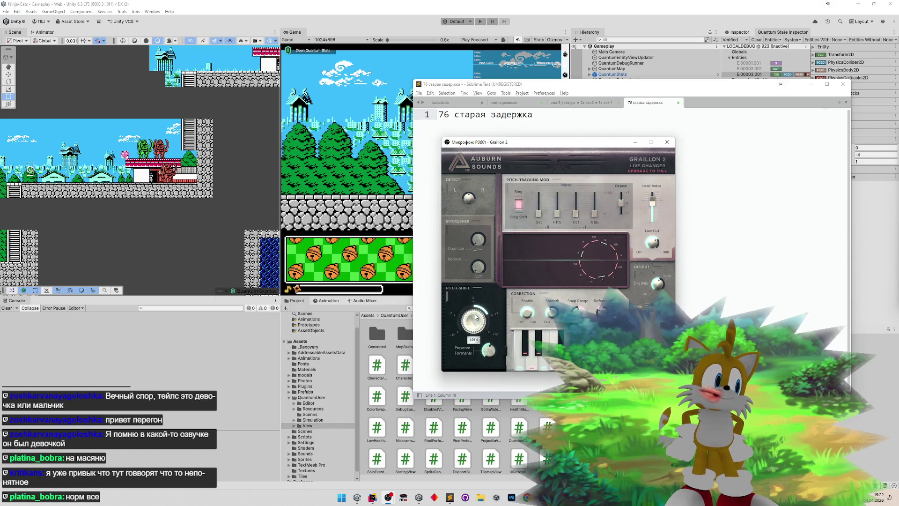
pyautogui.moveTo(476, 317)
pyautogui.mouseDown()
pyautogui.moveTo(476, 290)
pyautogui.moveTo(482, 317)
pyautogui.mouseUp()
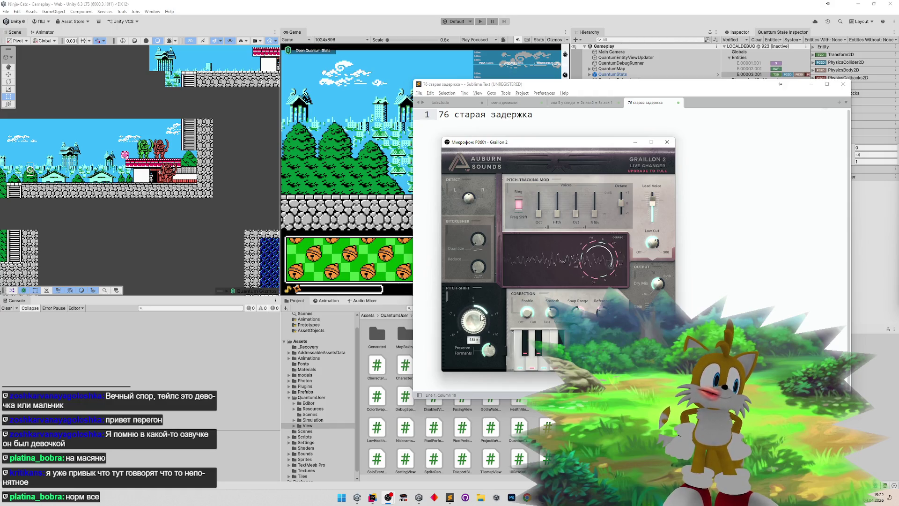
pyautogui.moveTo(529, 317)
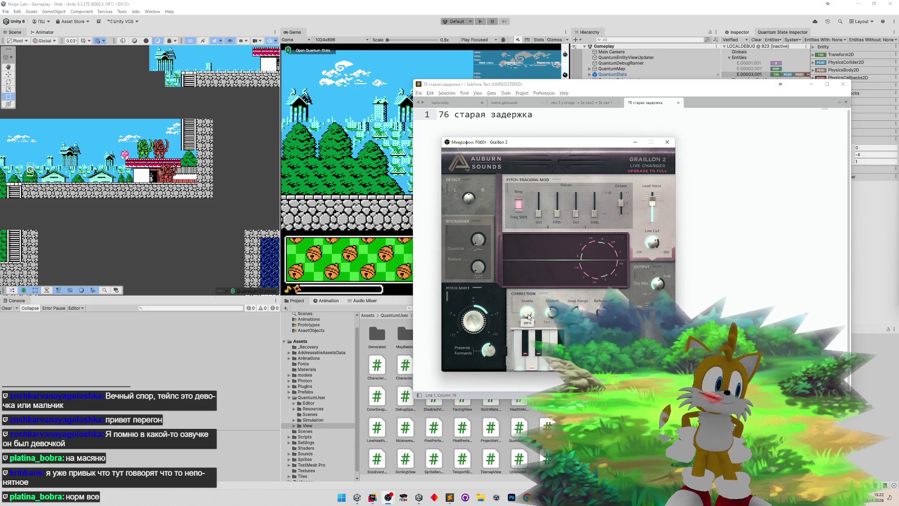
pyautogui.moveTo(529, 317)
pyautogui.mouseDown()
pyautogui.moveTo(555, 291)
pyautogui.moveTo(518, 274)
pyautogui.mouseUp()
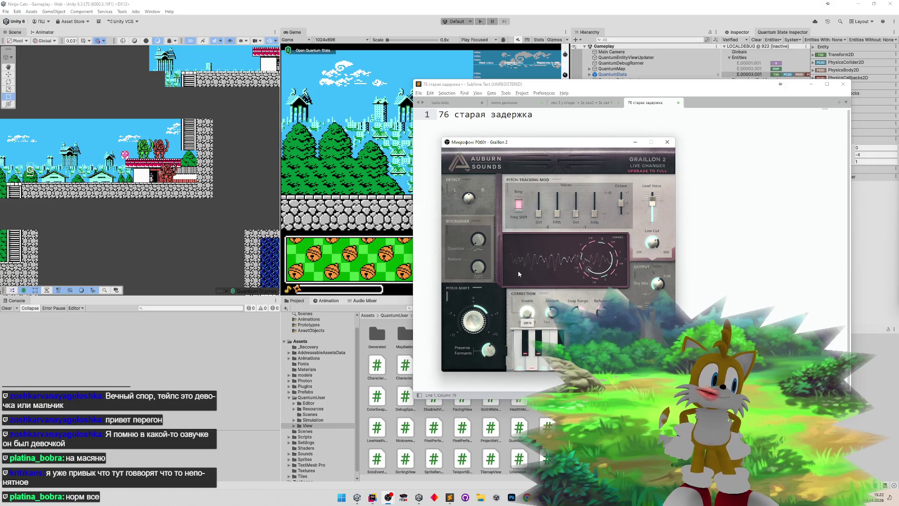
pyautogui.moveTo(551, 311)
pyautogui.mouseDown()
pyautogui.moveTo(548, 243)
pyautogui.moveTo(541, 365)
pyautogui.mouseUp()
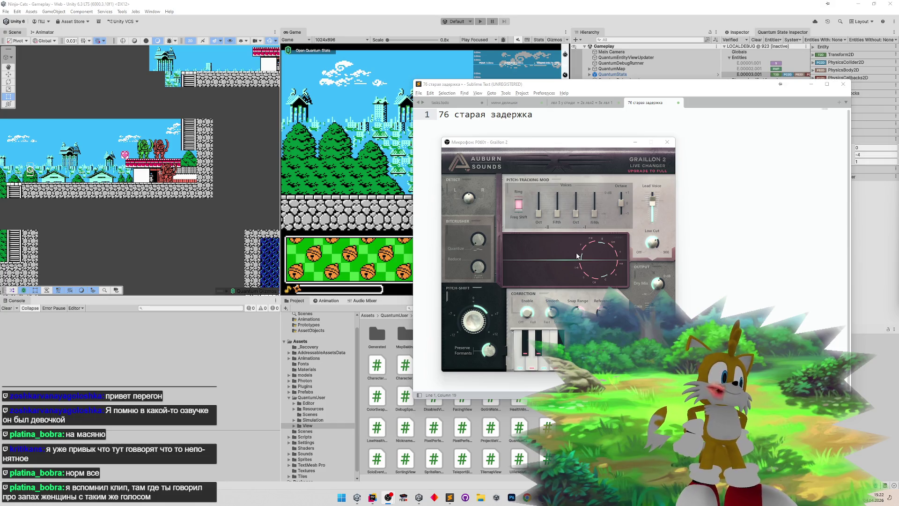
# - Drop the pitch shift to zero, bring it back to about 6.5 semitones, and close the window
pyautogui.click(479, 321)
pyautogui.moveTo(479, 321); pyautogui.dragTo(481, 357)
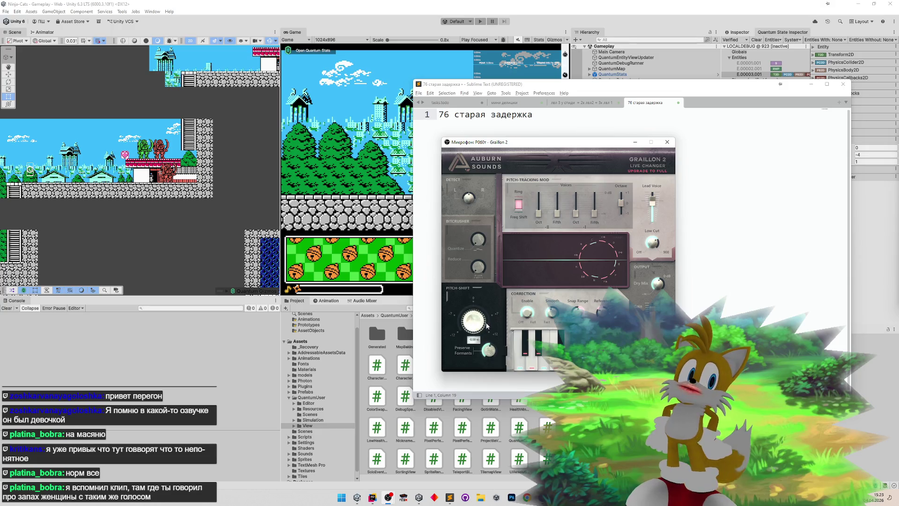
pyautogui.moveTo(483, 324); pyautogui.dragTo(480, 285)
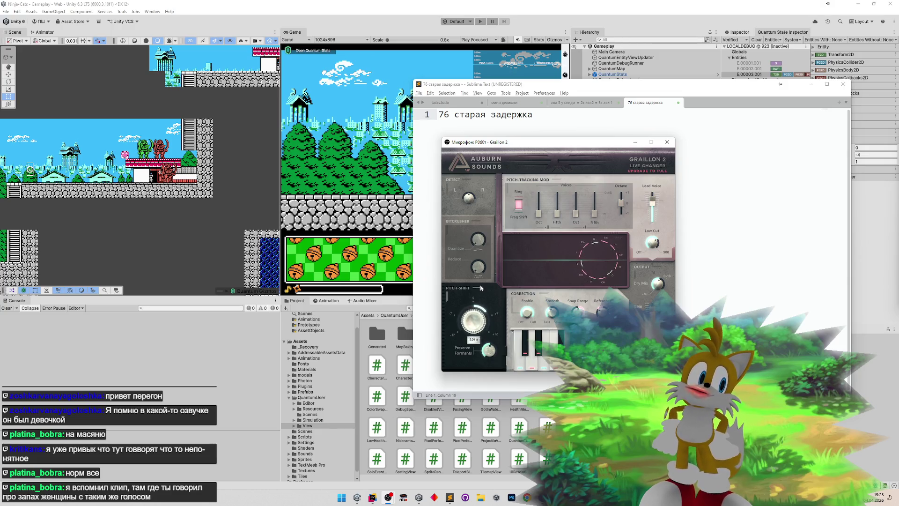
pyautogui.click(667, 142)
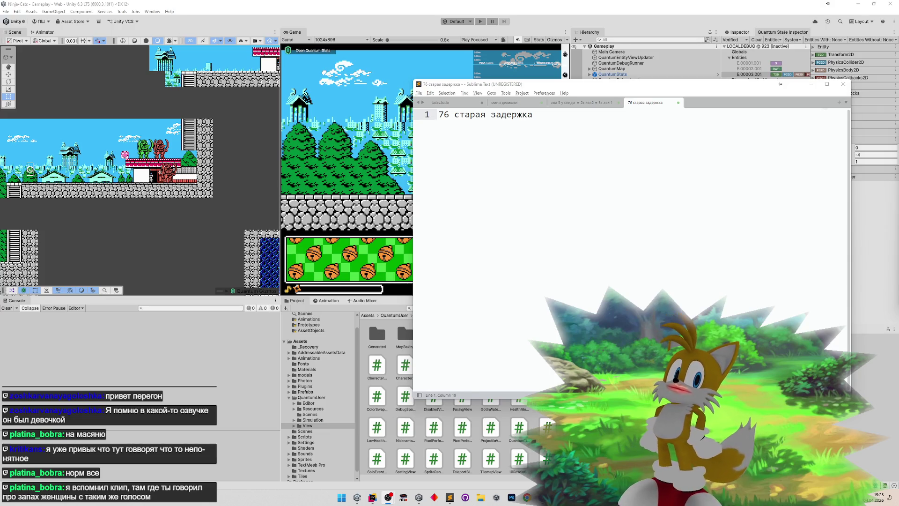
# - Set the second voice's pitch shift to 0.12 semitones and its correction smoothing to 18.1 ms
pyautogui.moveTo(400, 327)
pyautogui.mouseDown()
pyautogui.moveTo(401, 374)
pyautogui.moveTo(407, 343)
pyautogui.mouseUp()
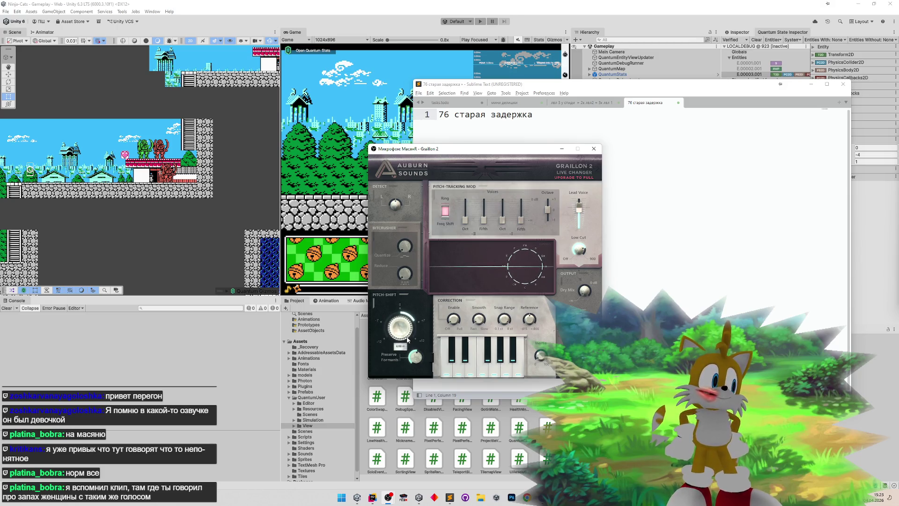
pyautogui.moveTo(479, 320)
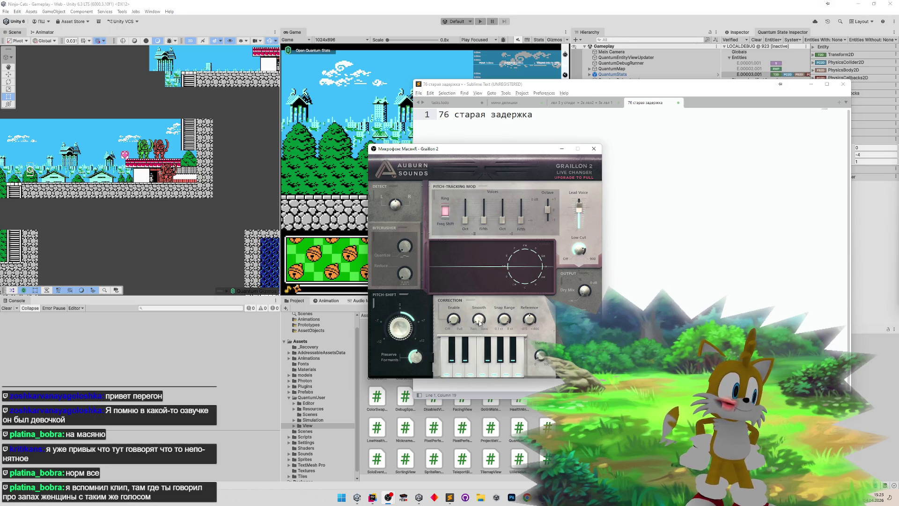
pyautogui.moveTo(482, 315)
pyautogui.mouseDown()
pyautogui.moveTo(552, 315)
pyautogui.moveTo(495, 315)
pyautogui.mouseUp()
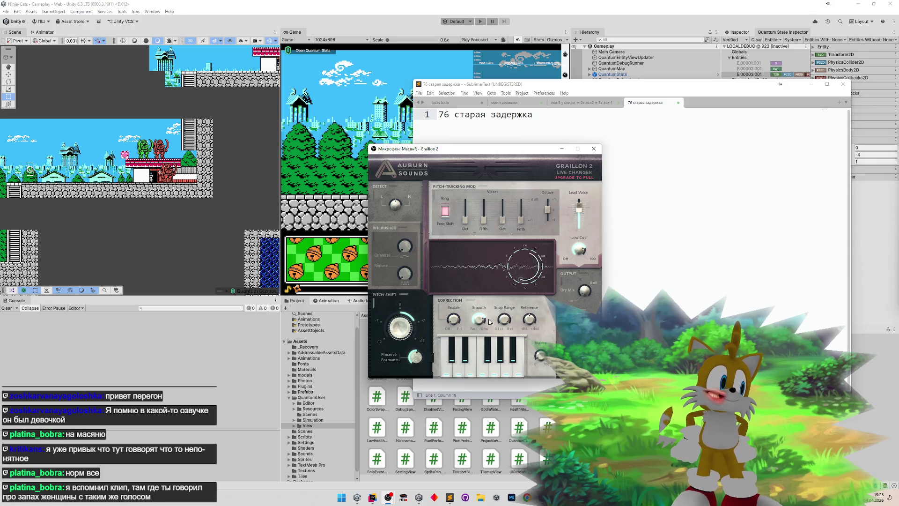
pyautogui.moveTo(477, 327)
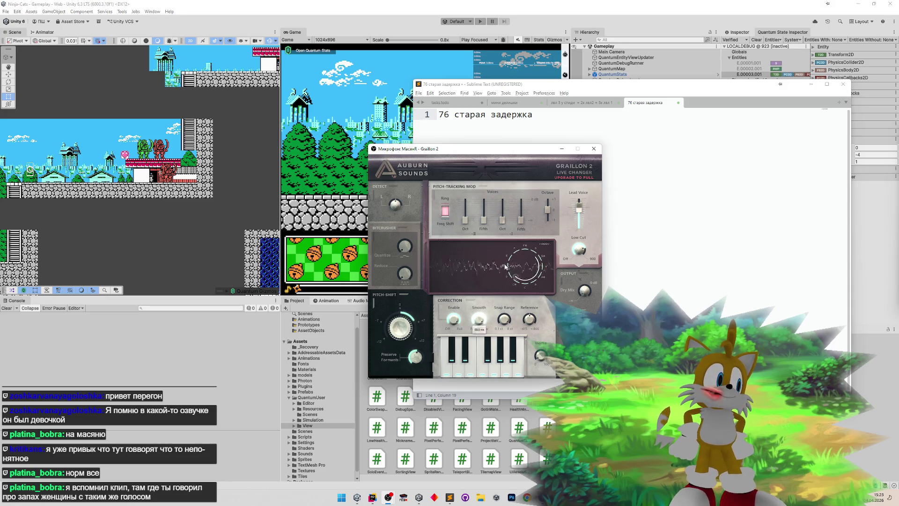
pyautogui.moveTo(479, 323); pyautogui.dragTo(479, 344)
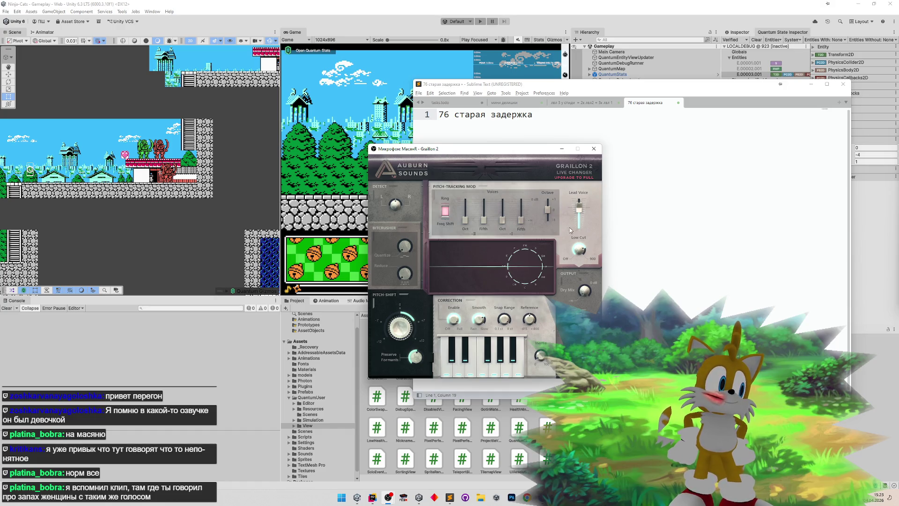
# - Close the second voice window, give the third -3.0 semitones pitch and 100% correction, then close it
pyautogui.click(598, 151)
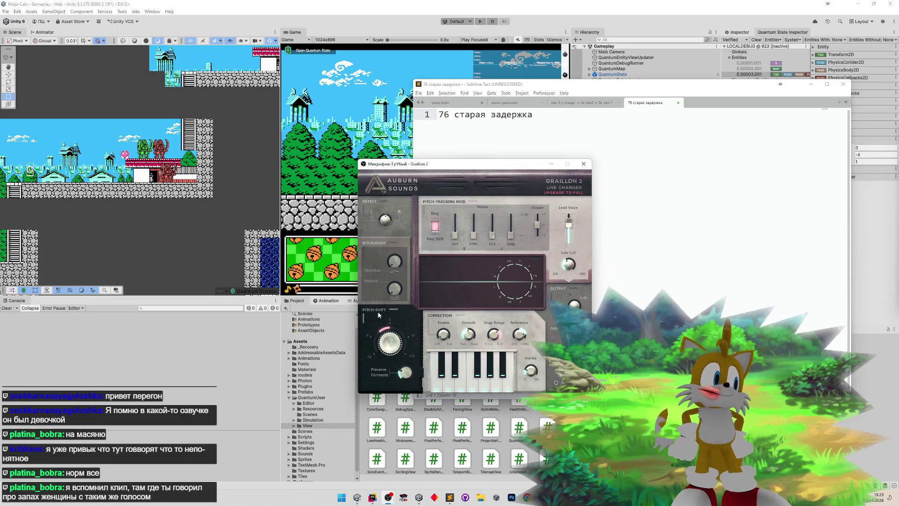
pyautogui.moveTo(385, 340); pyautogui.dragTo(421, 296)
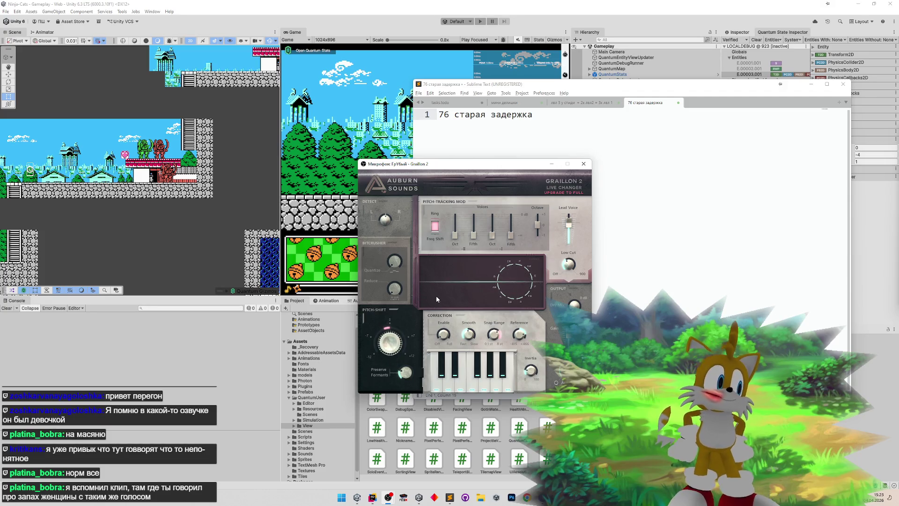
pyautogui.moveTo(443, 335)
pyautogui.mouseDown()
pyautogui.moveTo(470, 282)
pyautogui.moveTo(474, 292)
pyautogui.mouseUp()
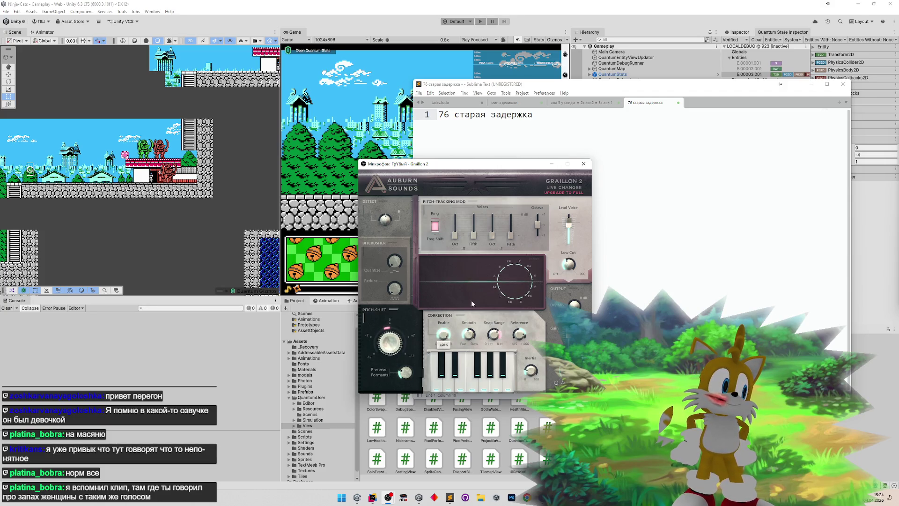
pyautogui.moveTo(381, 342); pyautogui.dragTo(378, 352)
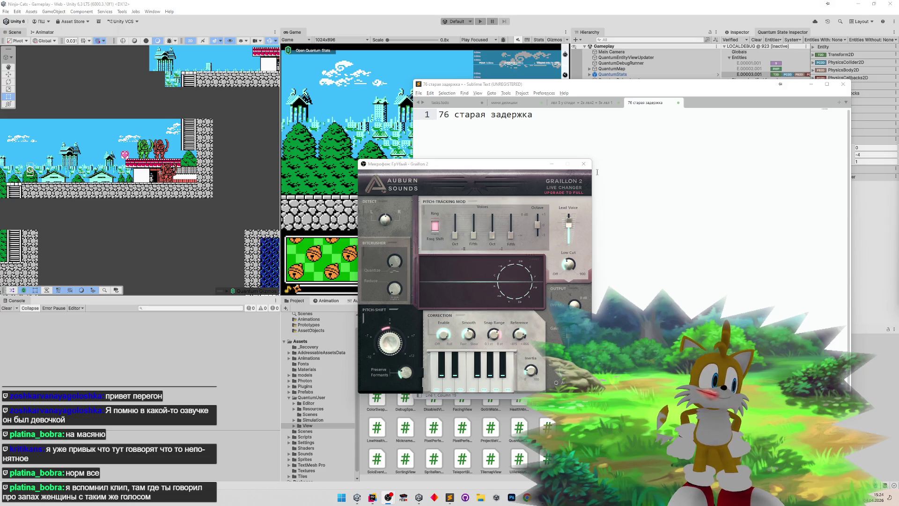
pyautogui.click(384, 338)
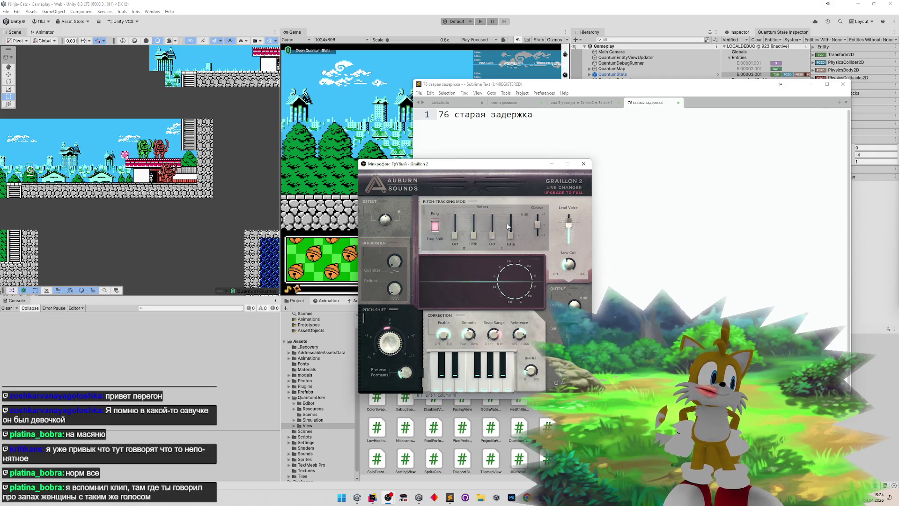
pyautogui.click(583, 164)
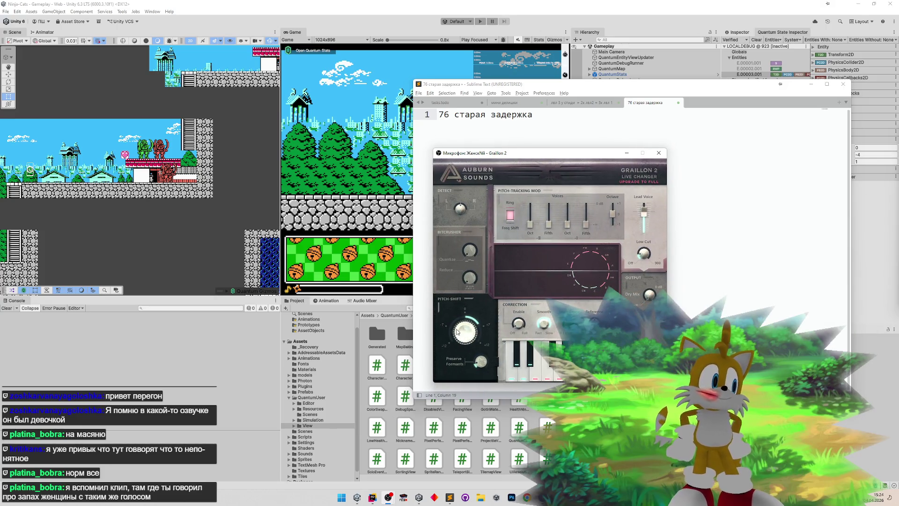
# - Set the fourth voice to 2.70 st pitch, ~990 Hz low cut, 67% formants, close it, and select the note line
pyautogui.moveTo(470, 338); pyautogui.dragTo(493, 307)
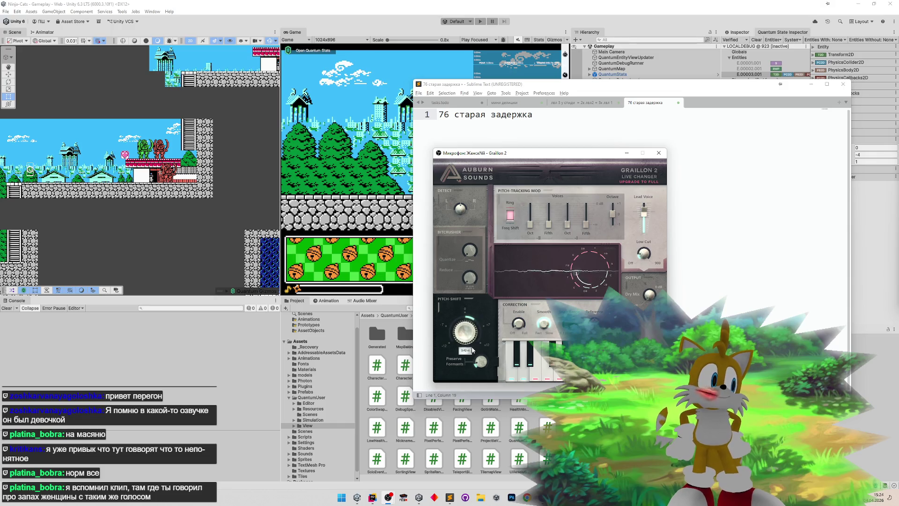
pyautogui.moveTo(492, 303)
pyautogui.mouseDown()
pyautogui.moveTo(476, 340)
pyautogui.moveTo(478, 330)
pyautogui.mouseUp()
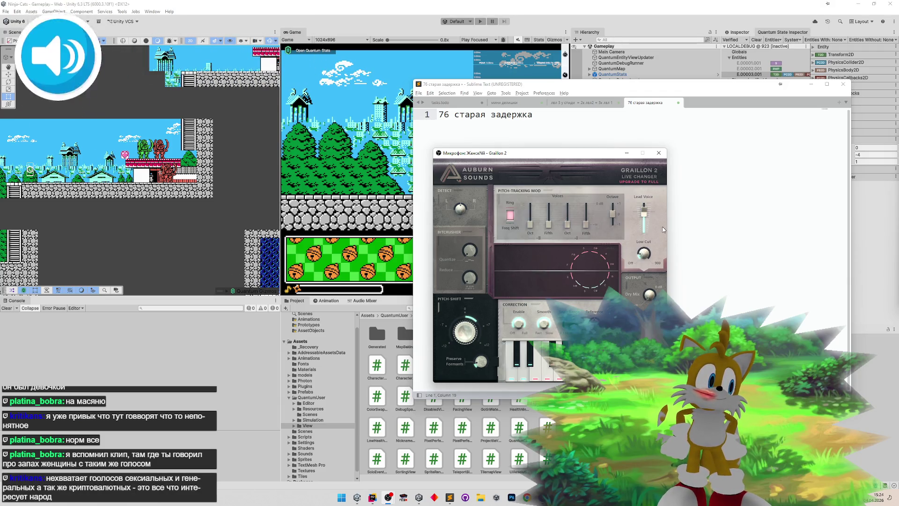
pyautogui.moveTo(643, 253)
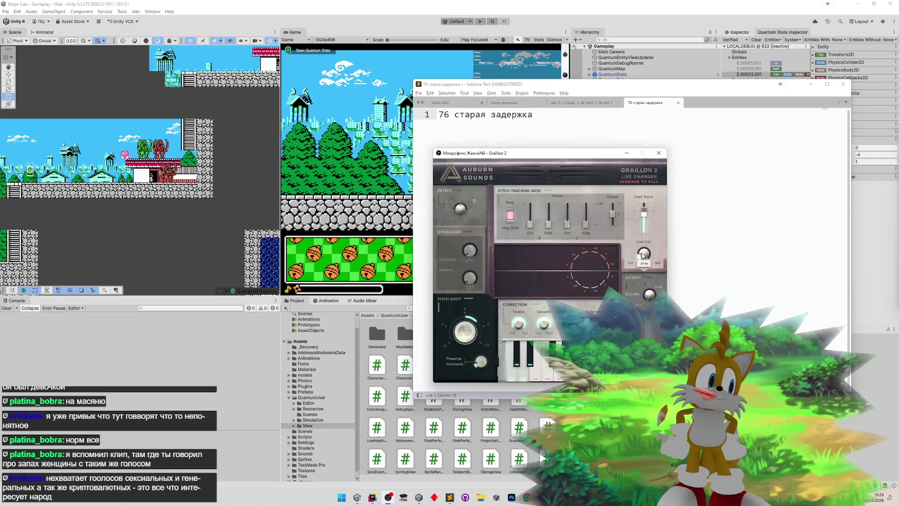
pyautogui.moveTo(642, 253)
pyautogui.mouseDown()
pyautogui.moveTo(663, 221)
pyautogui.moveTo(659, 237)
pyautogui.moveTo(663, 184)
pyautogui.moveTo(650, 230)
pyautogui.moveTo(648, 221)
pyautogui.mouseUp()
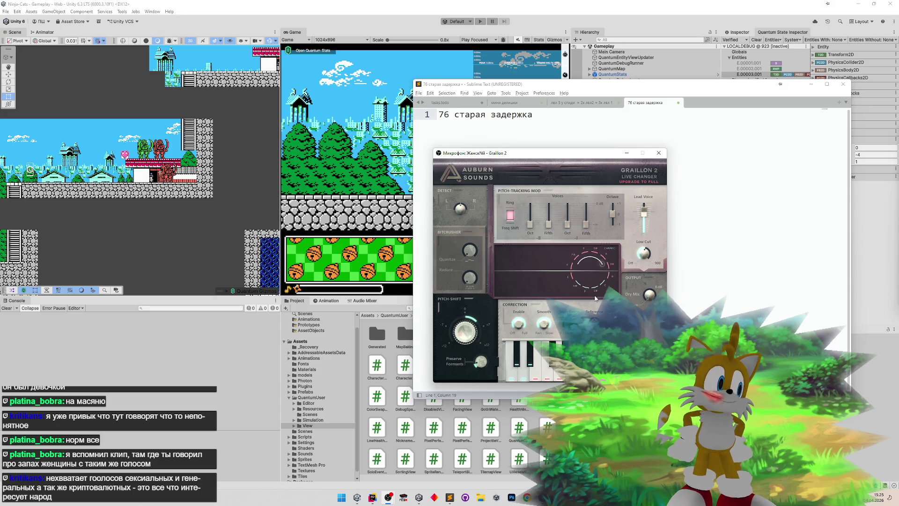
pyautogui.moveTo(480, 361)
pyautogui.mouseDown()
pyautogui.moveTo(493, 327)
pyautogui.moveTo(486, 364)
pyautogui.mouseUp()
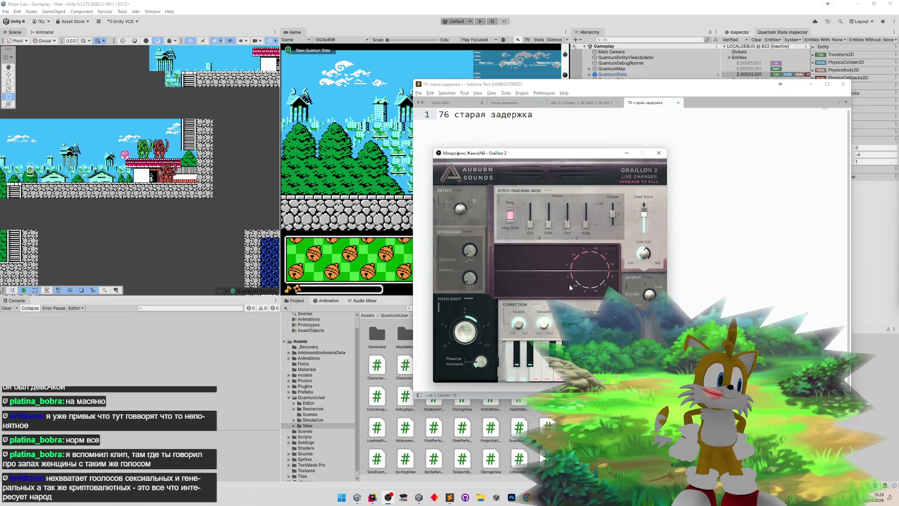
pyautogui.click(659, 153)
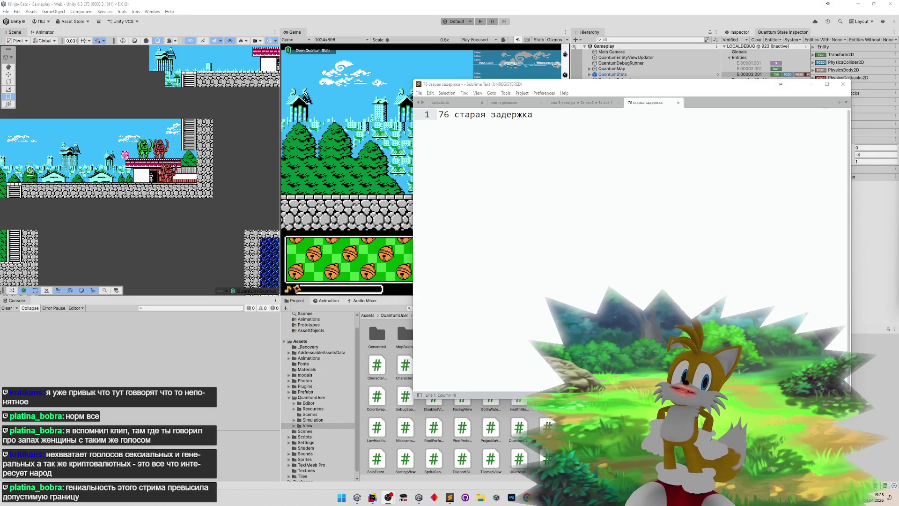
pyautogui.click(744, 233)
pyautogui.hotkey('shift', 'Home')
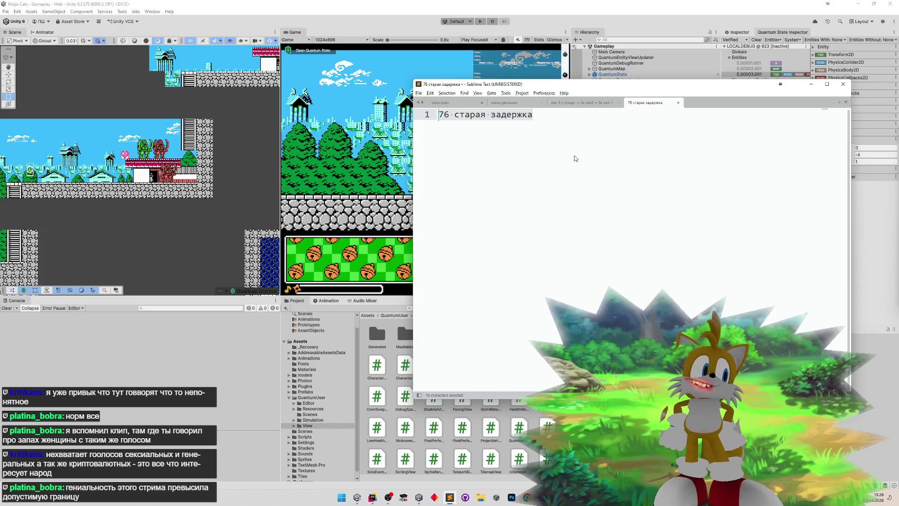
# - Minimize Sublime Text, widen the Hierarchy panel beside the game view, and bring Rider forward
pyautogui.click(811, 84)
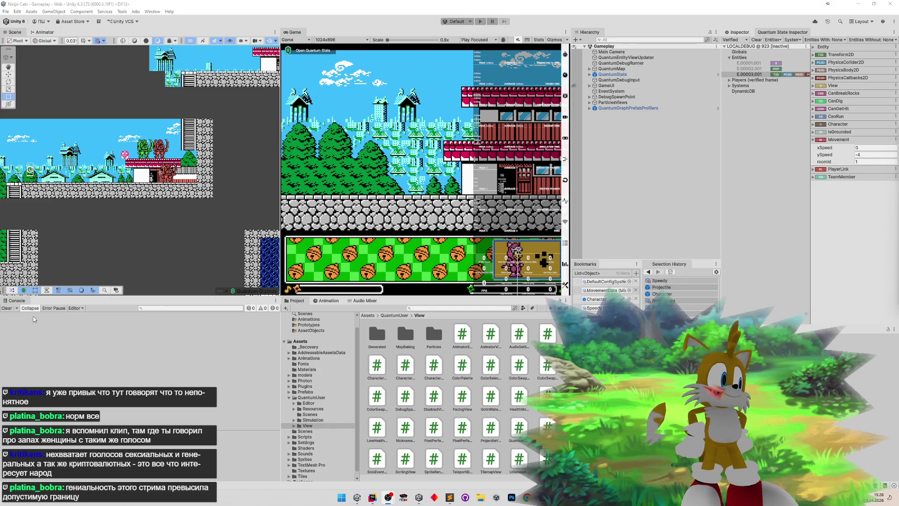
pyautogui.moveTo(570, 248); pyautogui.dragTo(551, 249)
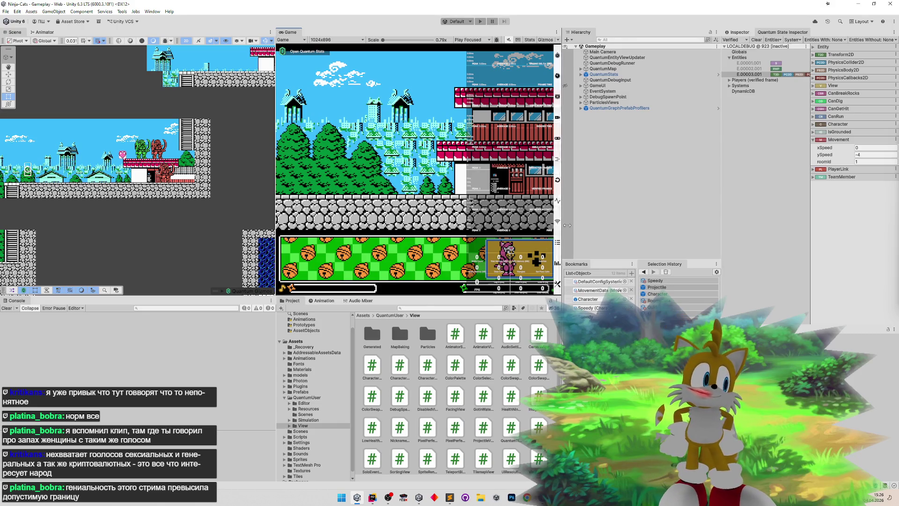
pyautogui.click(449, 497)
pyautogui.click(449, 497)
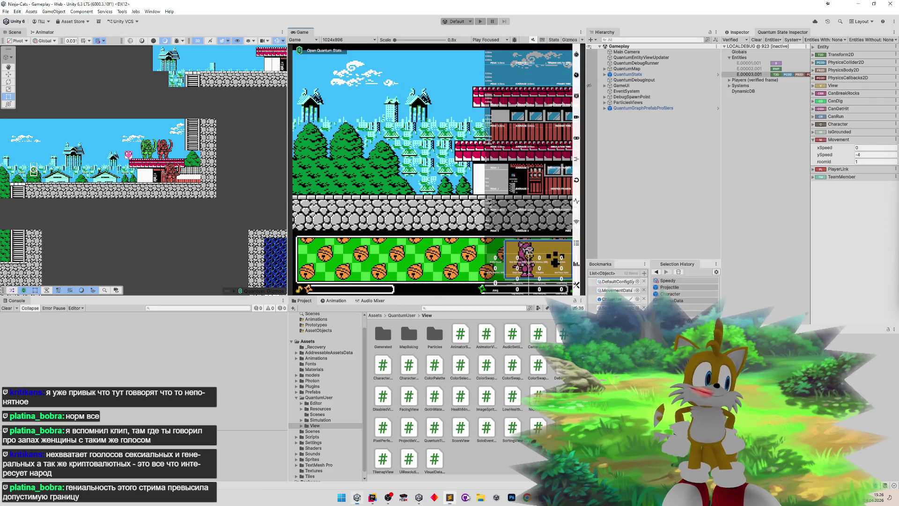
pyautogui.click(373, 497)
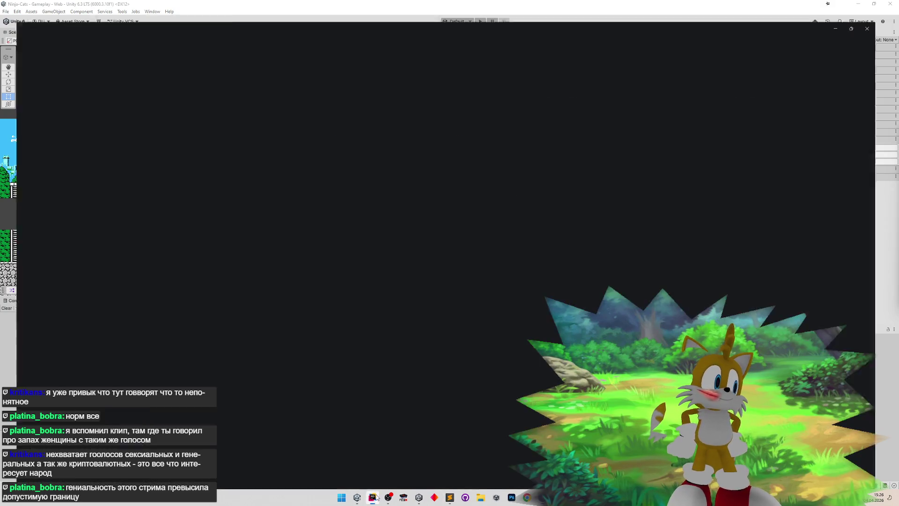
# - Find and open AIBehaviour.cs through Search Everywhere
pyautogui.scroll(-20, 494, 164)
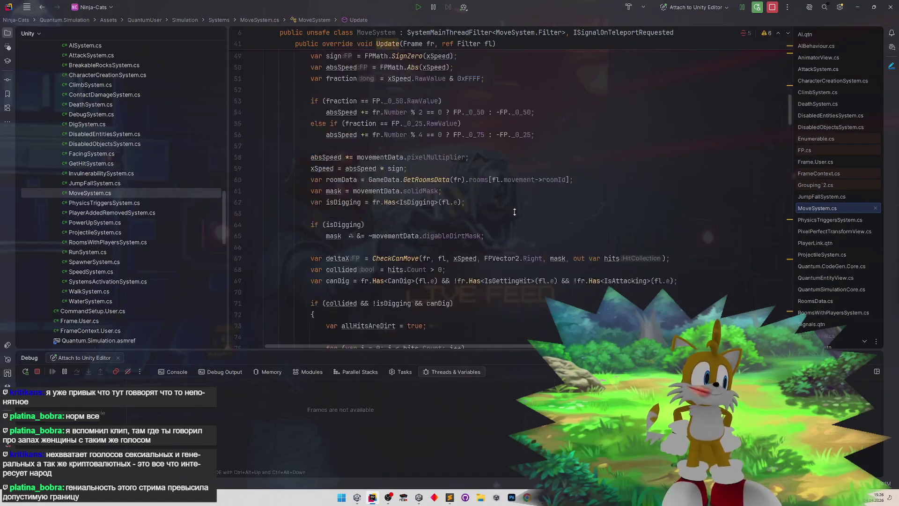
pyautogui.scroll(-5, 514, 228)
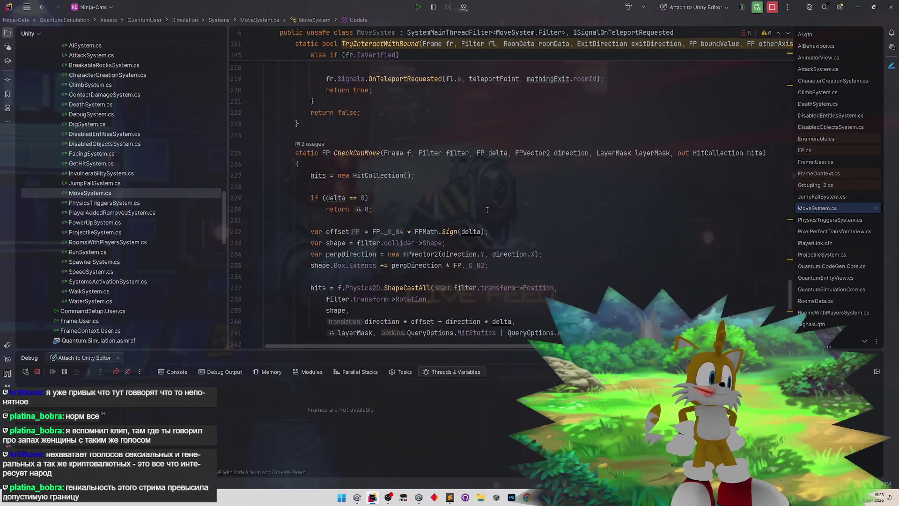
pyautogui.press('shift')
pyautogui.press('shift')
pyautogui.write('al')
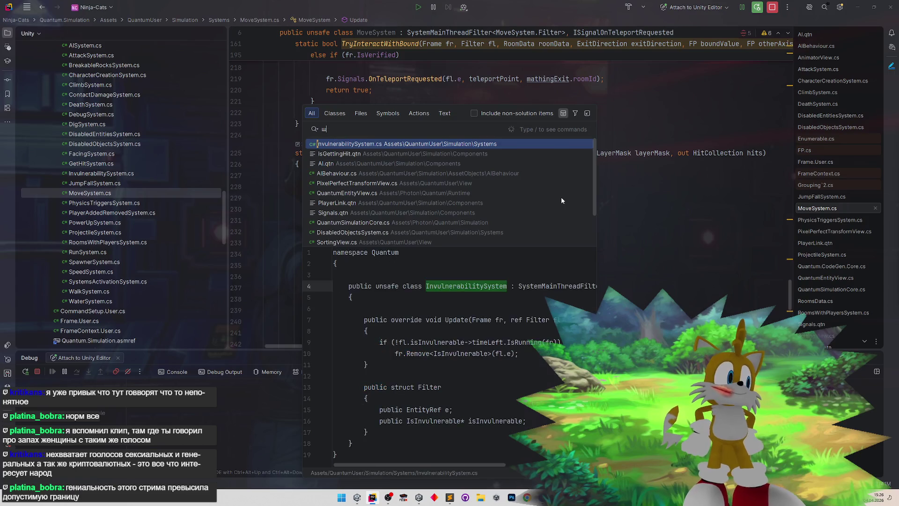
pyautogui.write('behaviour')
pyautogui.press('Return')
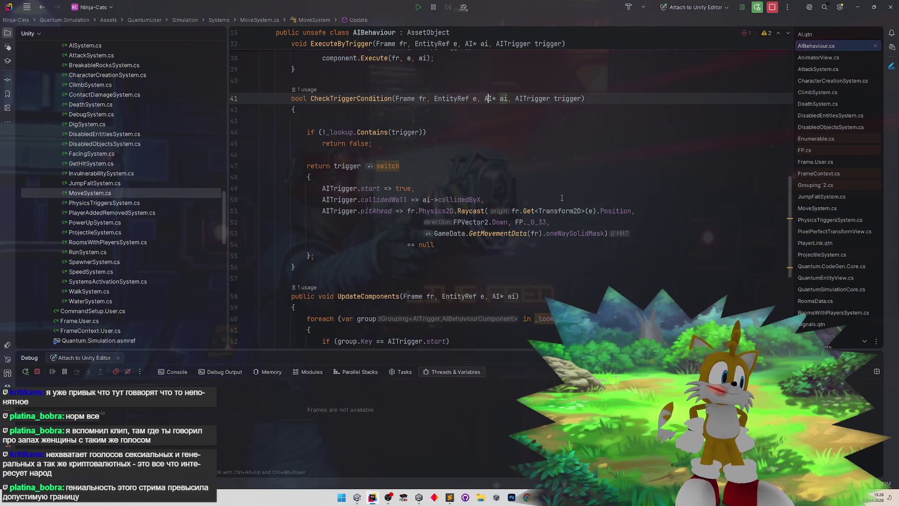
# - Prefix the pitAhead raycast with 'ai->movedThisFrame &&', split the line, and minimize Rider
pyautogui.click(430, 199)
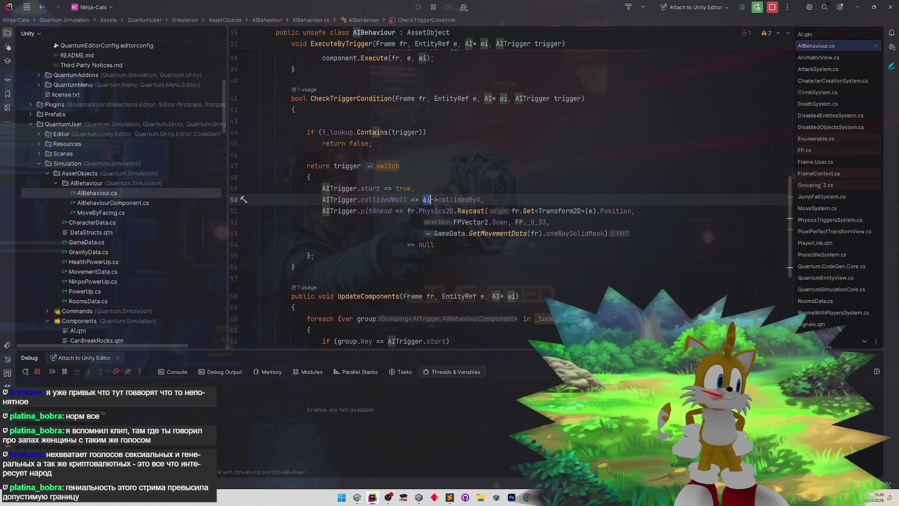
pyautogui.write('ai')
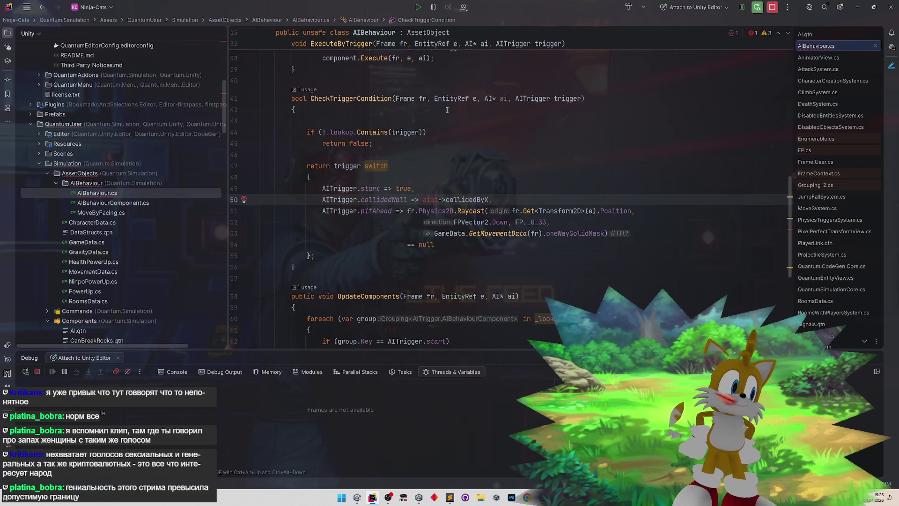
pyautogui.press('BackSpace')
pyautogui.press('BackSpace')
pyautogui.press('Down')
pyautogui.press('Left')
pyautogui.press('Left')
pyautogui.press('Left')
pyautogui.write('ai')
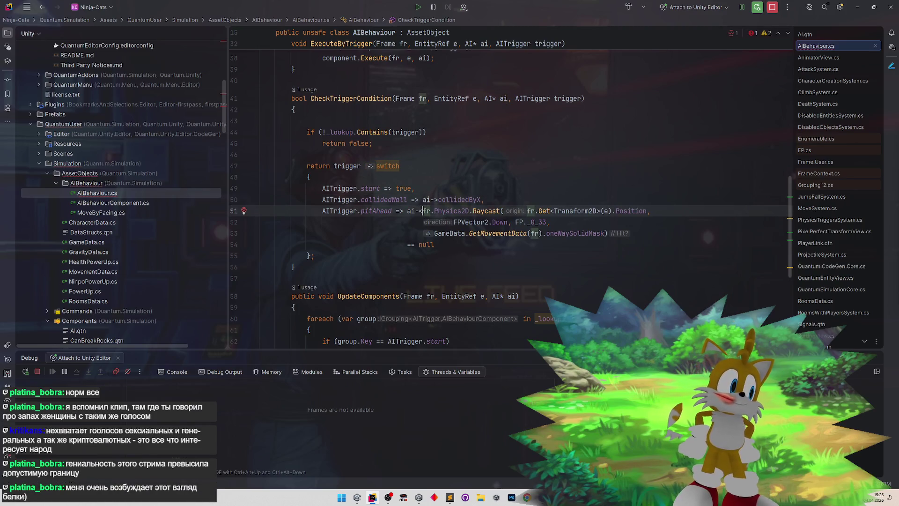
pyautogui.write('-> movedThisFrame')
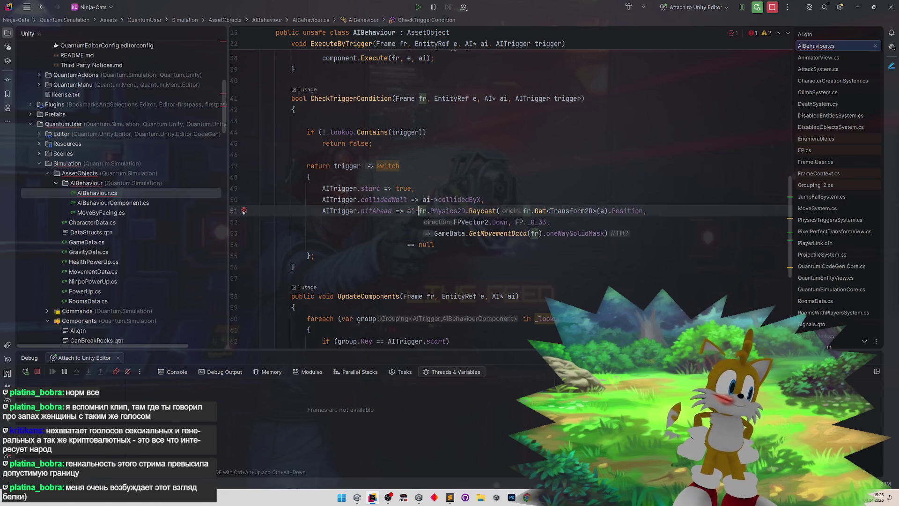
pyautogui.write(' &&')
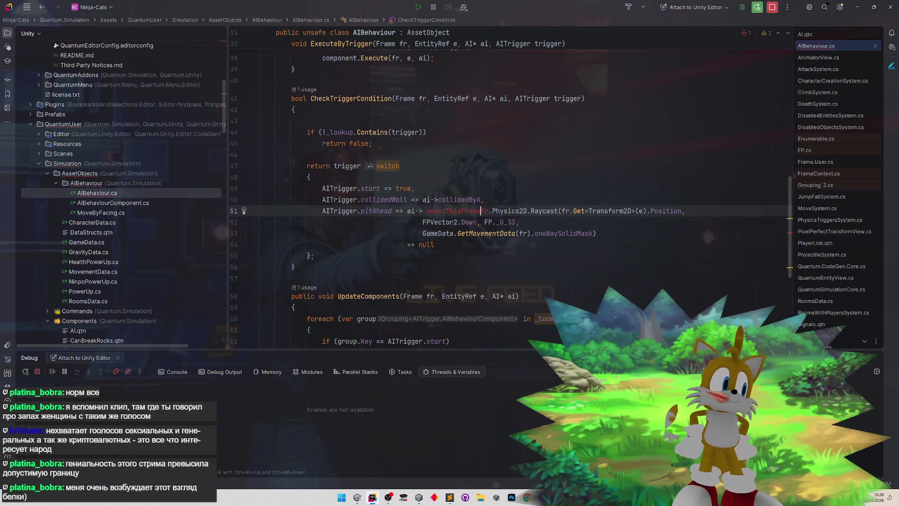
pyautogui.press('Return')
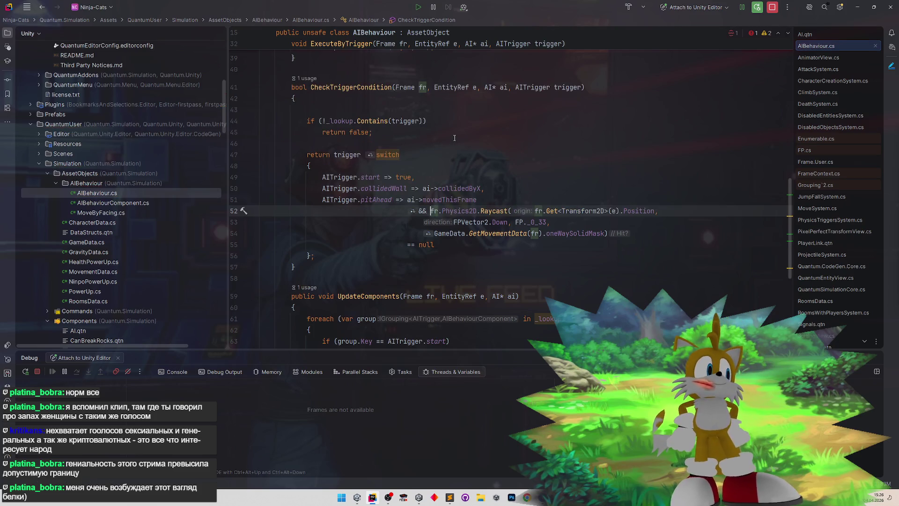
pyautogui.click(454, 139)
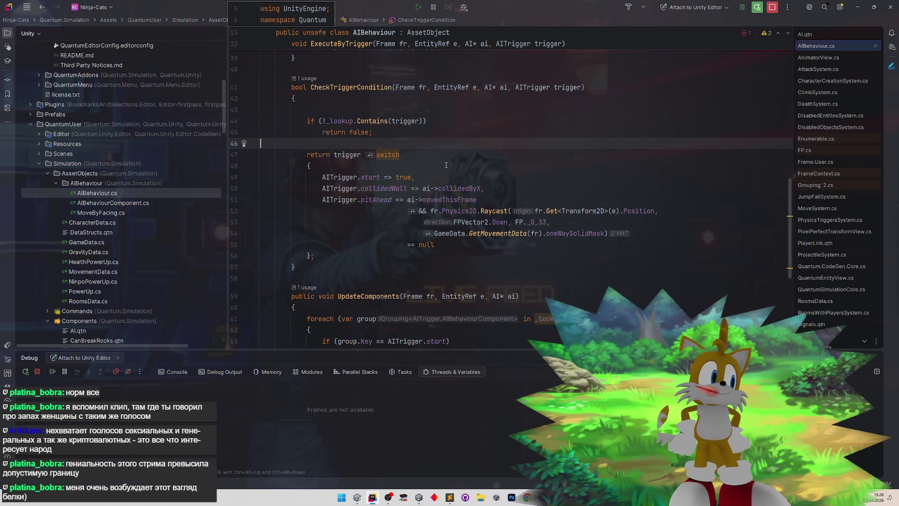
pyautogui.click(858, 7)
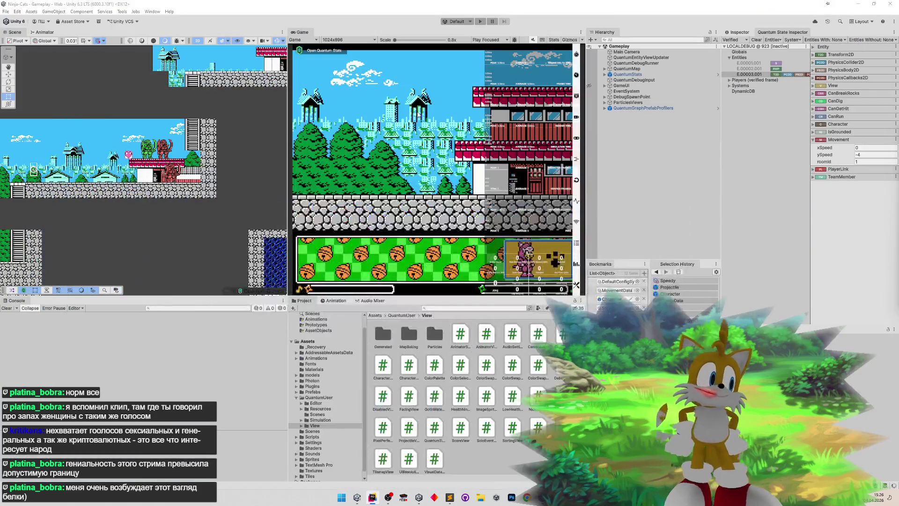
# - Clear the console warnings, play-test the game, and return to Rider
pyautogui.click(15, 308)
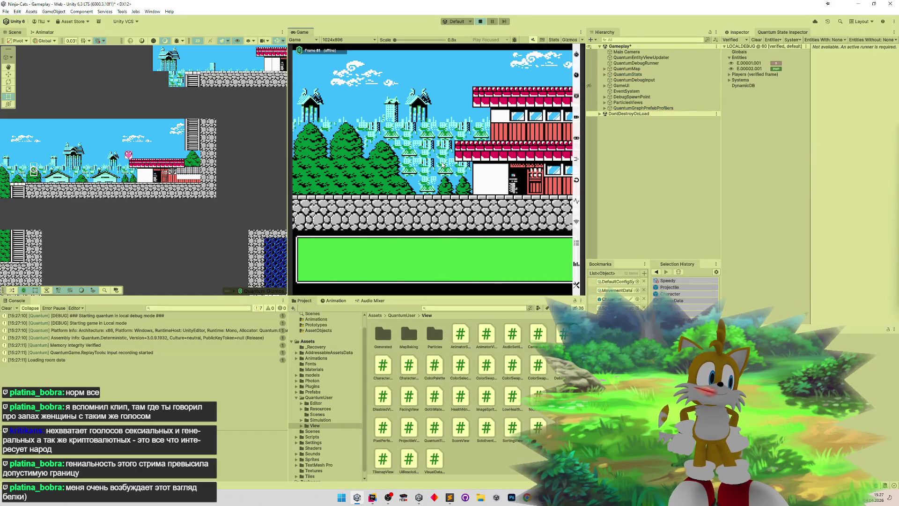
pyautogui.click(372, 496)
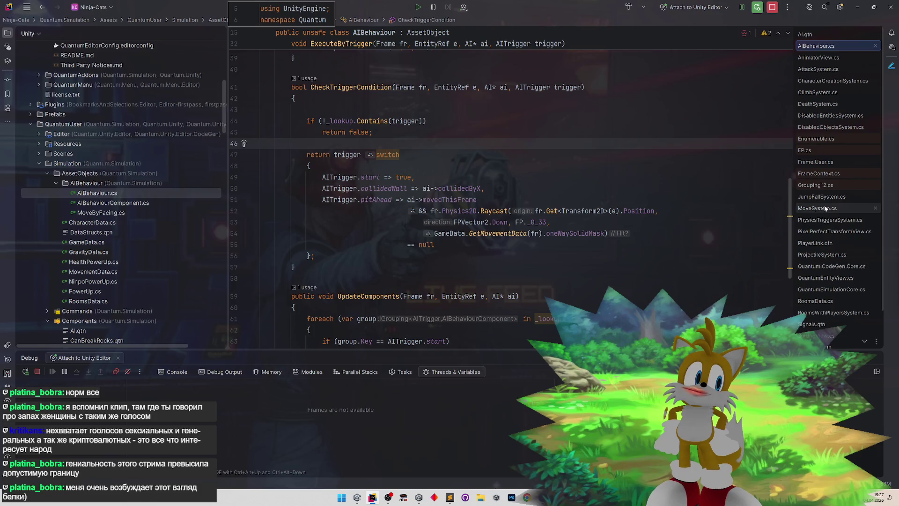
# - Switch to MoveSystem.cs and scroll to Update's xSpeed, sign, absSpeed and fraction code
pyautogui.click(823, 207)
pyautogui.scroll(-5, 572, 289)
pyautogui.scroll(2, 574, 214)
pyautogui.scroll(3, 574, 214)
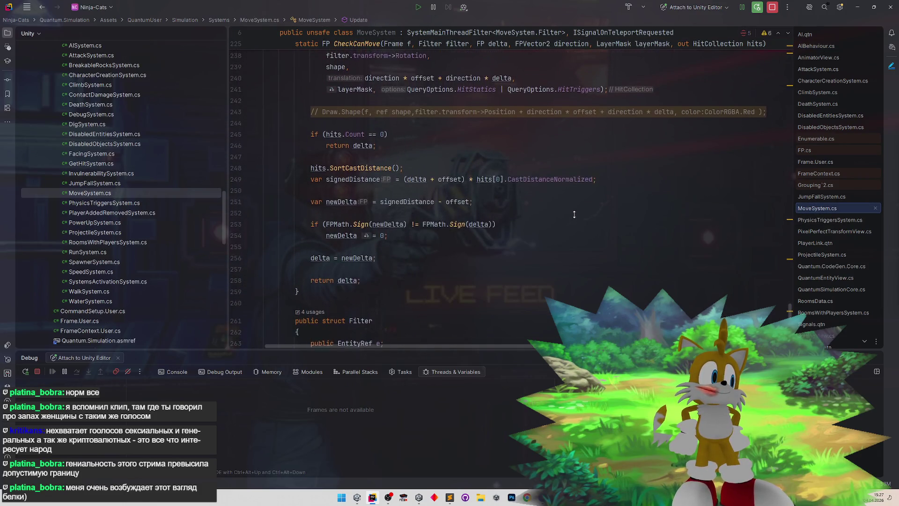
pyautogui.scroll(15, 577, 192)
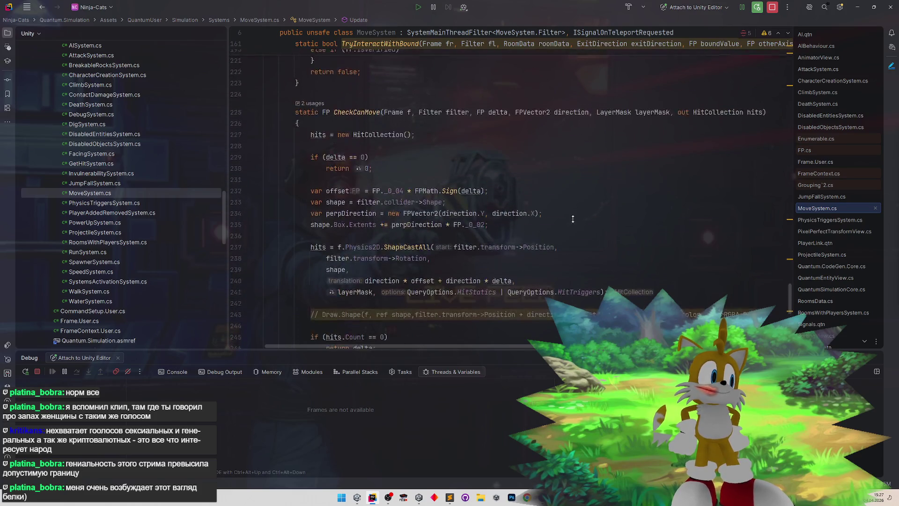
pyautogui.scroll(9, 569, 224)
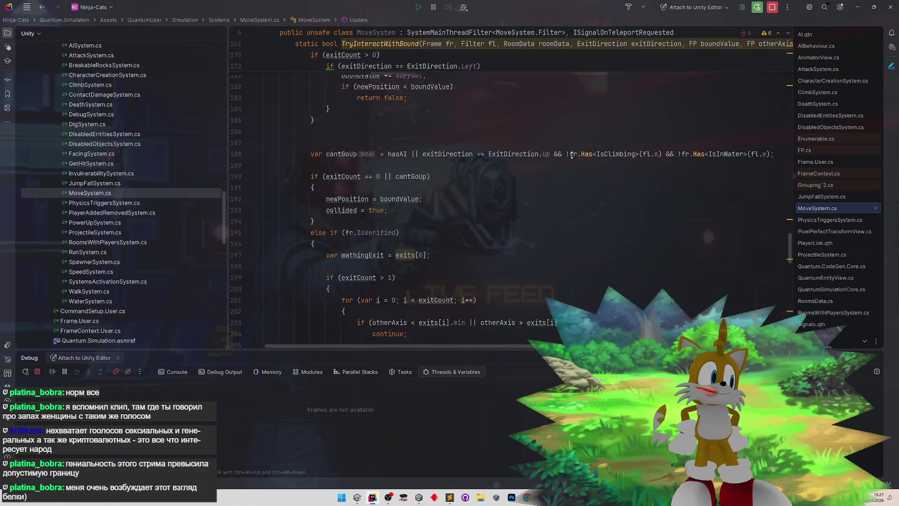
pyautogui.scroll(18, 568, 246)
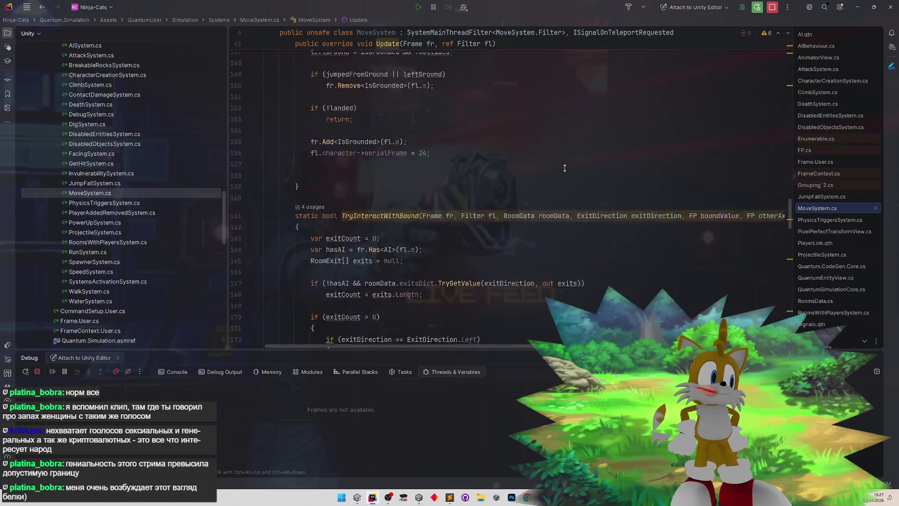
pyautogui.scroll(15, 572, 172)
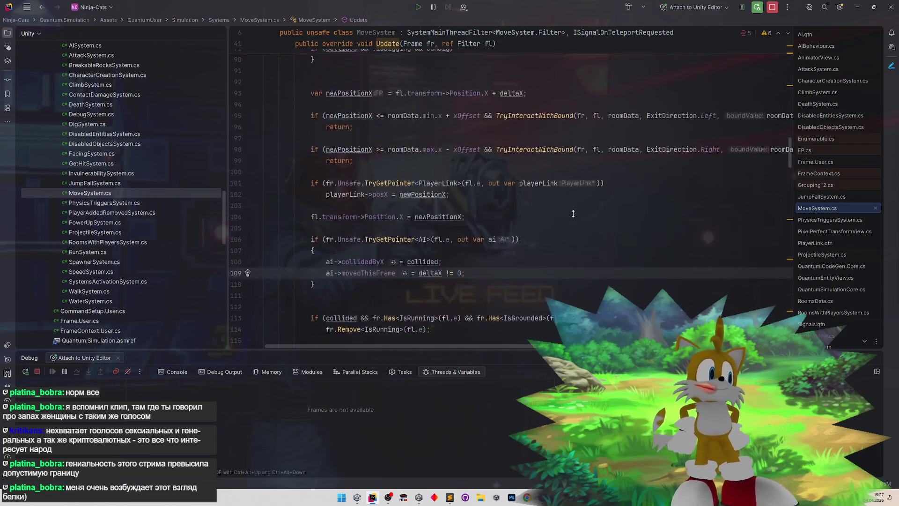
pyautogui.scroll(8, 568, 200)
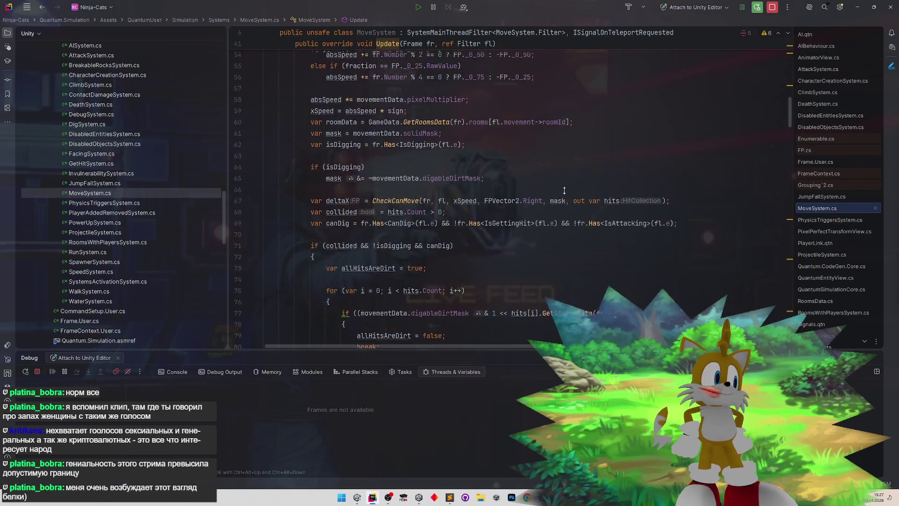
pyautogui.scroll(-2, 562, 235)
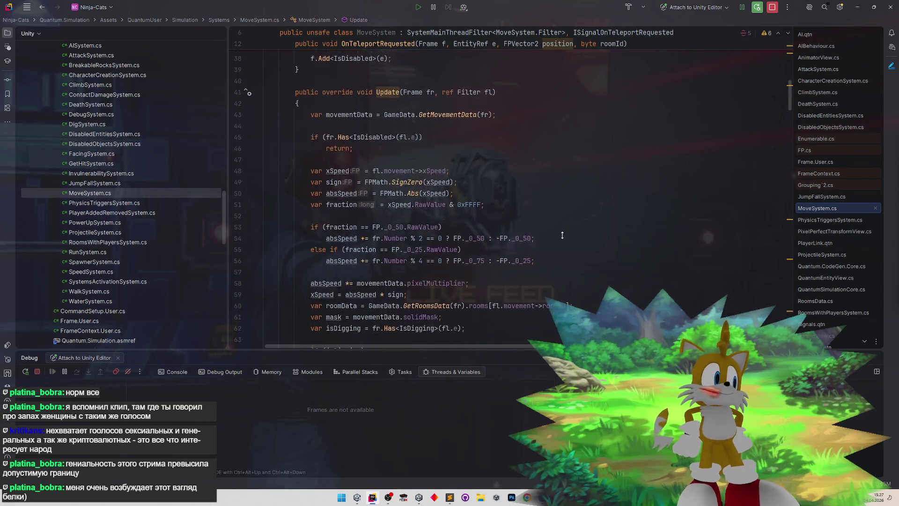
pyautogui.scroll(-2, 563, 231)
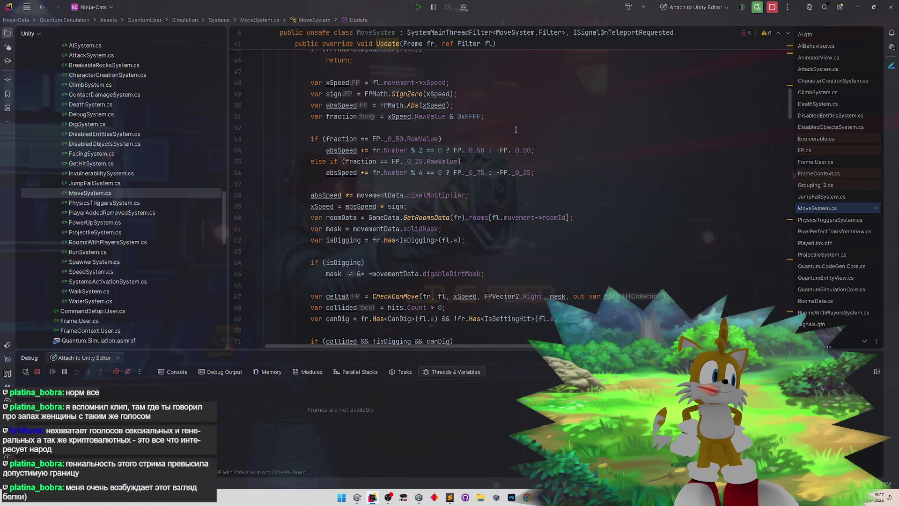
# - Add an if block whose condition combines the 0.50 and 0.25 fraction comparisons with ||
pyautogui.click(509, 117)
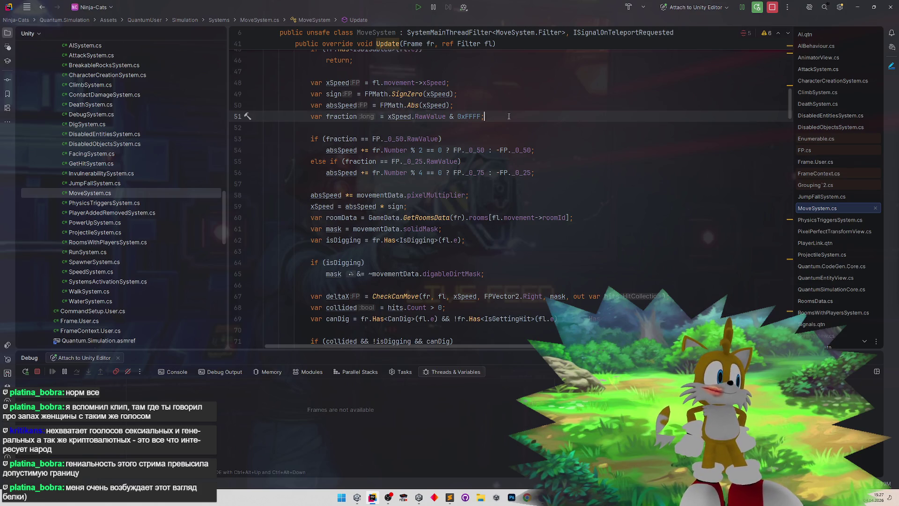
pyautogui.press('Return')
pyautogui.press('Return')
pyautogui.press('Return')
pyautogui.press('BackSpace')
pyautogui.press('Up')
pyautogui.press('Down')
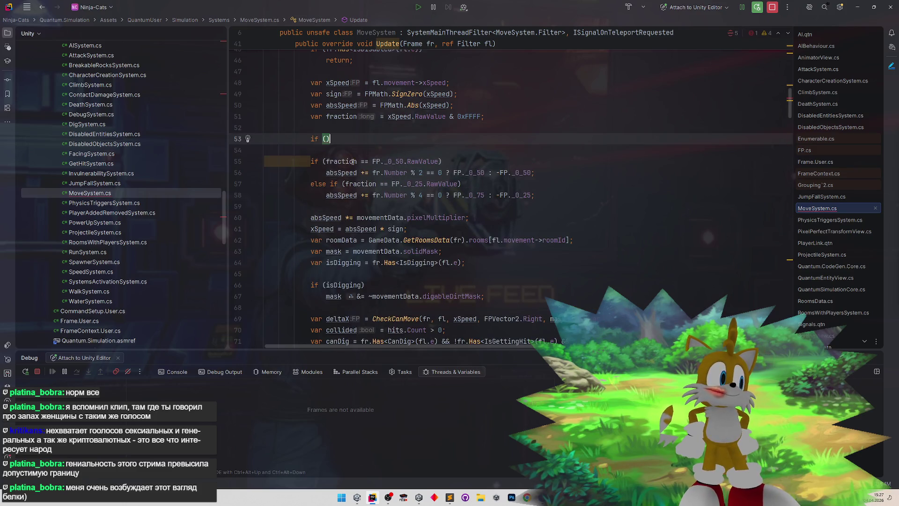
pyautogui.moveTo(353, 161); pyautogui.dragTo(440, 161)
pyautogui.hotkey('ctrl', 'c')
pyautogui.click(326, 139)
pyautogui.hotkey('ctrl', 'v')
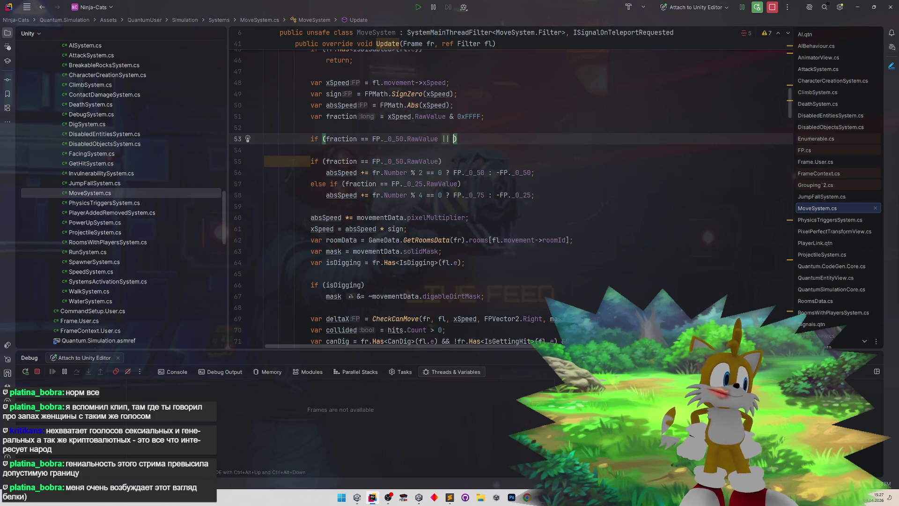
pyautogui.moveTo(345, 184); pyautogui.dragTo(458, 184)
pyautogui.hotkey('ctrl', 'c')
pyautogui.click(454, 138)
pyautogui.hotkey('ctrl', 'v')
pyautogui.click(605, 141)
pyautogui.press('Return')
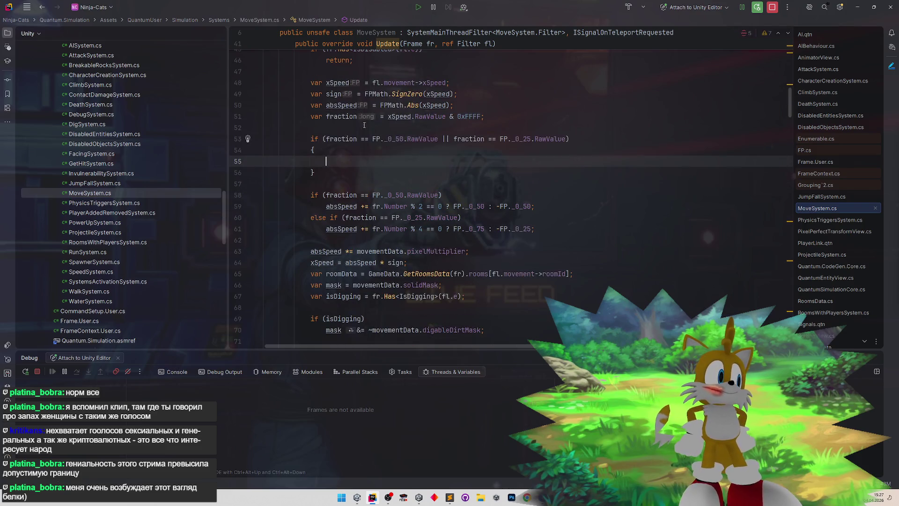
# - Move the sign and absSpeed declarations and the old fraction adjustment into the new if block
pyautogui.moveTo(310, 94); pyautogui.dragTo(453, 104)
pyautogui.hotkey('ctrl', 'x')
pyautogui.click(327, 150)
pyautogui.hotkey('ctrl', 'v')
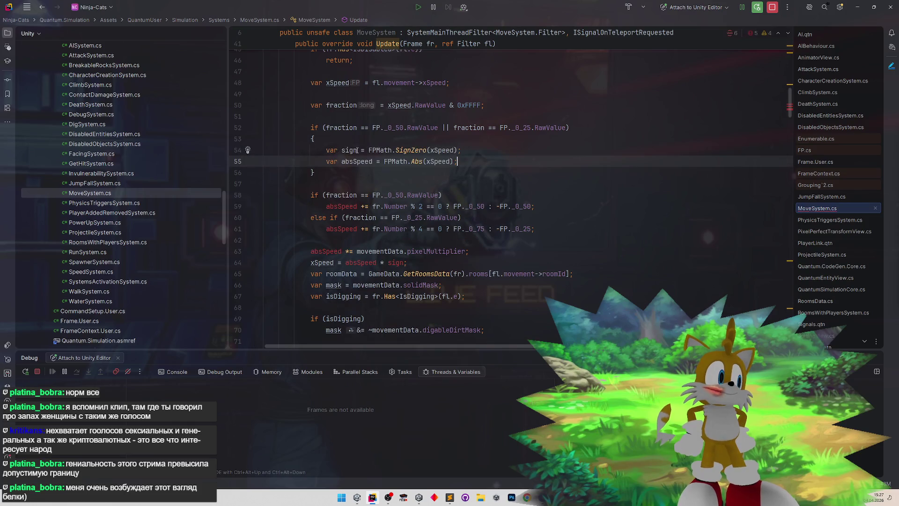
pyautogui.moveTo(309, 195); pyautogui.dragTo(534, 228)
pyautogui.press('Delete')
pyautogui.click(493, 154)
pyautogui.press('Return')
pyautogui.press('Return')
pyautogui.hotkey('ctrl', 'v')
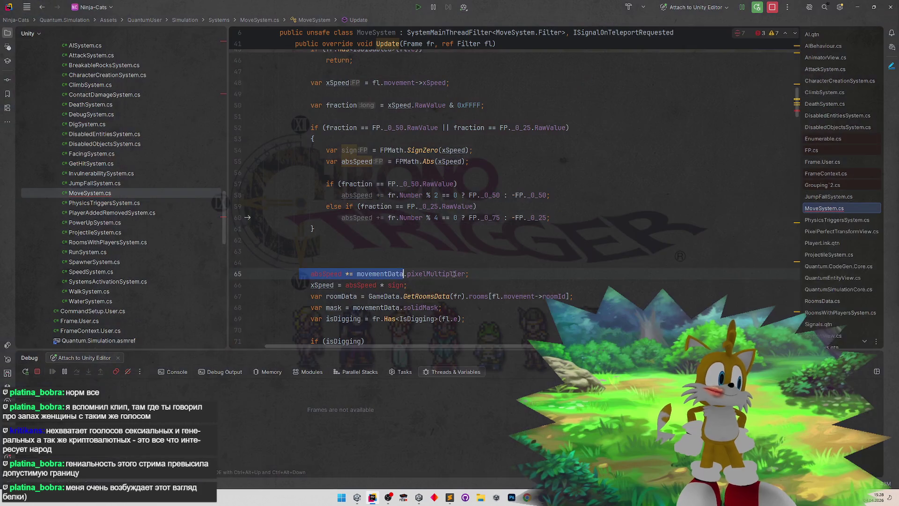
# - Add 'xSpeed *= movementData.pixelMultiplier;' on a new line below the xSpeed assignment
pyautogui.moveTo(300, 274); pyautogui.dragTo(488, 282)
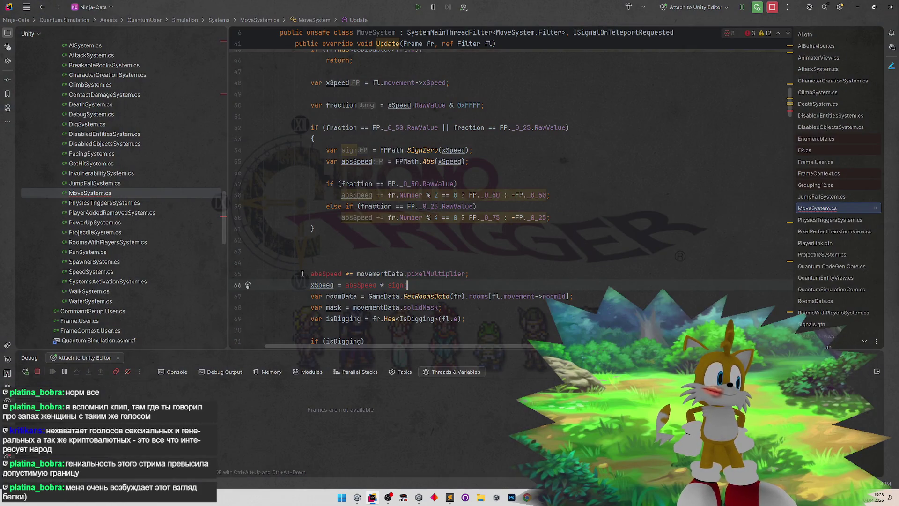
pyautogui.moveTo(303, 273); pyautogui.dragTo(496, 270)
pyautogui.click(287, 279)
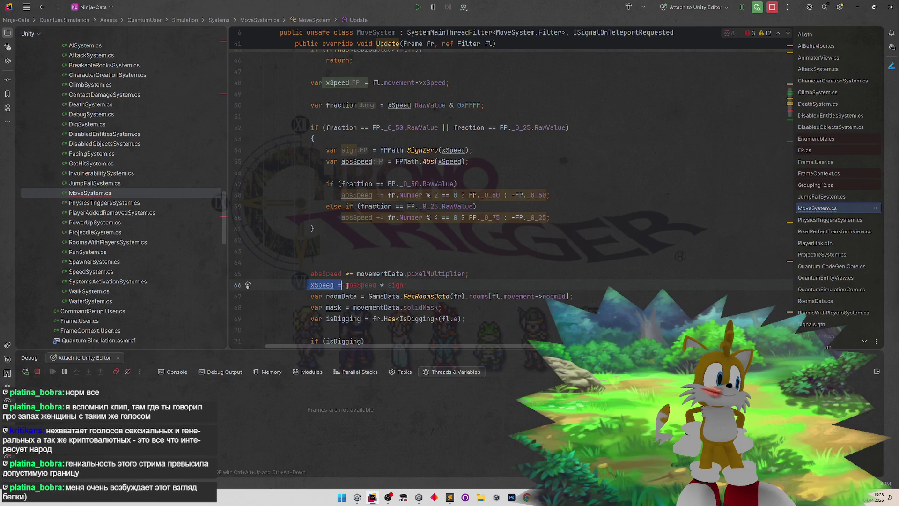
pyautogui.click(299, 270)
pyautogui.moveTo(299, 270); pyautogui.dragTo(401, 285)
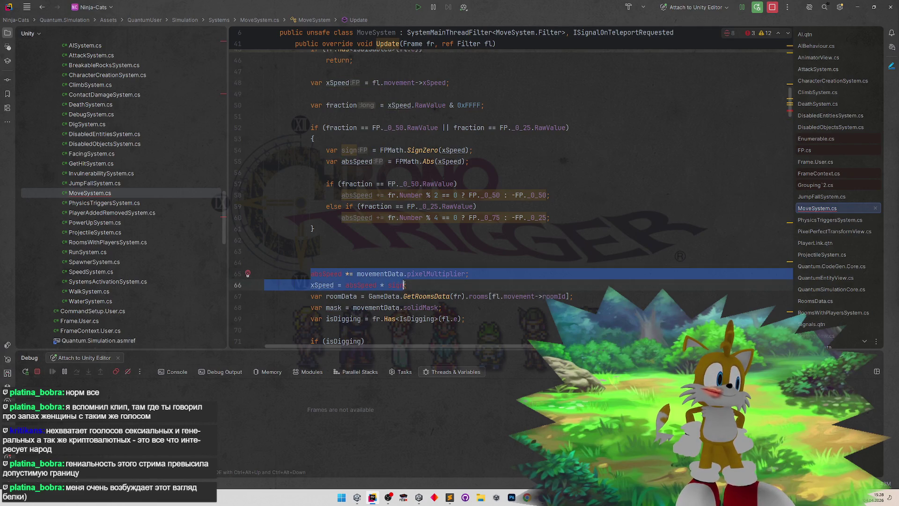
pyautogui.click(435, 284)
pyautogui.moveTo(345, 273); pyautogui.dragTo(454, 271)
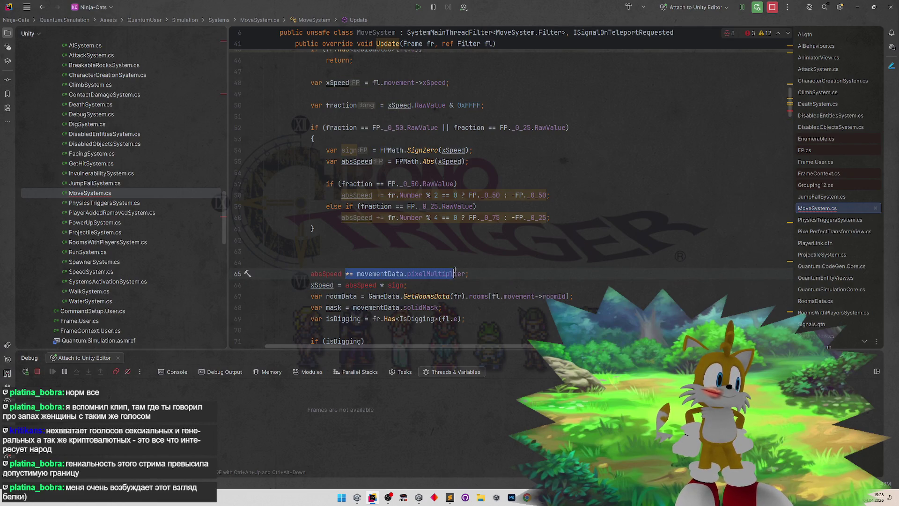
pyautogui.click(422, 273)
pyautogui.click(314, 285)
pyautogui.press('Return')
pyautogui.write('xSpeed')
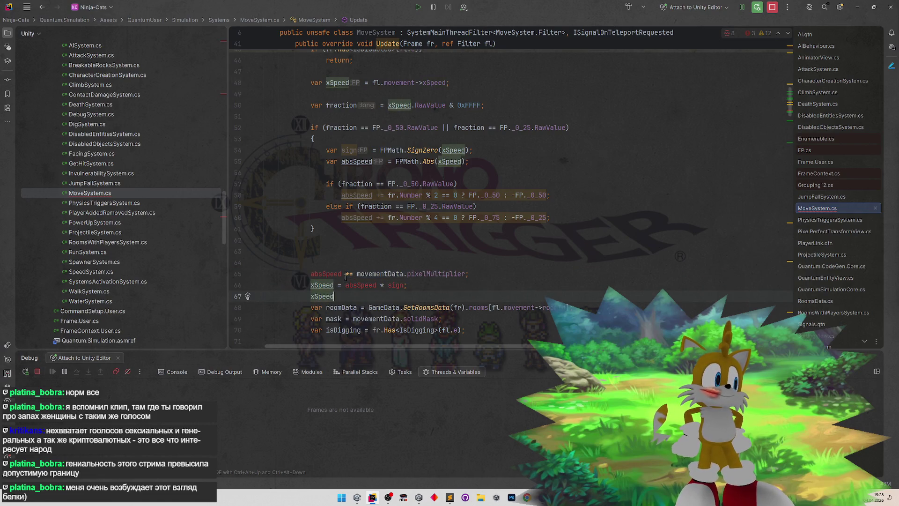
pyautogui.moveTo(345, 274); pyautogui.dragTo(454, 272)
pyautogui.hotkey('ctrl', 'c')
pyautogui.click(342, 295)
pyautogui.hotkey('ctrl', 'v')
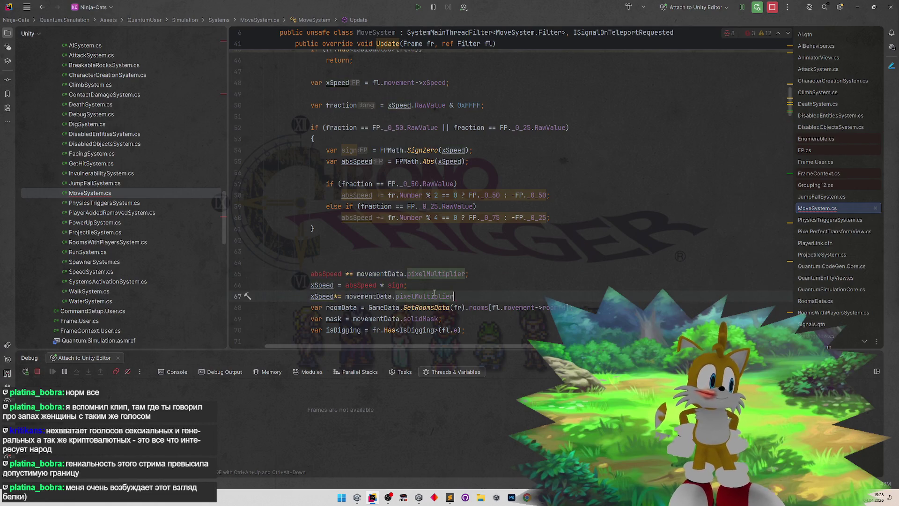
pyautogui.write(';')
# - Move 'xSpeed = absSpeed * sign;' into the if-block and delete the leftover absSpeed multiplier line
pyautogui.moveTo(309, 285); pyautogui.dragTo(407, 285)
pyautogui.hotkey('ctrl', 'x')
pyautogui.click(569, 217)
pyautogui.press('Return')
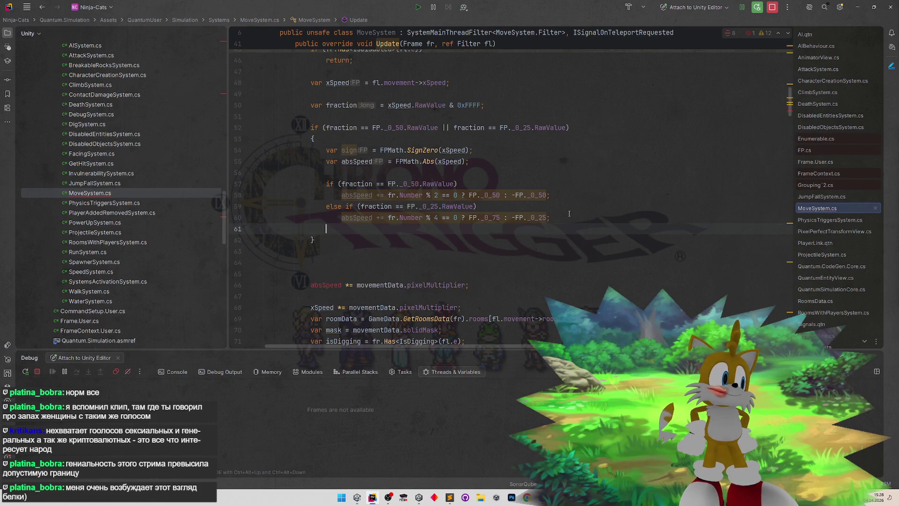
pyautogui.hotkey('ctrl', 'v')
pyautogui.click(342, 296)
pyautogui.hotkey('ctrl', 'x')
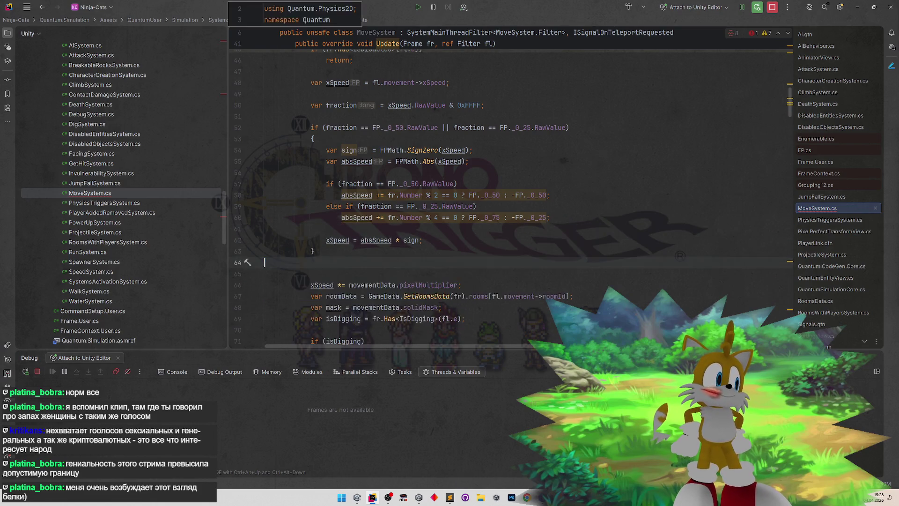
pyautogui.press('BackSpace')
pyautogui.write('}')
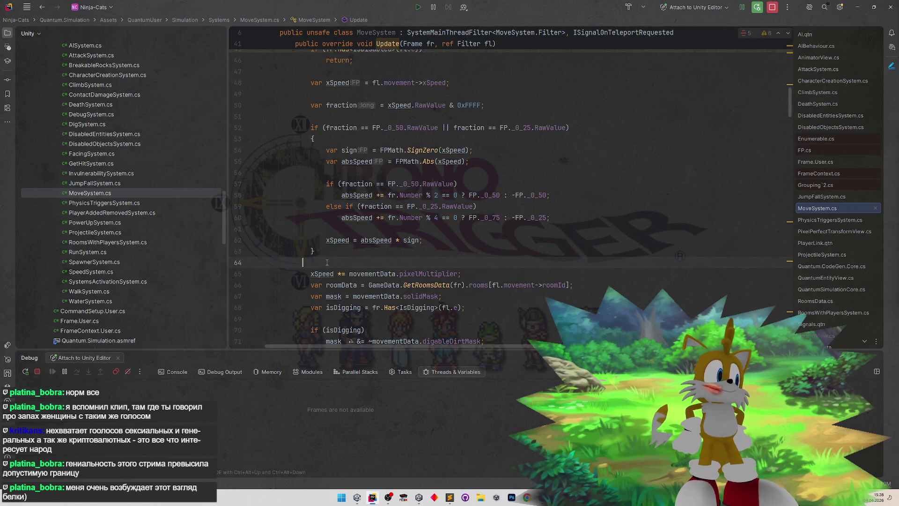
pyautogui.press('Down')
pyautogui.click(534, 218)
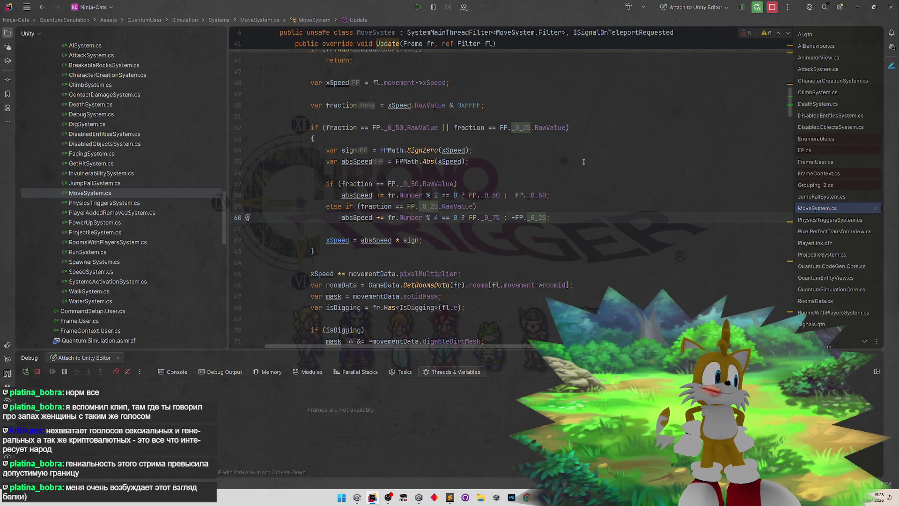
# - Scroll through MoveSystem's Update to review the restructured speed code
pyautogui.scroll(4, 554, 153)
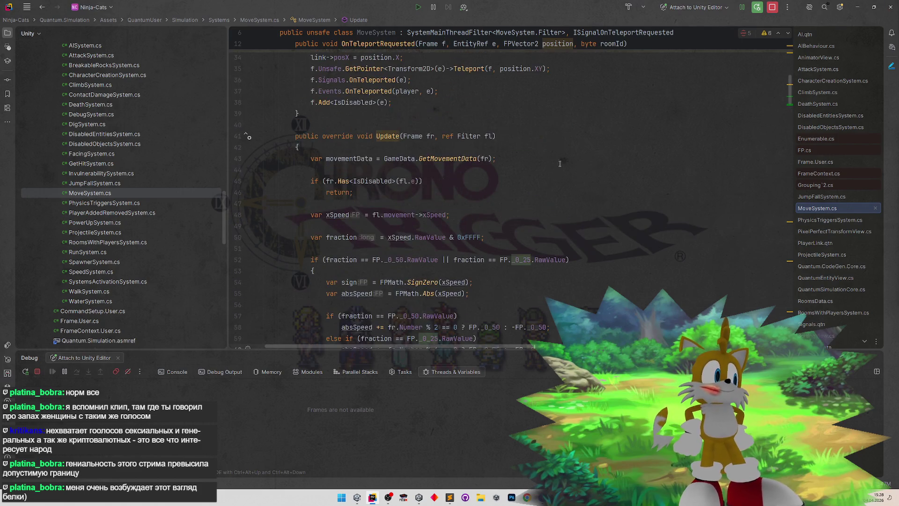
pyautogui.scroll(-7, 561, 178)
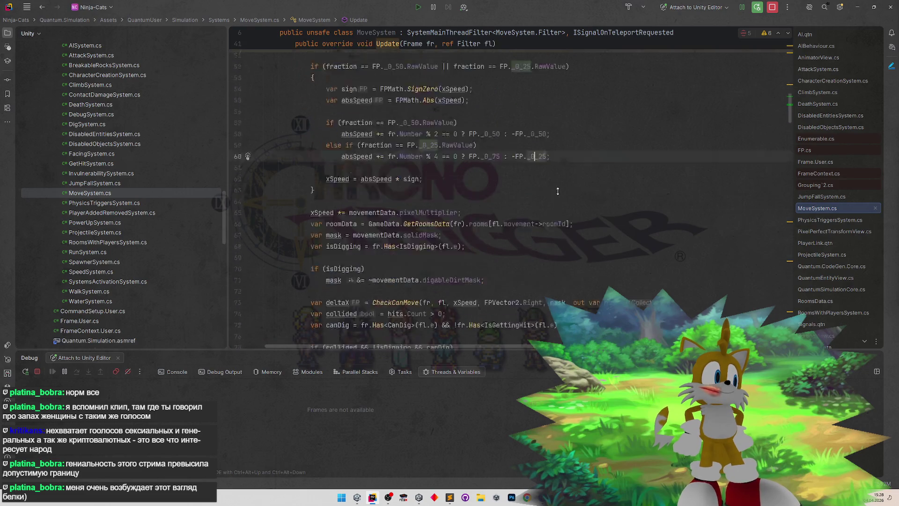
pyautogui.scroll(-2, 561, 181)
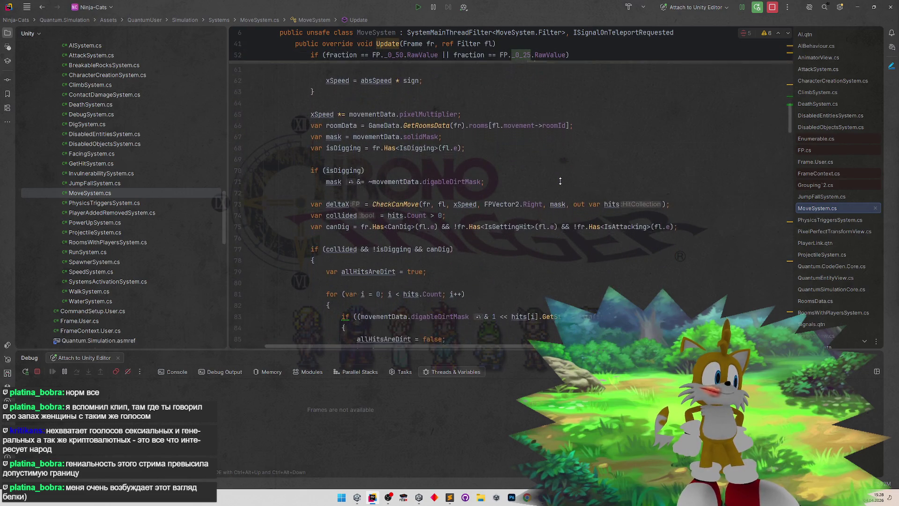
pyautogui.scroll(-4, 562, 187)
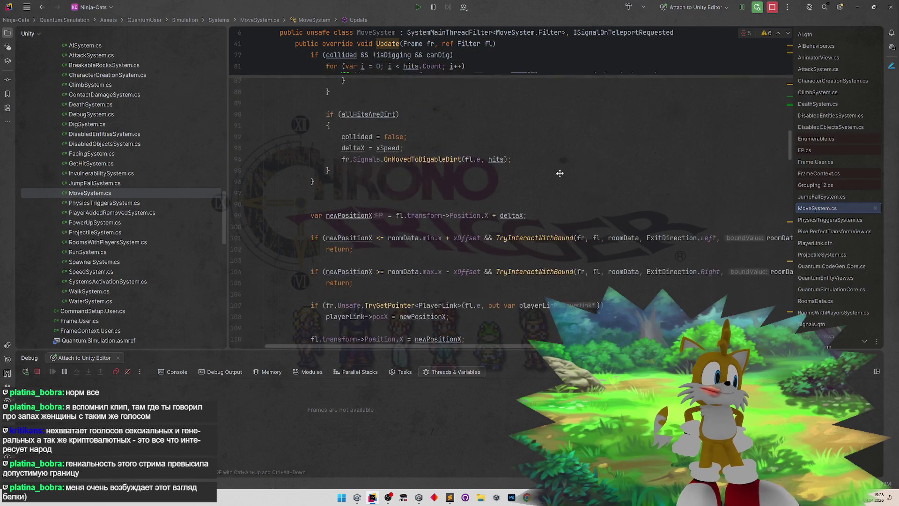
pyautogui.scroll(1, 563, 173)
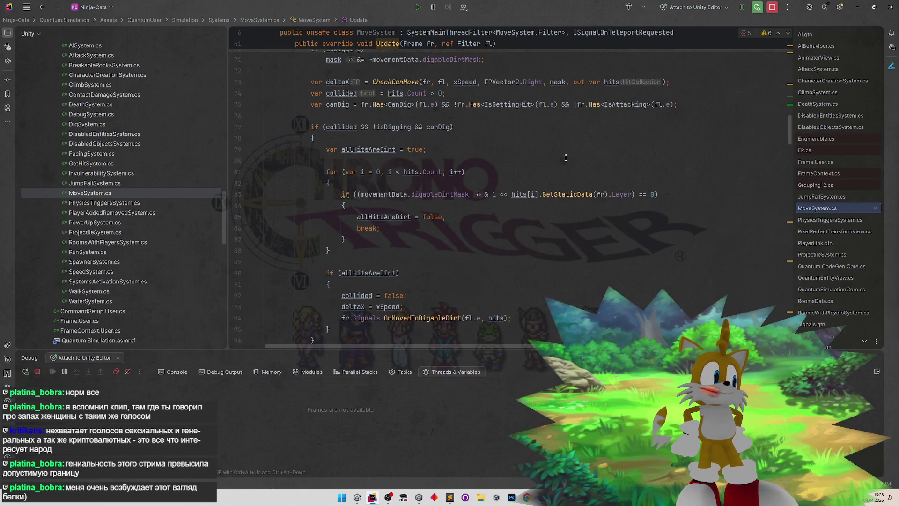
pyautogui.scroll(3, 565, 160)
pyautogui.scroll(-8, 561, 173)
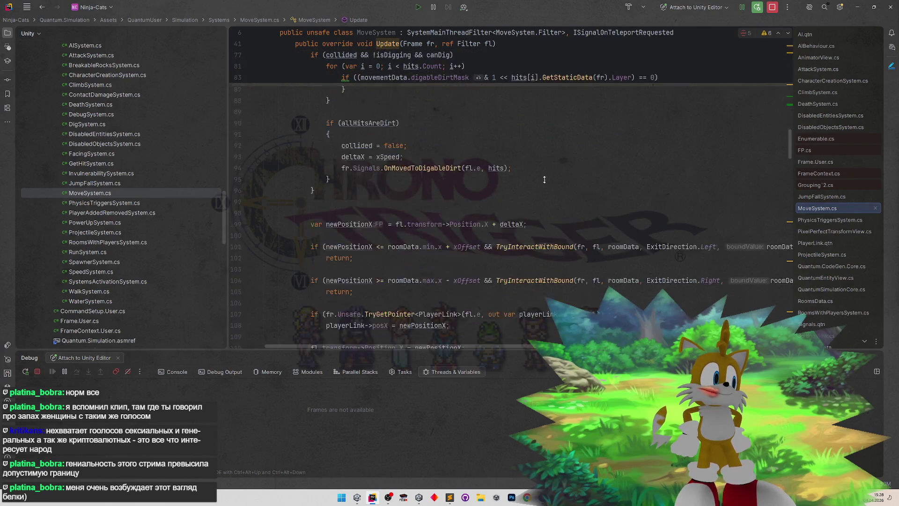
pyautogui.scroll(-1, 546, 177)
pyautogui.scroll(-2, 545, 172)
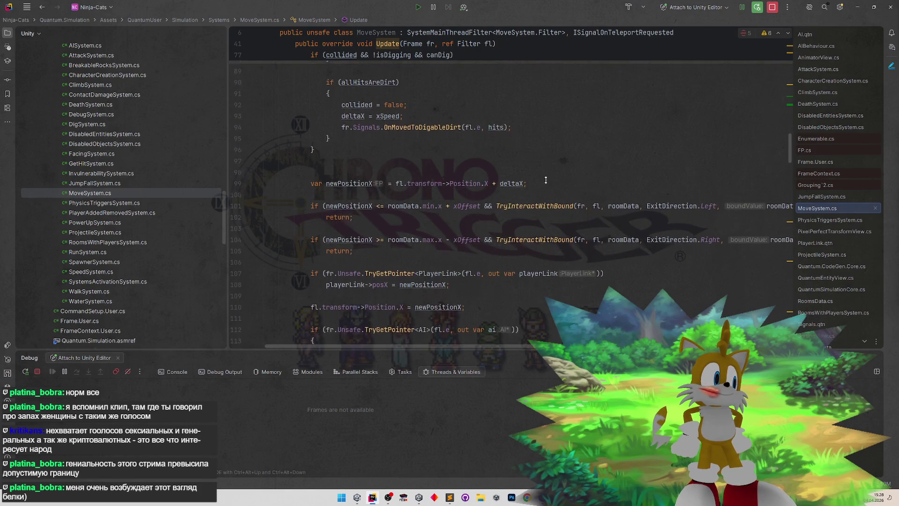
pyautogui.scroll(-2, 546, 180)
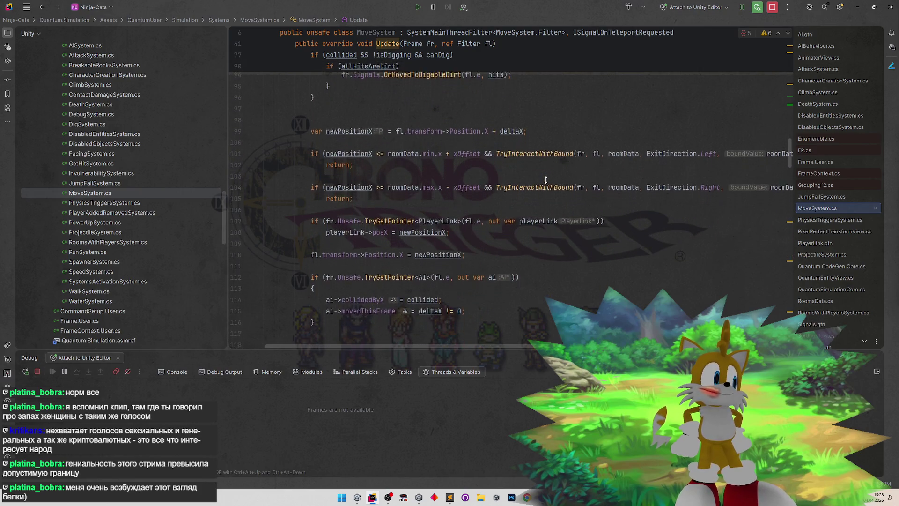
pyautogui.scroll(-2, 547, 180)
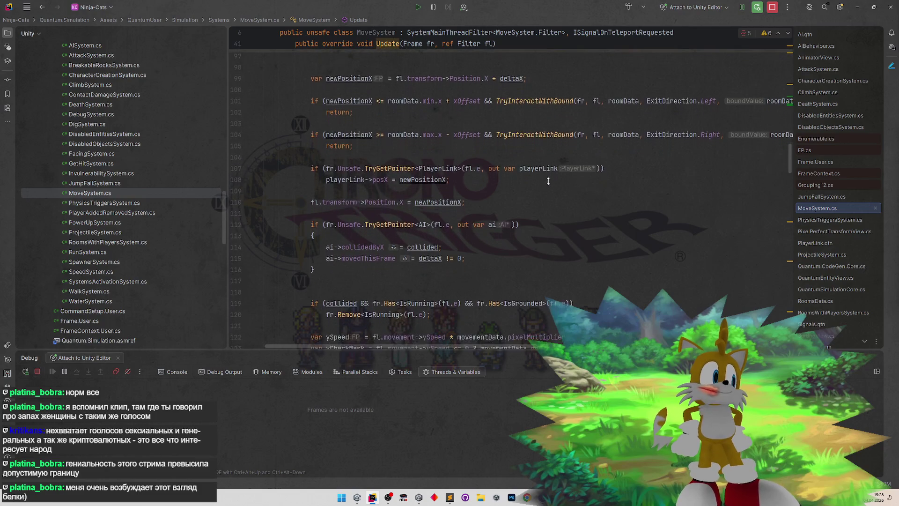
pyautogui.scroll(10, 553, 154)
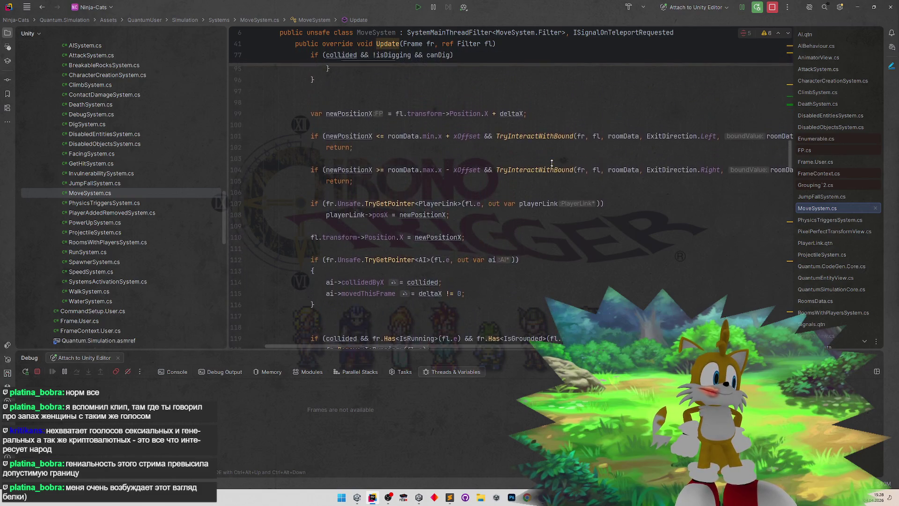
pyautogui.scroll(11, 554, 154)
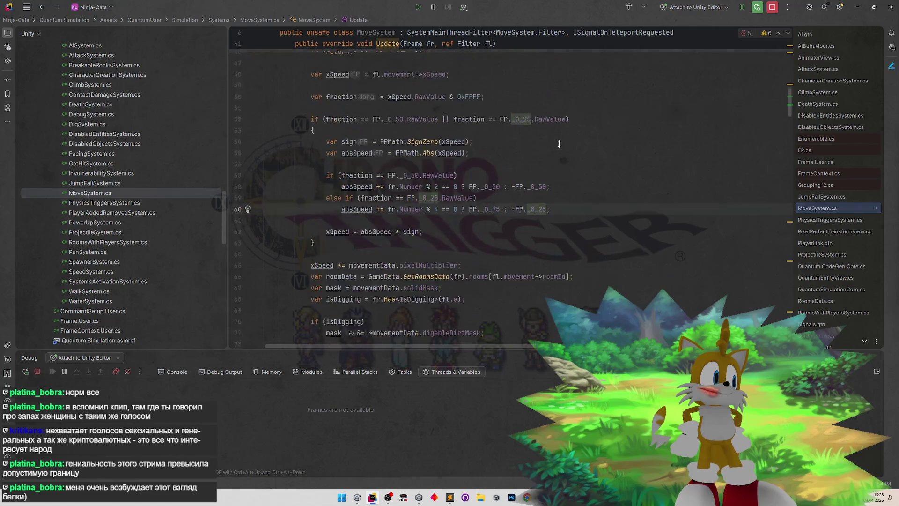
pyautogui.scroll(-8, 553, 173)
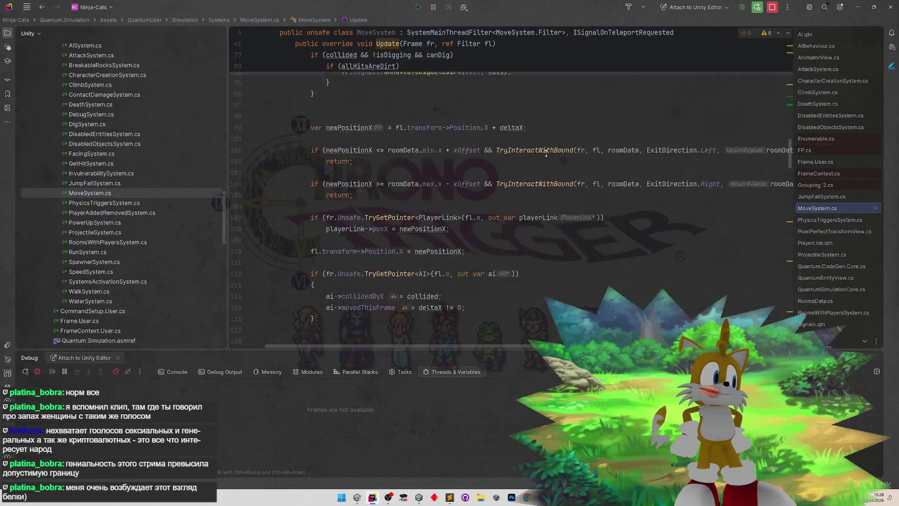
pyautogui.scroll(5, 533, 157)
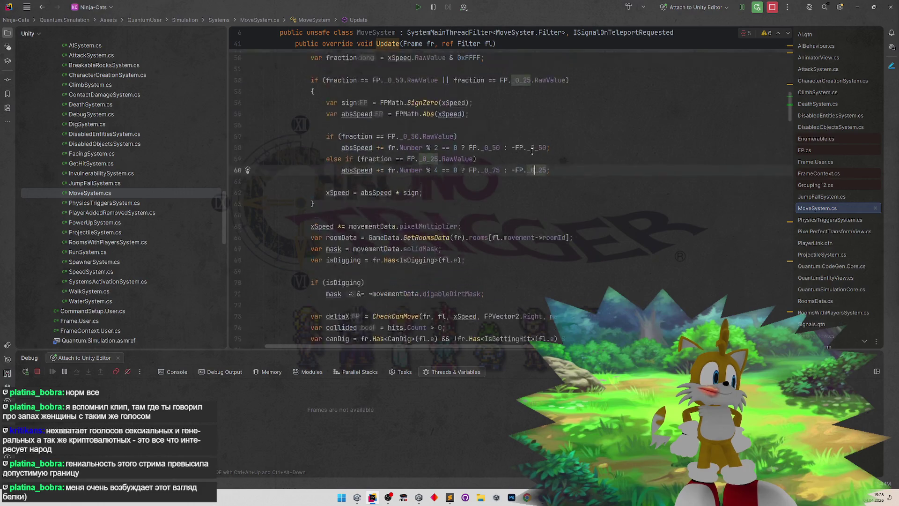
pyautogui.scroll(2, 528, 164)
# - Insert an empty line below the xSpeed declaration, ahead of the fraction line
pyautogui.click(453, 142)
pyautogui.press('Return')
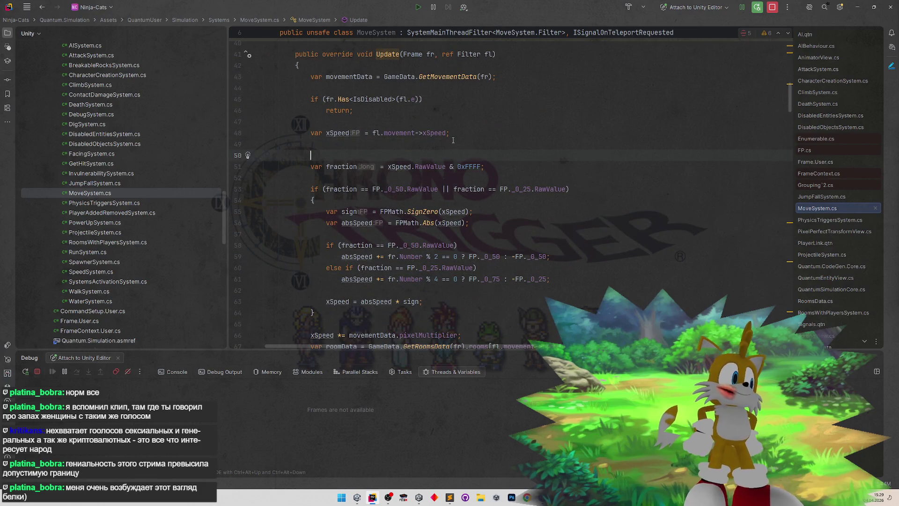
pyautogui.press('BackSpace')
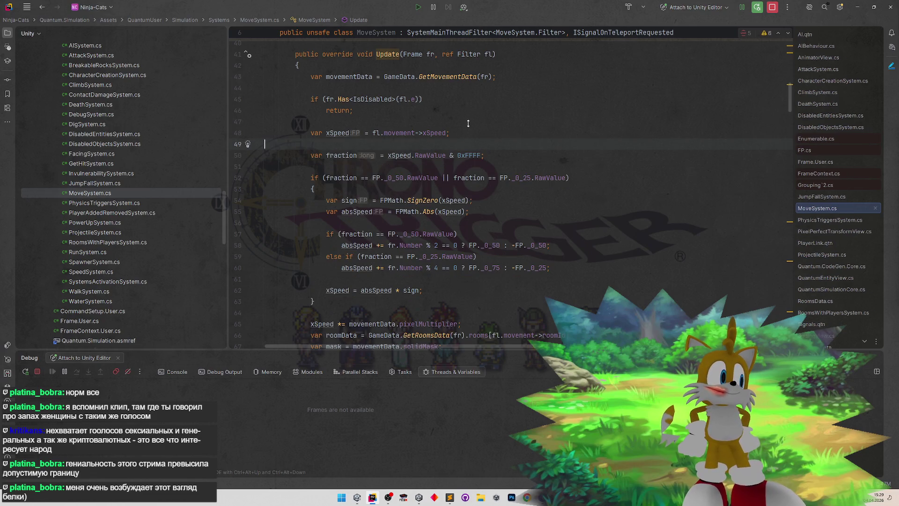
pyautogui.scroll(1, 447, 136)
pyautogui.click(462, 155)
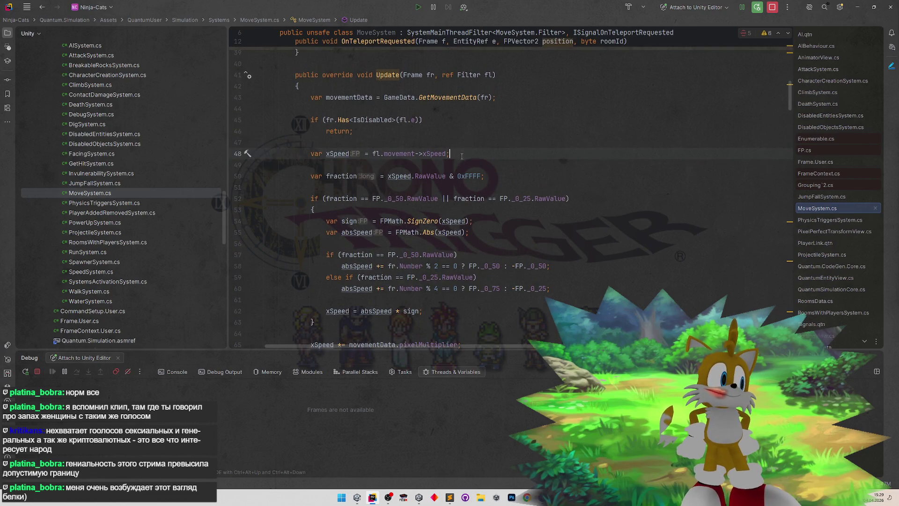
pyautogui.click(306, 165)
pyautogui.press('Return')
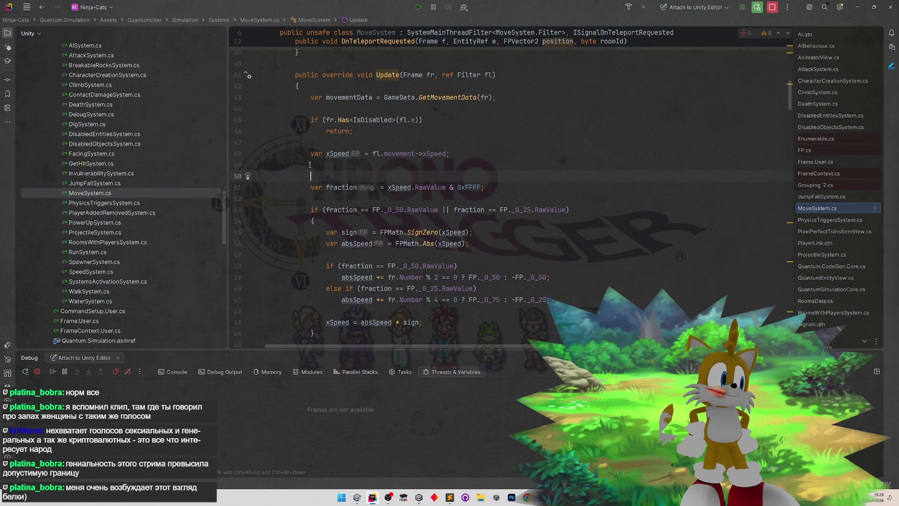
pyautogui.write('if(')
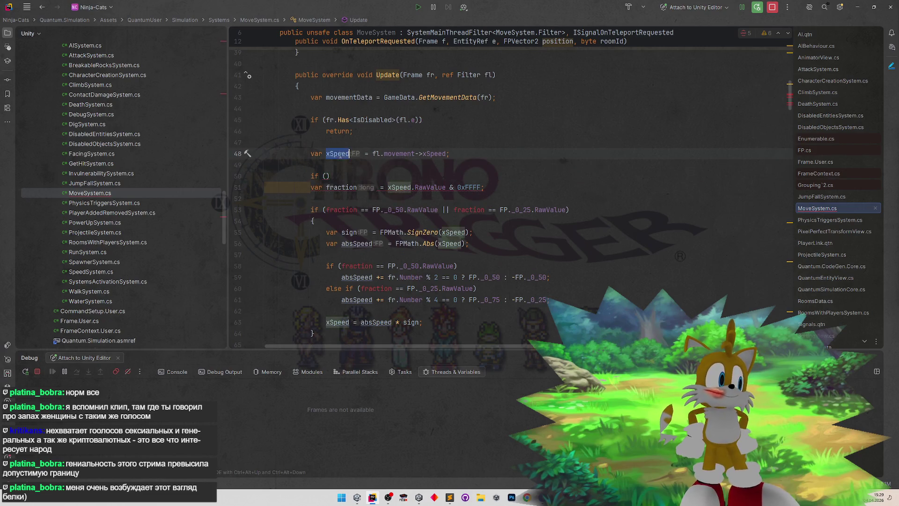
pyautogui.write('xSpeed != 0')
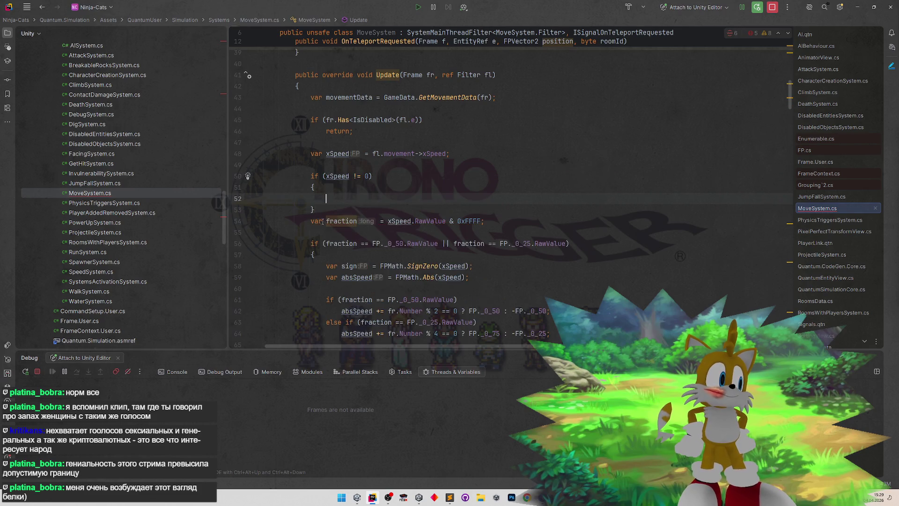
pyautogui.moveTo(265, 215)
pyautogui.mouseDown()
pyautogui.moveTo(333, 468)
pyautogui.moveTo(338, 264)
pyautogui.moveTo(366, 318)
pyautogui.moveTo(366, 36)
pyautogui.moveTo(387, 14)
pyautogui.moveTo(412, 202)
pyautogui.moveTo(534, 246)
pyautogui.moveTo(463, 271)
pyautogui.moveTo(429, 15)
pyautogui.moveTo(424, 156)
pyautogui.moveTo(468, 269)
pyautogui.mouseUp()
pyautogui.press('Escape')
pyautogui.hotkey('ctrl', '[')
pyautogui.write('{')
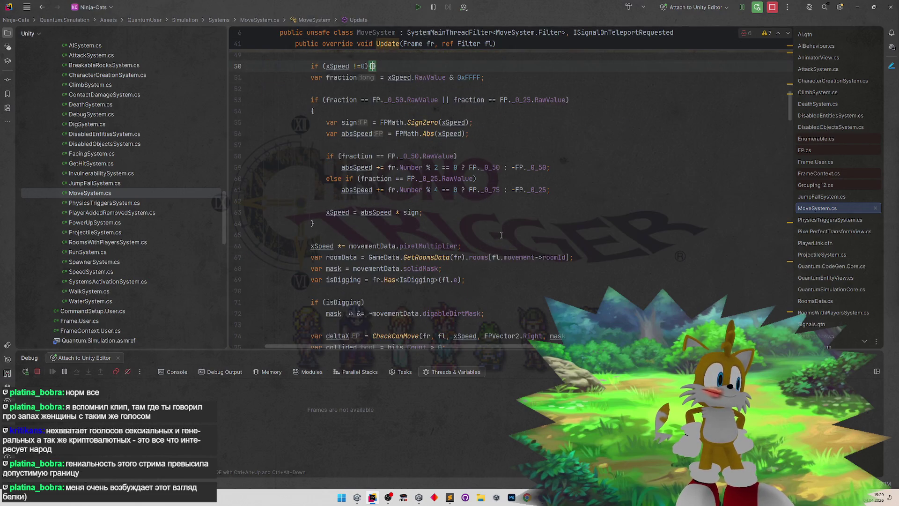
pyautogui.hotkey('ctrl', 'BackSpace')
pyautogui.hotkey('ctrl', 'BackSpace')
pyautogui.hotkey('ctrl', 'BackSpace')
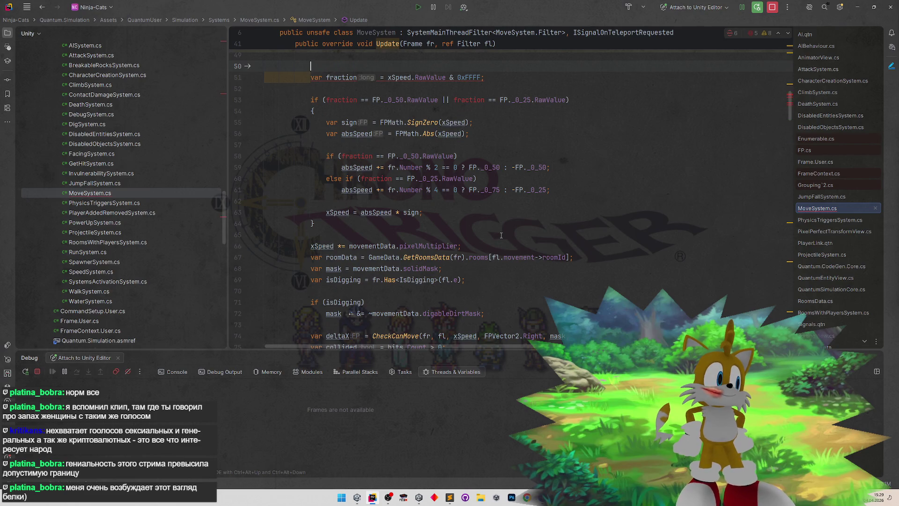
pyautogui.hotkey('ctrl', 'BackSpace')
# - Run Code Cleanup (Ctrl+Alt+L) on MoveSystem.cs from the AI movement block, then bring Unity forward
pyautogui.scroll(2, 487, 202)
pyautogui.click(487, 220)
pyautogui.scroll(-3, 559, 259)
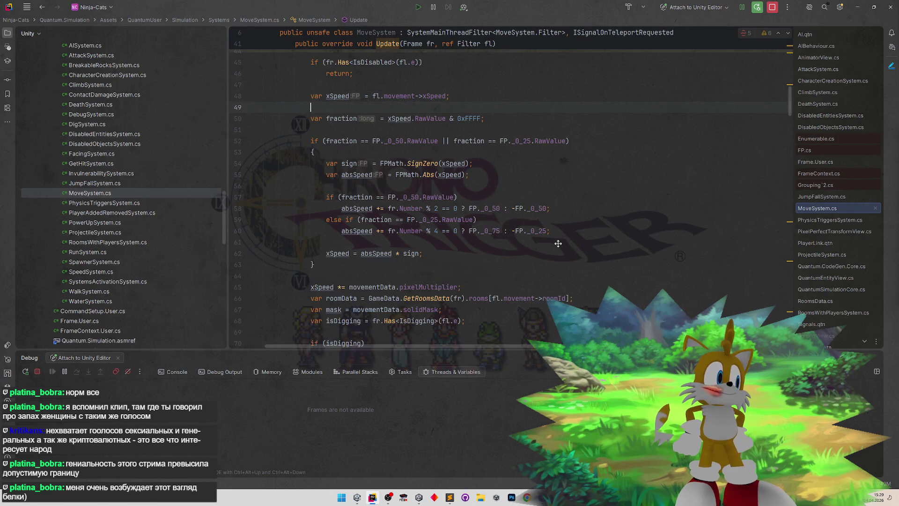
pyautogui.scroll(-7, 559, 259)
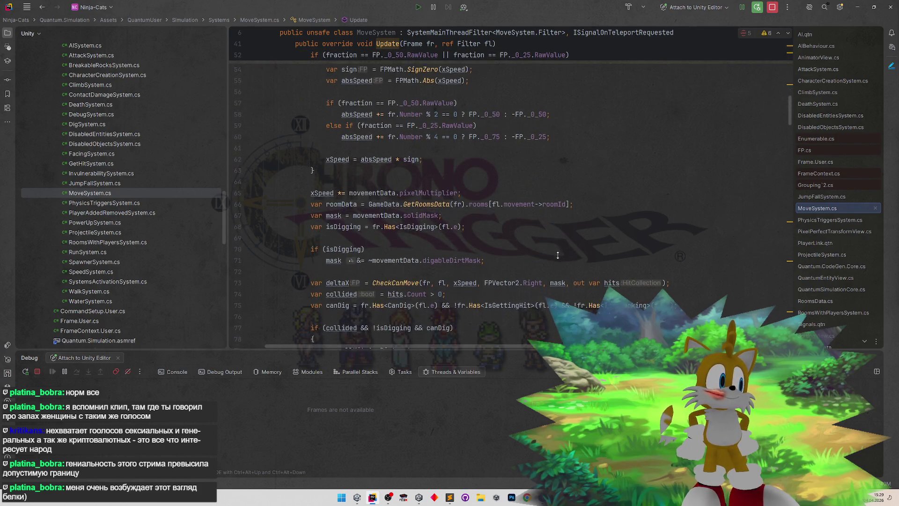
pyautogui.scroll(-7, 553, 244)
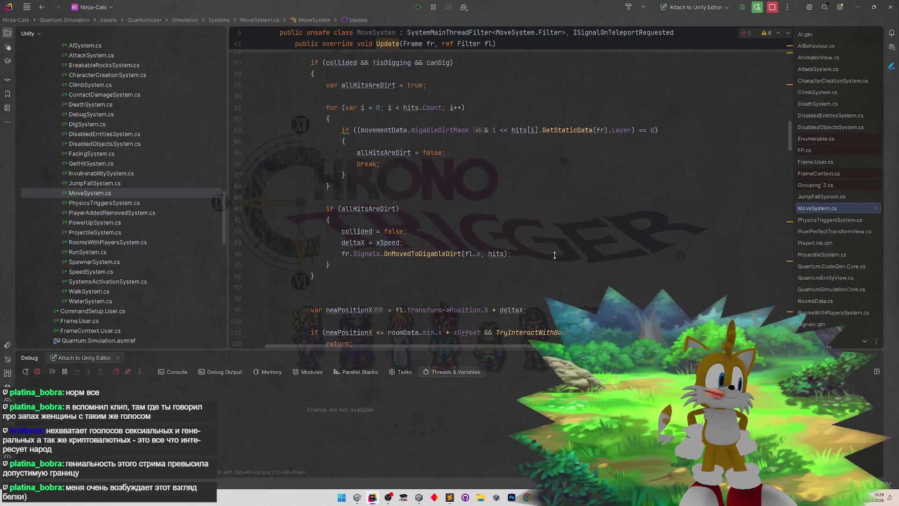
pyautogui.scroll(-1, 547, 252)
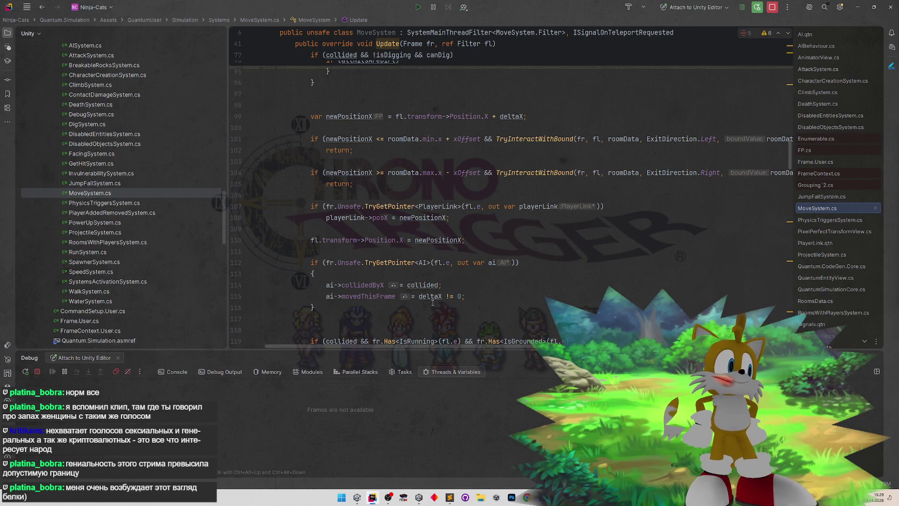
pyautogui.click(599, 261)
pyautogui.hotkey('ctrl', 'alt', 'l')
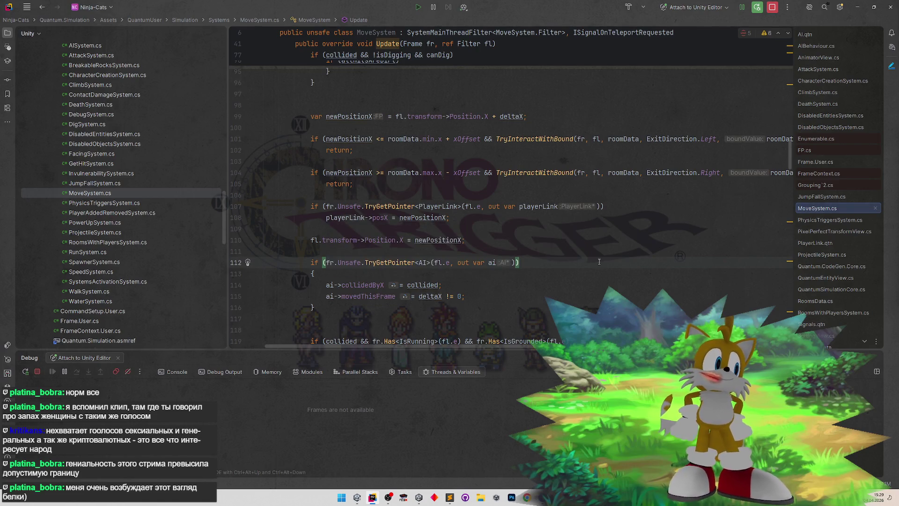
pyautogui.click(857, 7)
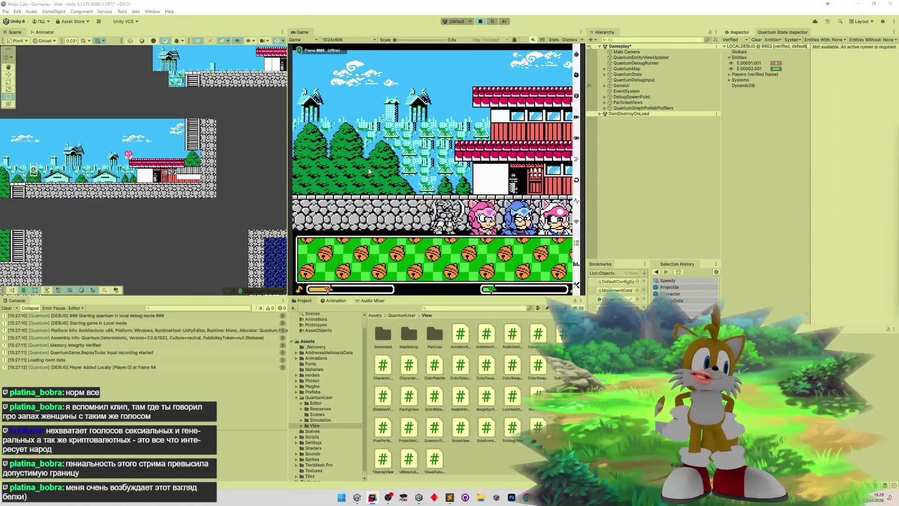
# - Stop the running game and clear the old Console log messages
pyautogui.hotkey('ctrl', 'p')
pyautogui.click(7, 308)
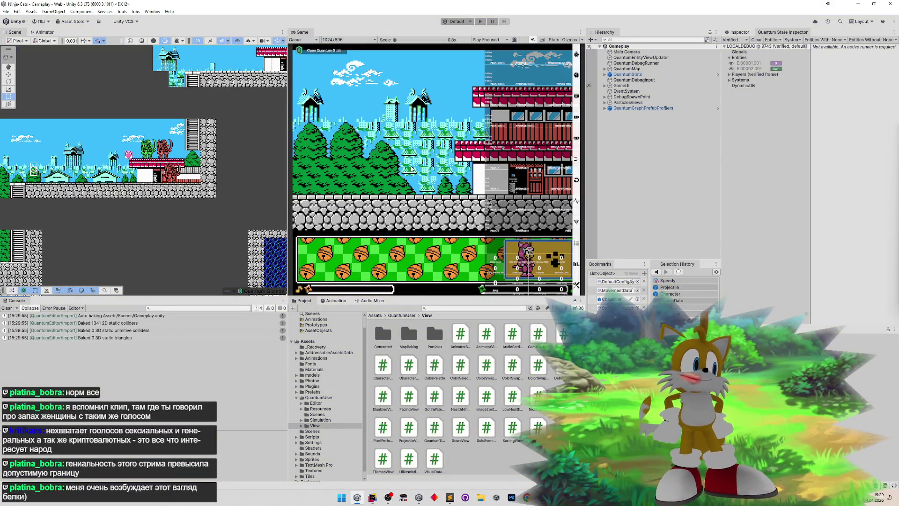
pyautogui.click(13, 308)
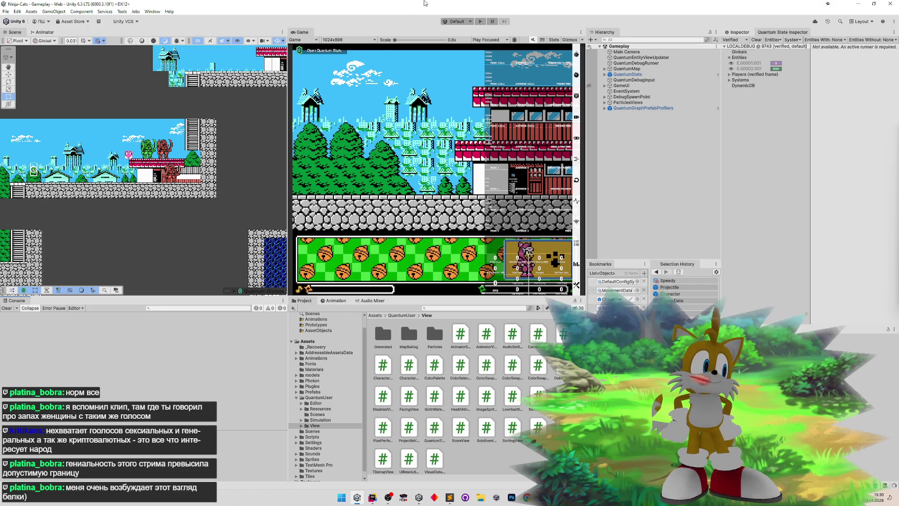
# - Restart Play mode, pick a character, and play with the Game view maximized via Shift+Space
pyautogui.click(482, 21)
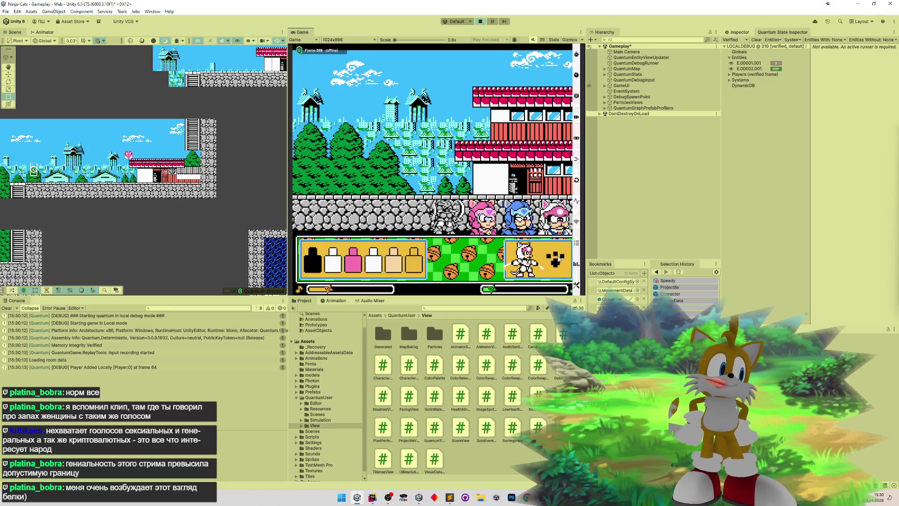
pyautogui.click(561, 262)
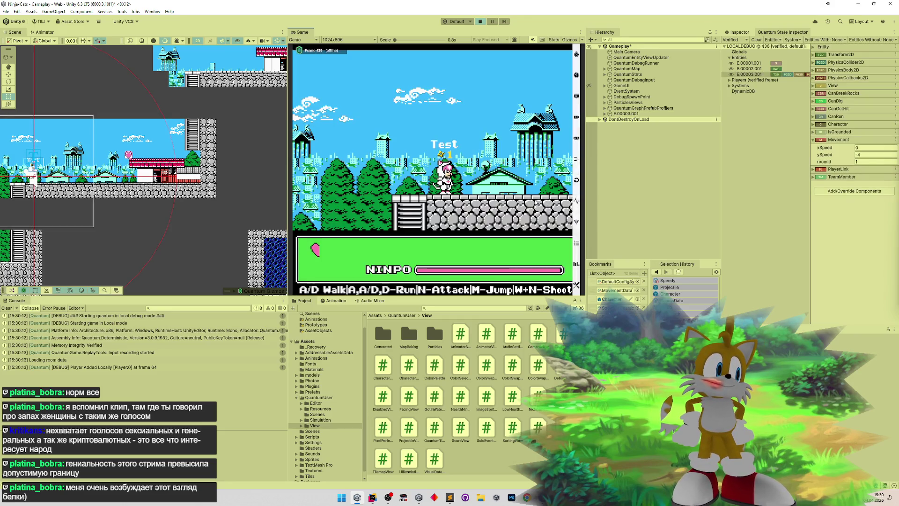
pyautogui.press('d')
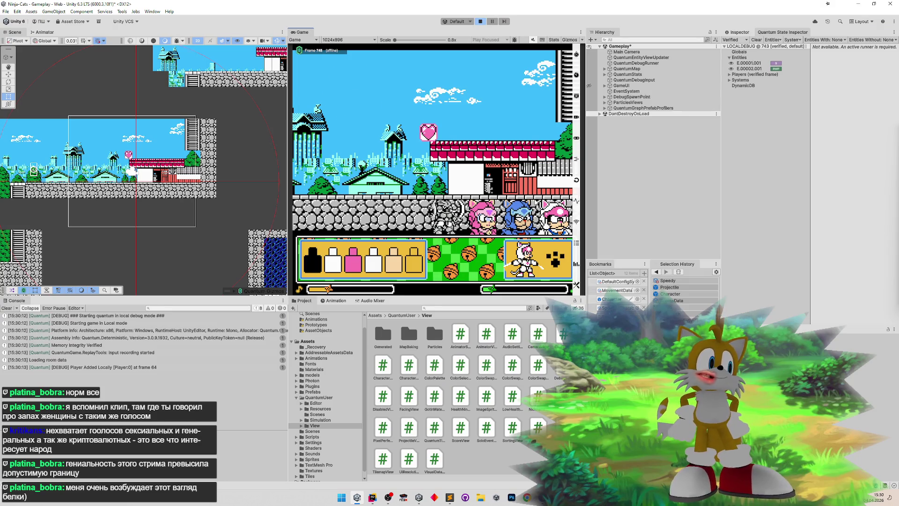
pyautogui.hotkey('ctrl', 'p')
pyautogui.hotkey('ctrl', 'p')
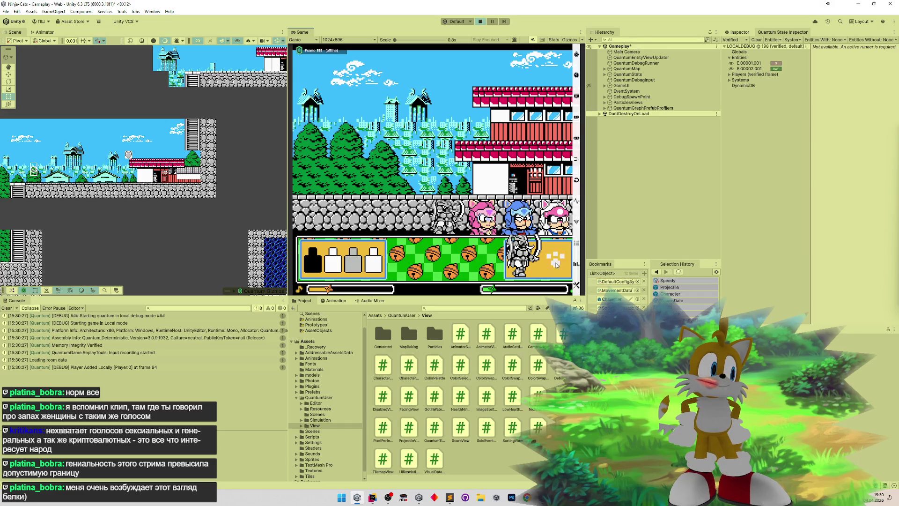
pyautogui.hotkey('shift', 'space')
pyautogui.press('d')
pyautogui.press('d')
pyautogui.press('d')
pyautogui.press('d')
pyautogui.press('d')
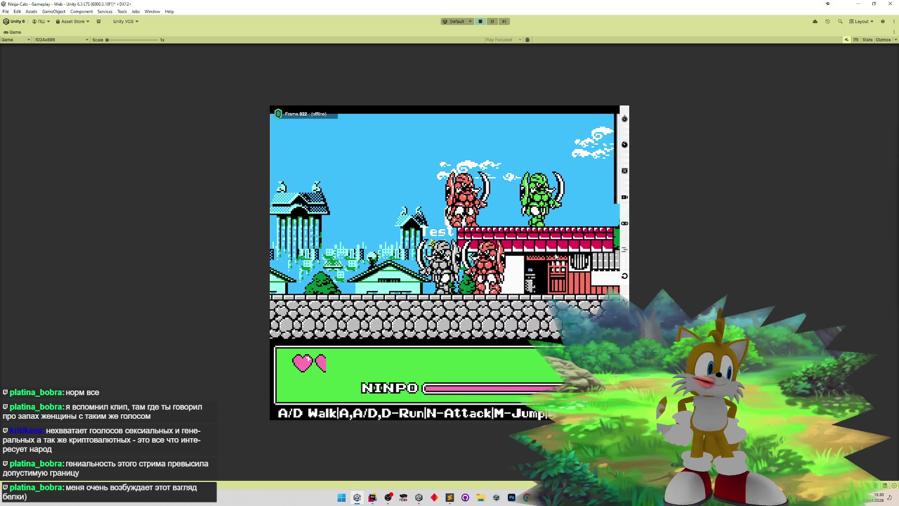
# - Play-test by joining as the Test character and walking it left and right
pyautogui.press('a')
pyautogui.press('a')
pyautogui.press('a')
pyautogui.press('a')
pyautogui.press('a')
pyautogui.press('a')
pyautogui.press('a')
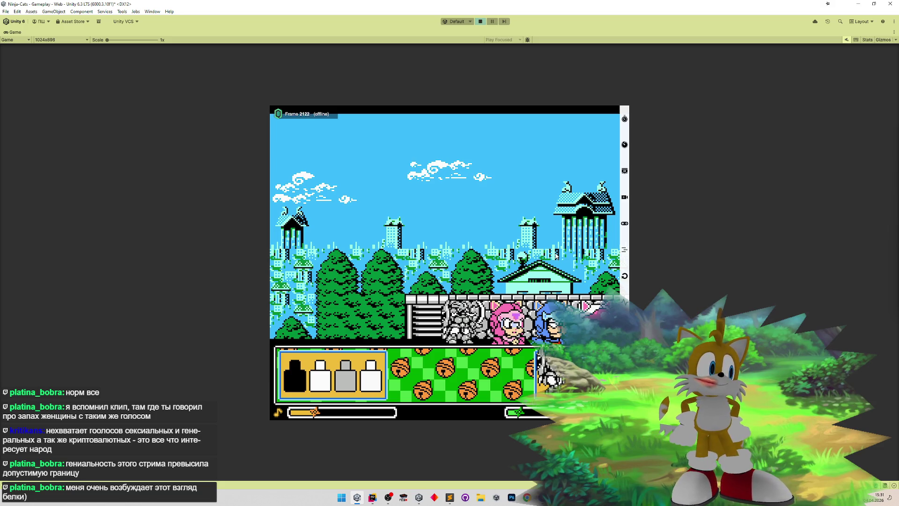
pyautogui.press('Return')
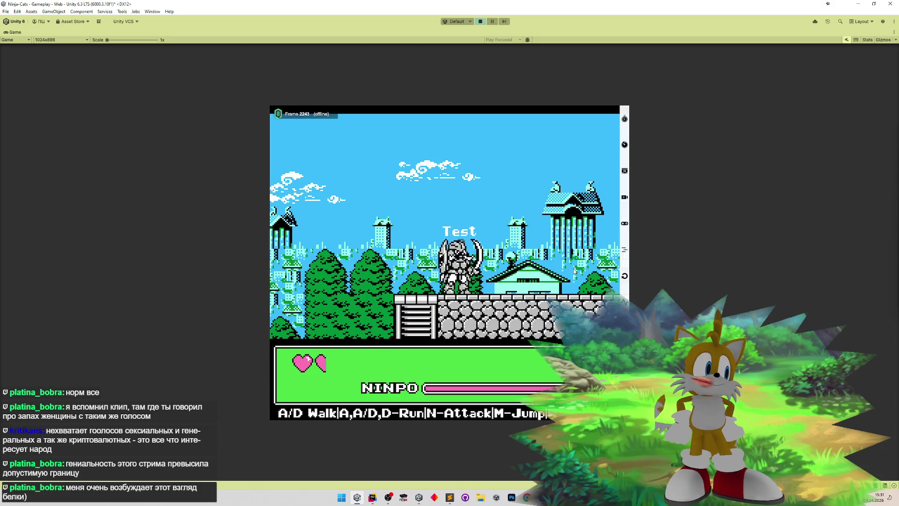
pyautogui.press('d')
pyautogui.press('d')
pyautogui.press('d')
pyautogui.press('d')
pyautogui.press('d')
pyautogui.press('d')
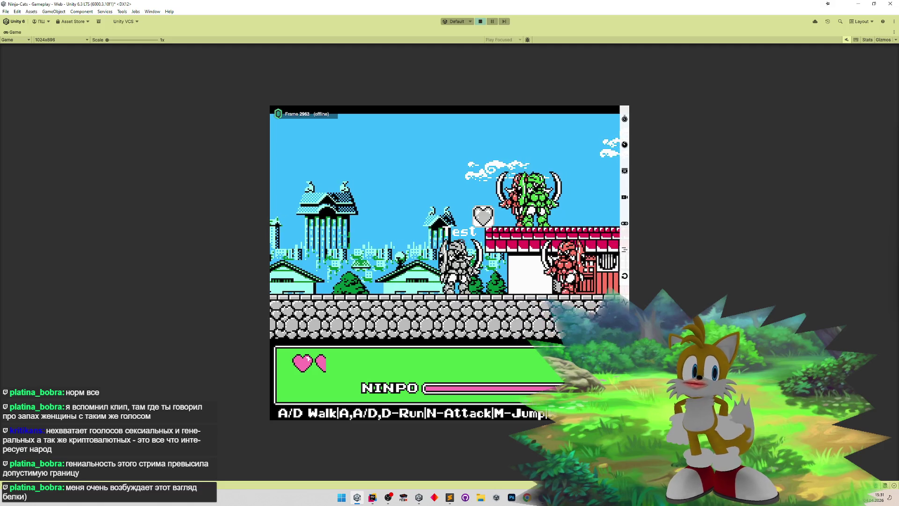
pyautogui.press('a')
pyautogui.press('a')
pyautogui.press('a')
pyautogui.press('a')
pyautogui.press('a')
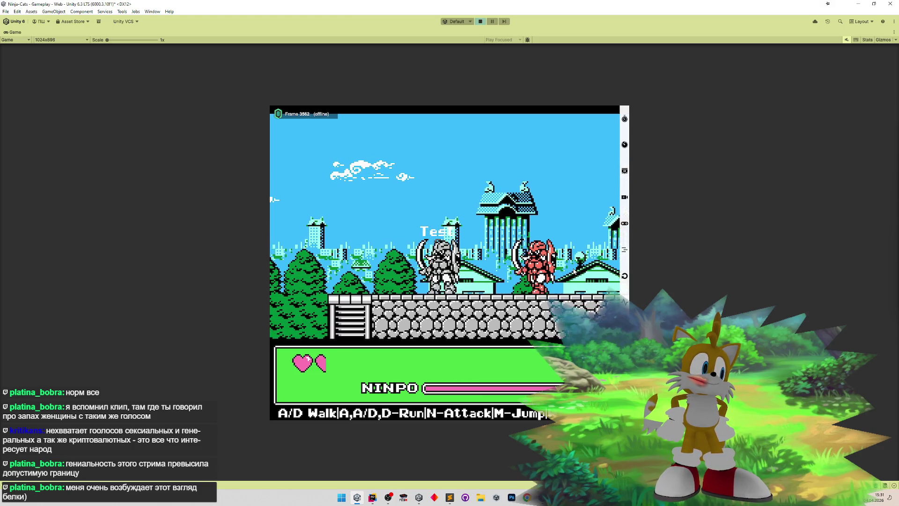
# - Stop Play mode and return to MoveSystem.cs in Rider
pyautogui.hotkey('ctrl', 'p')
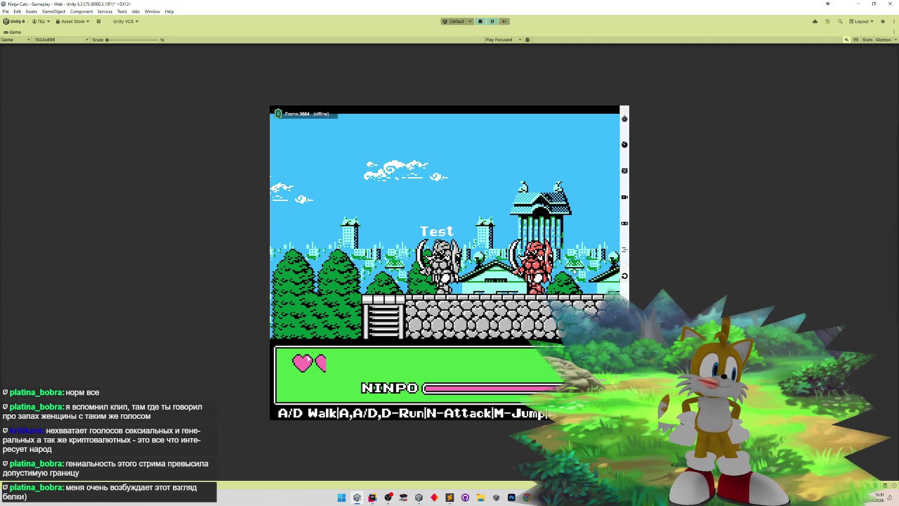
pyautogui.hotkey('ctrl', 'p')
pyautogui.click(372, 497)
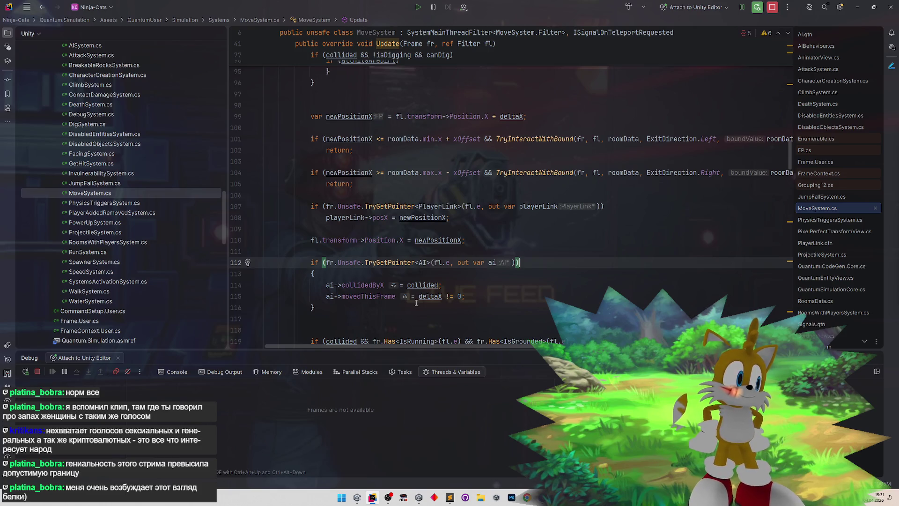
# - Move the absSpeed declaration up to the line right under xSpeed
pyautogui.scroll(15, 426, 285)
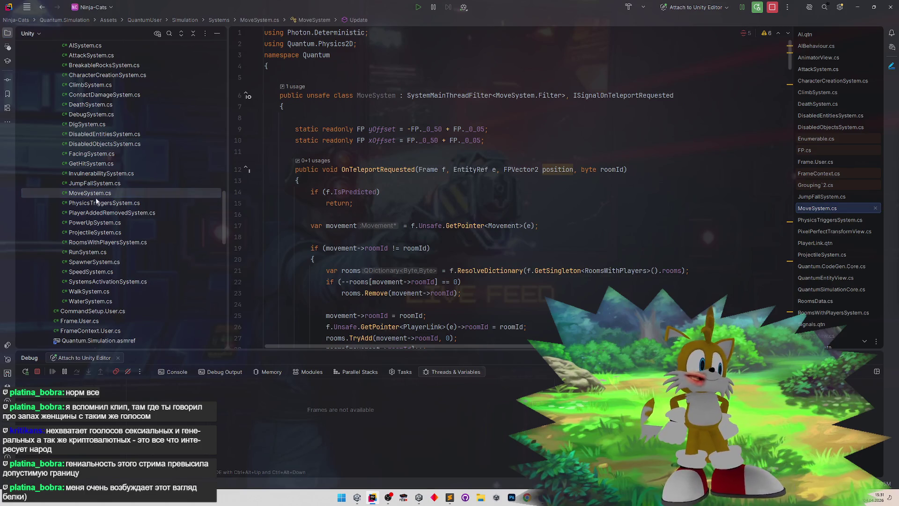
pyautogui.scroll(-6, 435, 234)
pyautogui.scroll(-7, 445, 232)
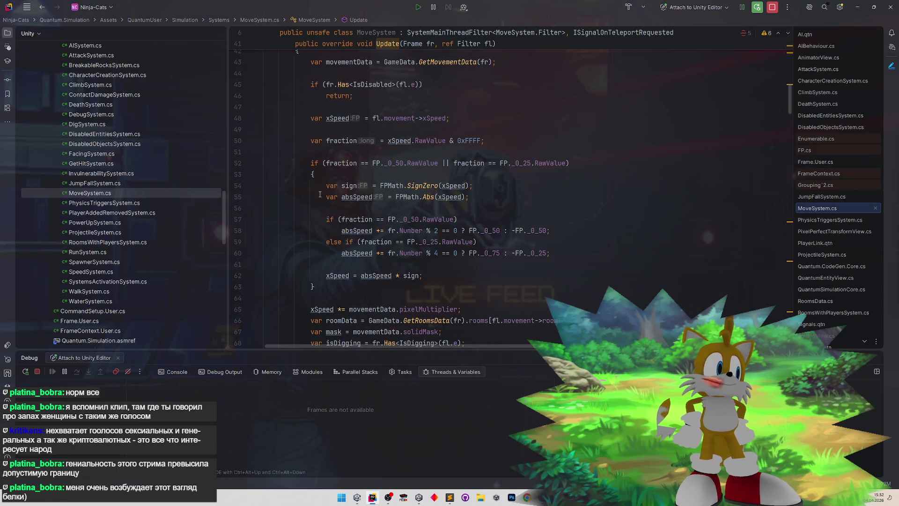
pyautogui.moveTo(319, 194); pyautogui.dragTo(480, 193)
pyautogui.hotkey('ctrl', 'x')
pyautogui.click(345, 129)
pyautogui.hotkey('ctrl', 'v')
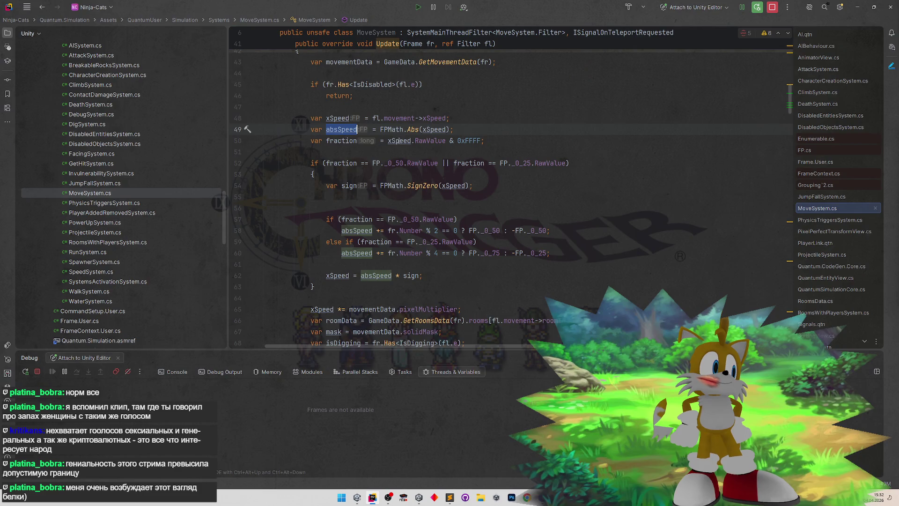
# - Compute fraction from absSpeed.RawValue instead of xSpeed and delete the leftover blank line
pyautogui.doubleClick(399, 140)
pyautogui.write('absSpeed')
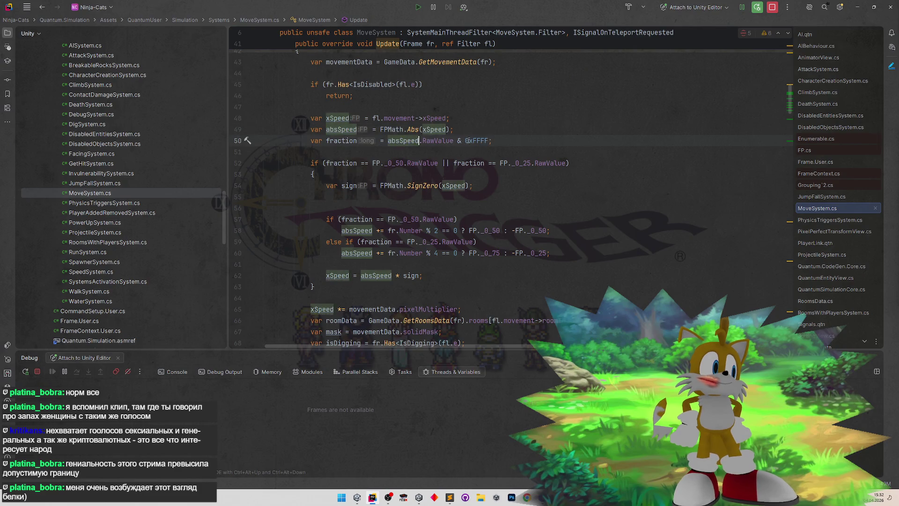
pyautogui.click(519, 116)
pyautogui.click(398, 204)
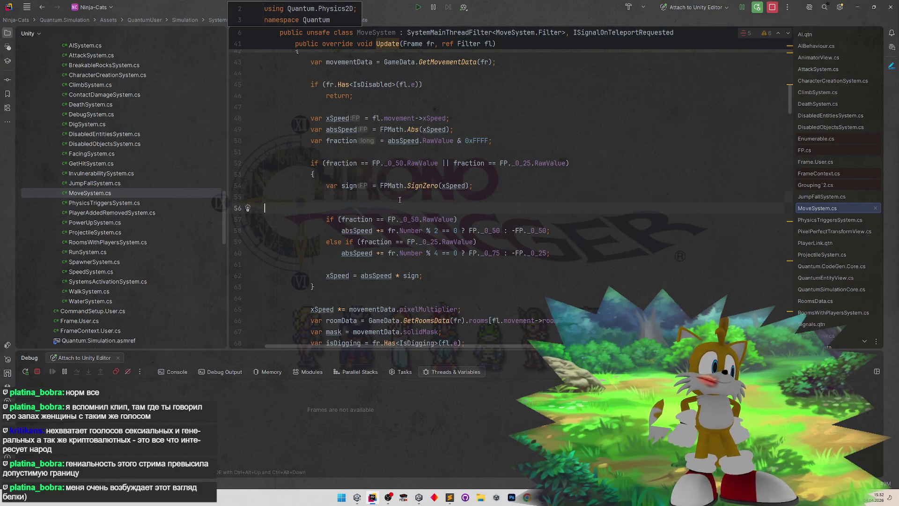
pyautogui.press('BackSpace')
# - Inline the sign variable so xSpeed = absSpeed * FPMath.SignZero(xSpeed)
pyautogui.click(530, 164)
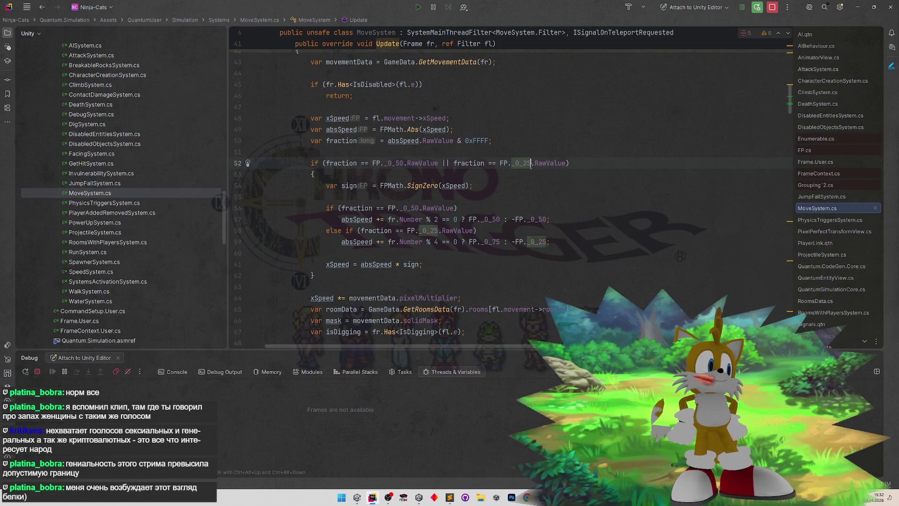
pyautogui.moveTo(531, 163)
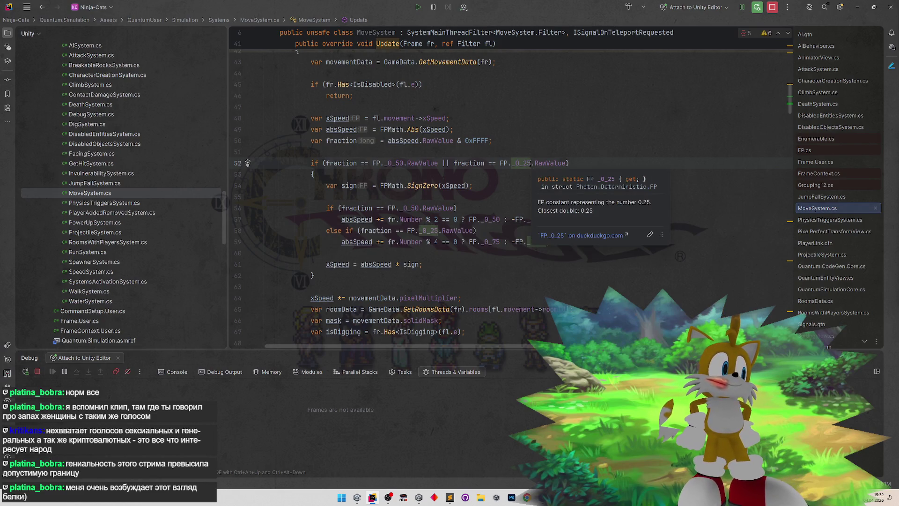
pyautogui.hotkey('ctrl', 'z')
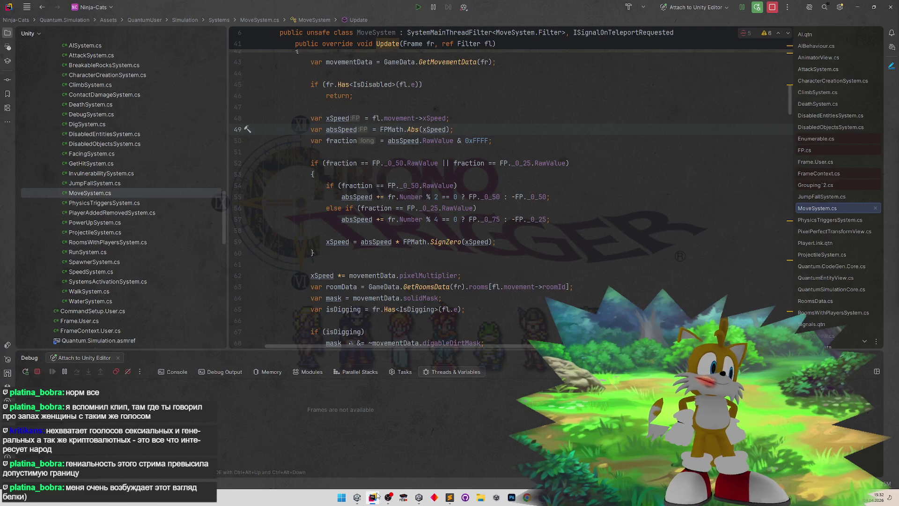
pyautogui.click(377, 495)
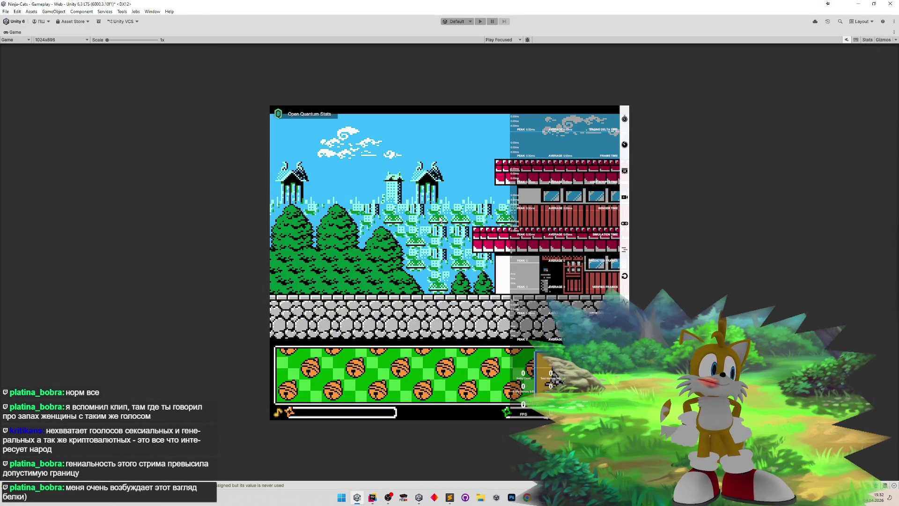
# - Enter Play mode with Ctrl+P and walk the Test character right using D
pyautogui.hotkey('ctrl', 'p')
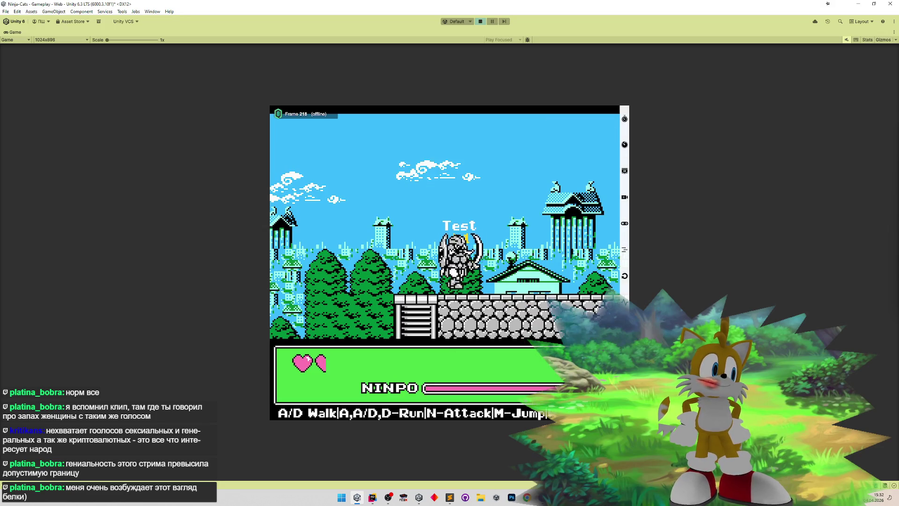
pyautogui.press('d')
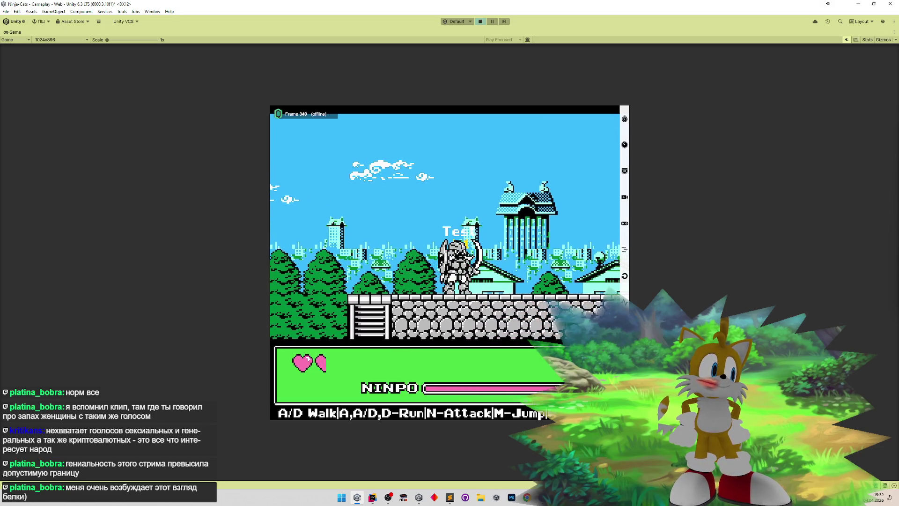
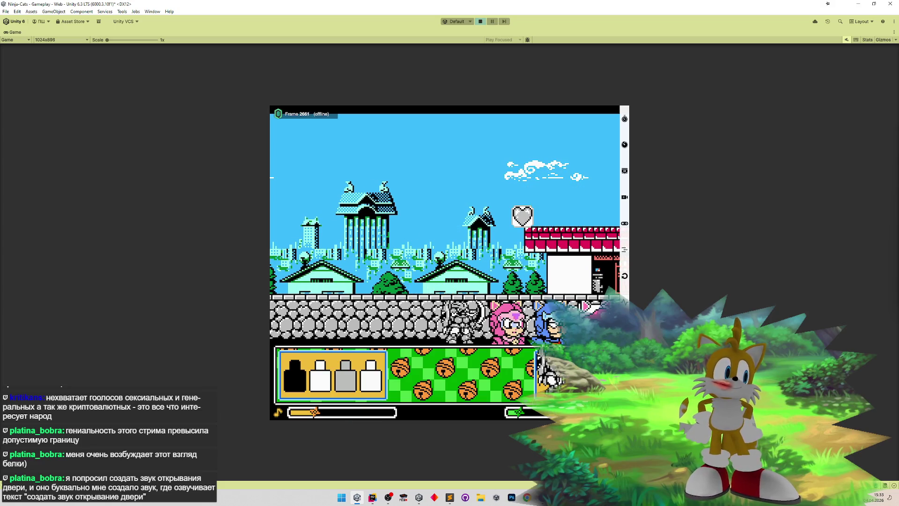
# - Stop Unity's Play mode and bring Rider with MoveSystem.cs to the front
pyautogui.hotkey('ctrl', 'p')
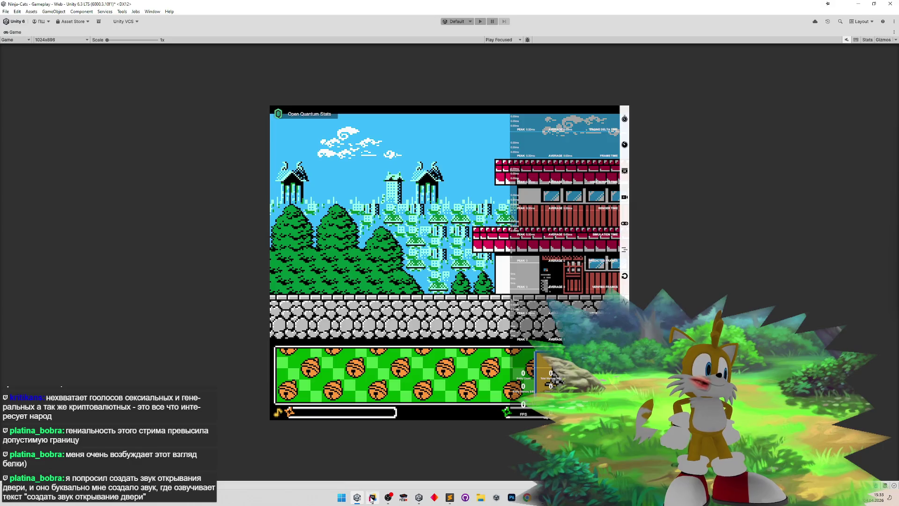
pyautogui.click(372, 498)
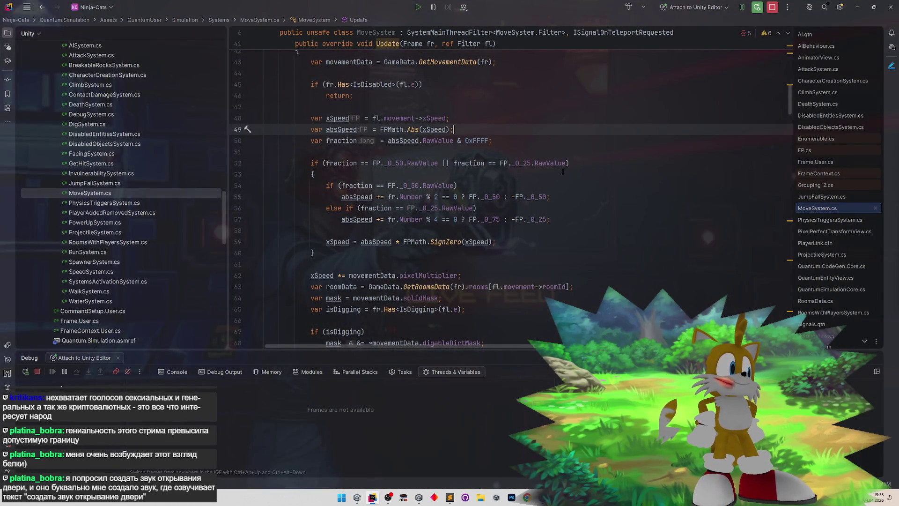
# - Open SystemsActivationSystem.cs, then ContactDamageSystem.cs, and scroll to its Update method
pyautogui.moveTo(226, 230); pyautogui.dragTo(225, 232)
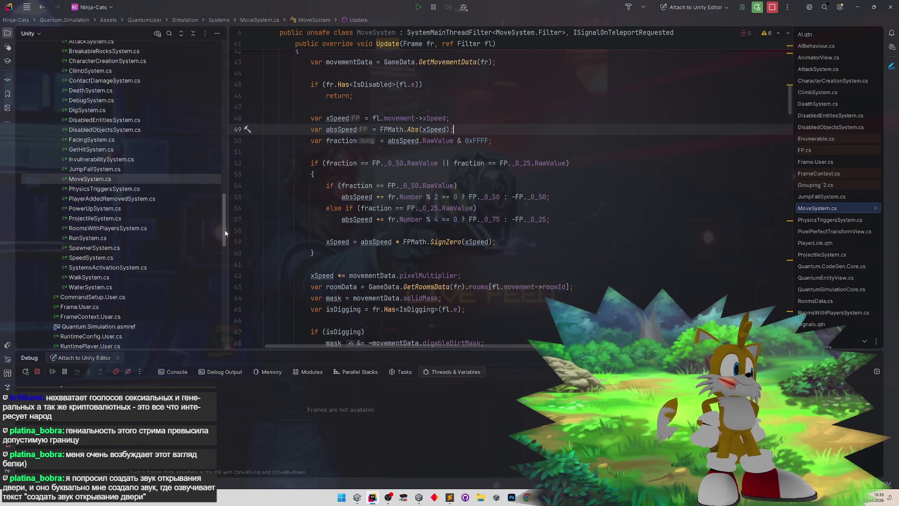
pyautogui.doubleClick(153, 268)
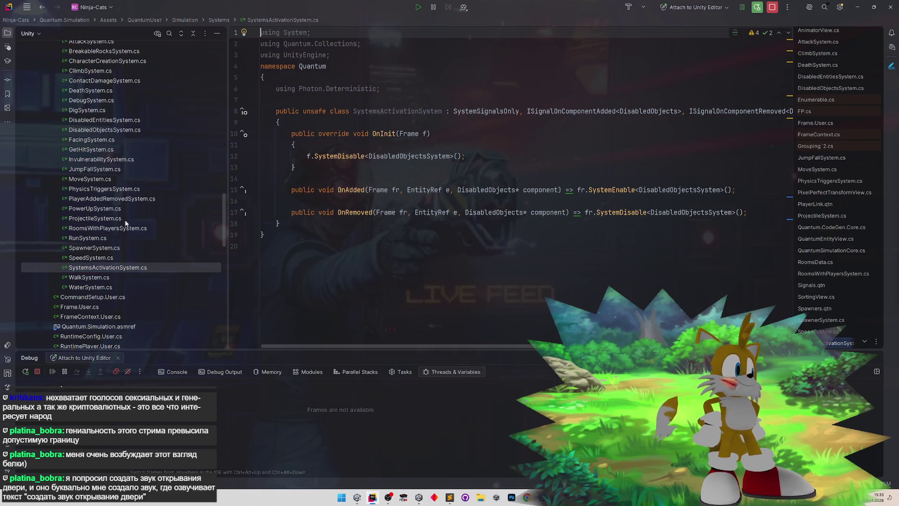
pyautogui.scroll(3, 140, 189)
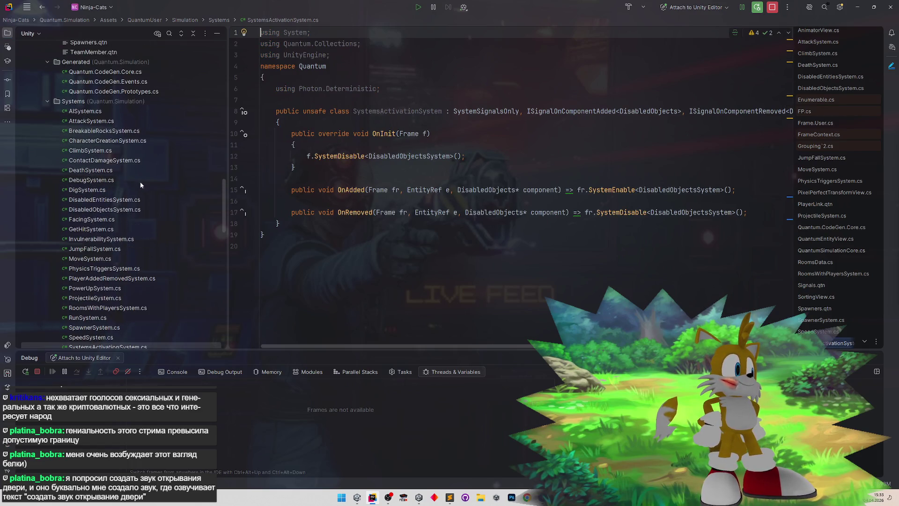
pyautogui.doubleClick(105, 161)
pyautogui.scroll(-3, 440, 196)
pyautogui.scroll(1, 445, 211)
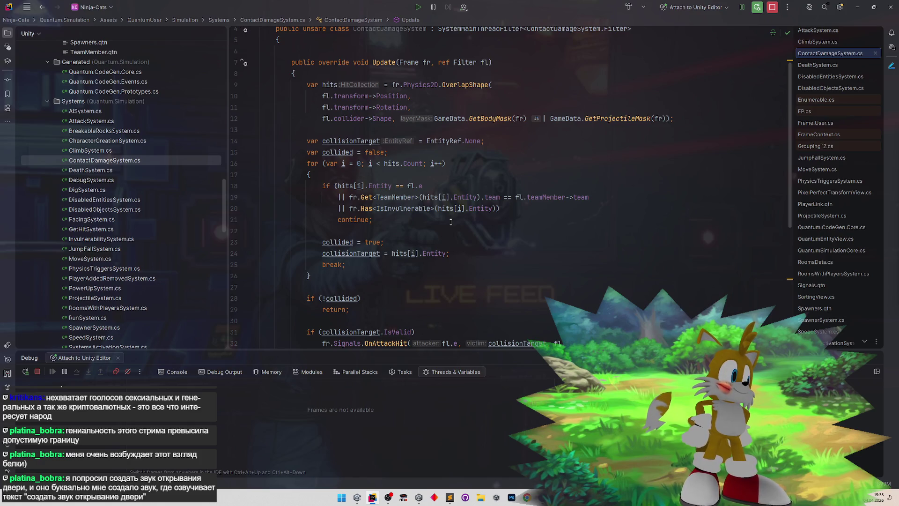
pyautogui.scroll(4, 454, 208)
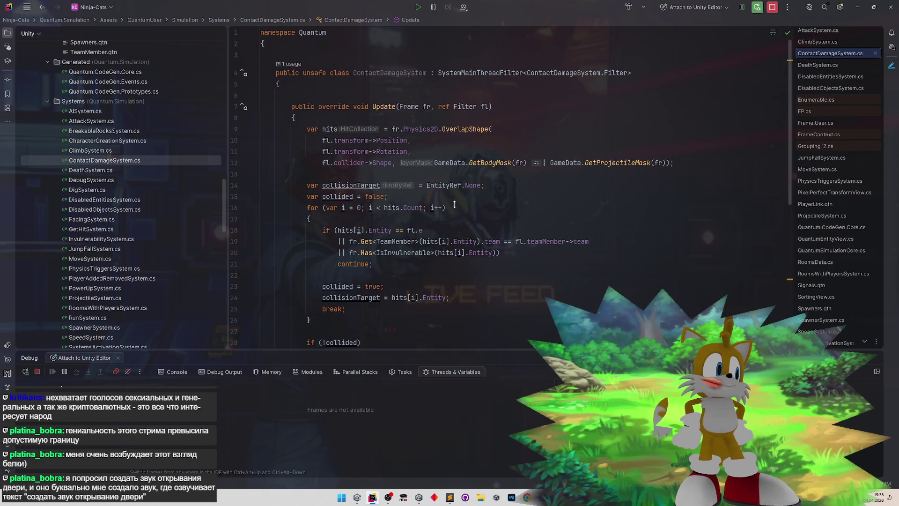
# - Add a line at the top of Update and complete fr.Has<IsDisabled> via code completion
pyautogui.click(368, 117)
pyautogui.press('Return')
pyautogui.press('Return')
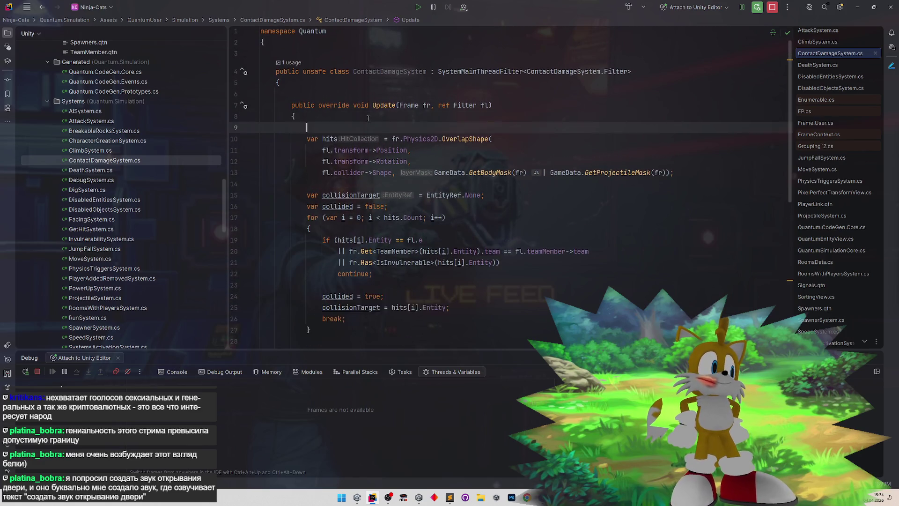
pyautogui.press('Up')
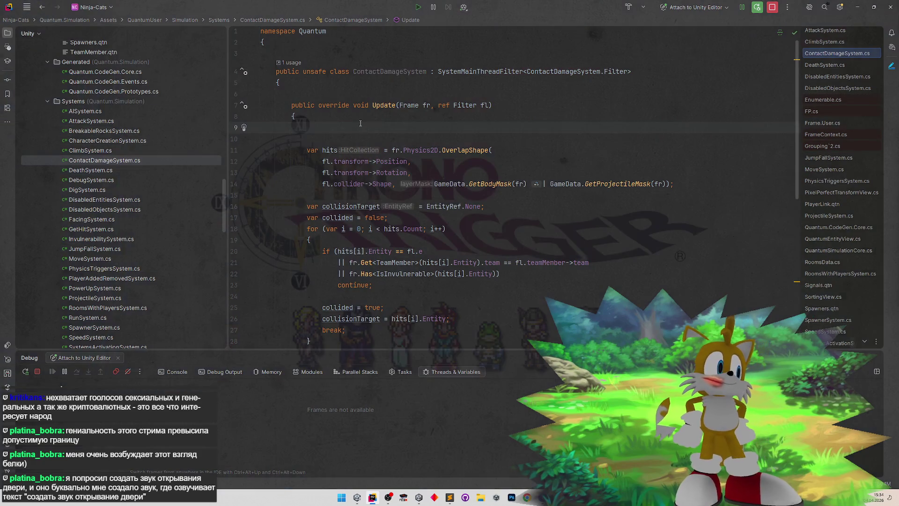
pyautogui.write('r.has')
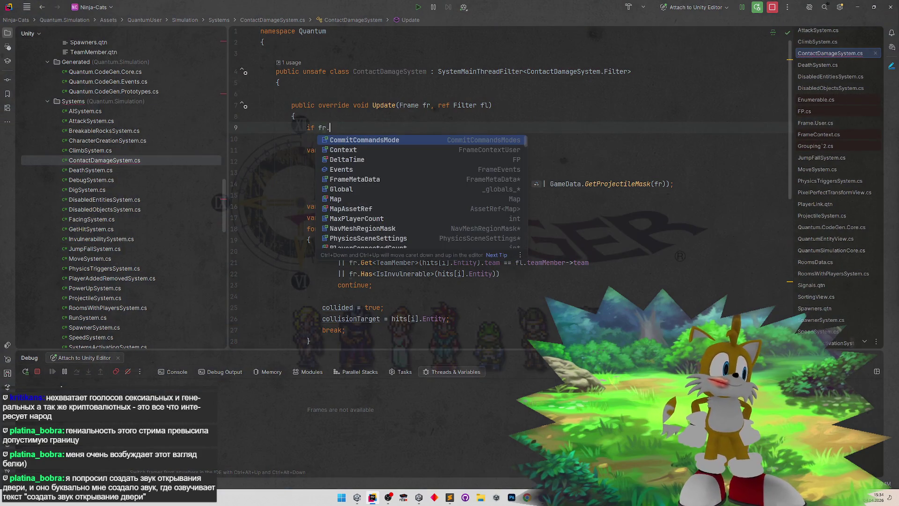
pyautogui.press('Escape')
pyautogui.press('Return')
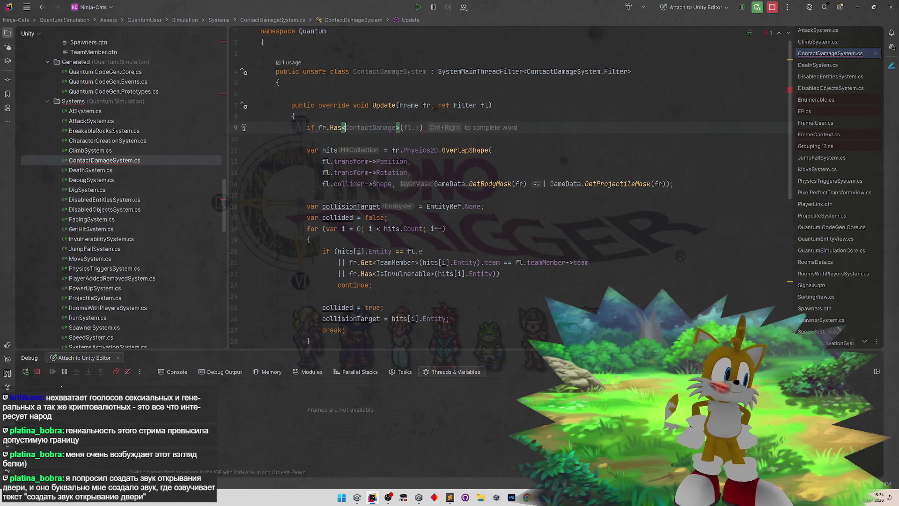
pyautogui.write('IsDi')
pyautogui.press('Return')
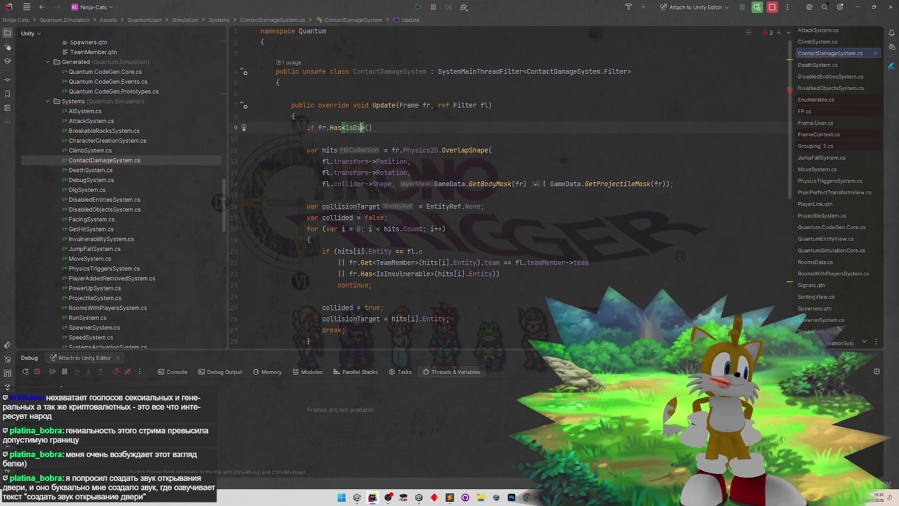
pyautogui.press('Return')
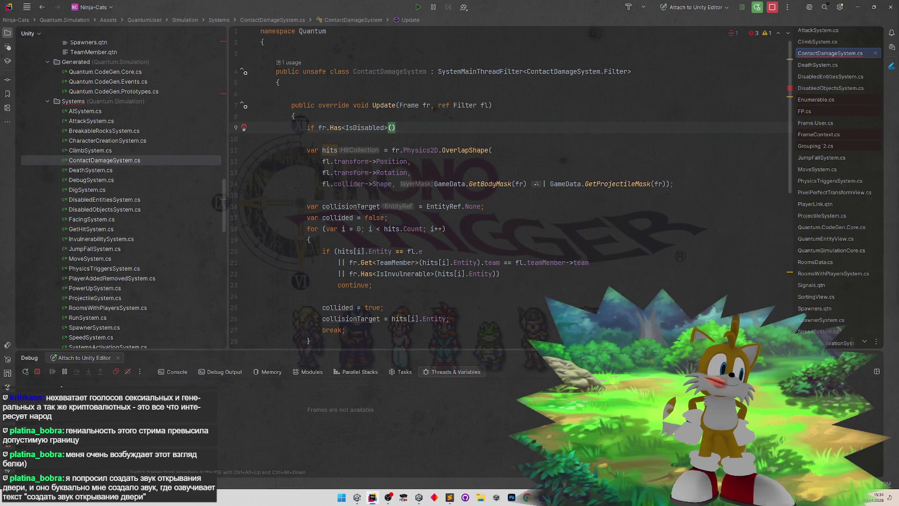
# - Finish the check as 'if (fr.Has<IsDisabled>(fl.e)) return;' and return to Unity to reload
pyautogui.write('(')
pyautogui.press('End')
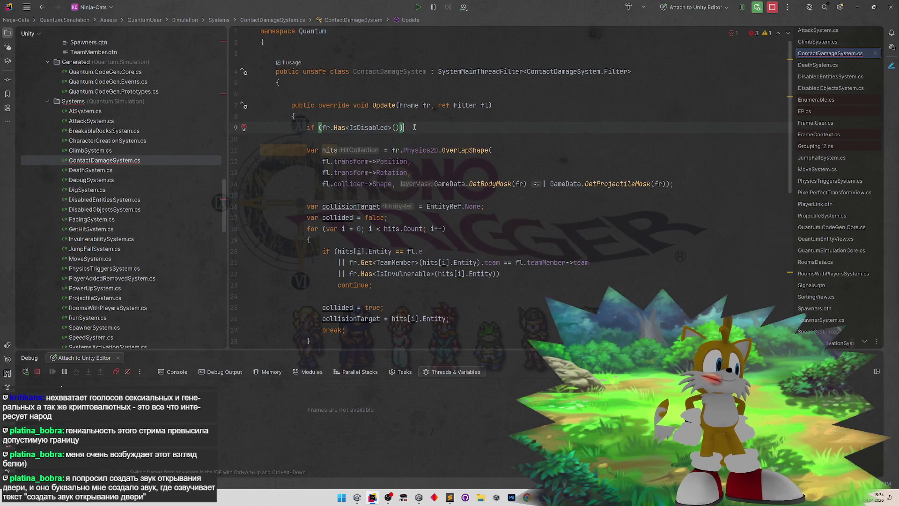
pyautogui.write(')')
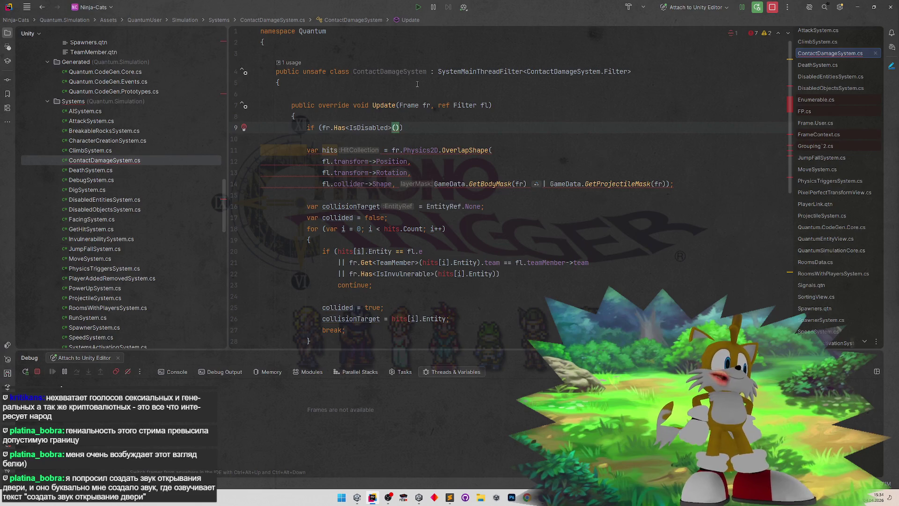
pyautogui.write('fl.e')
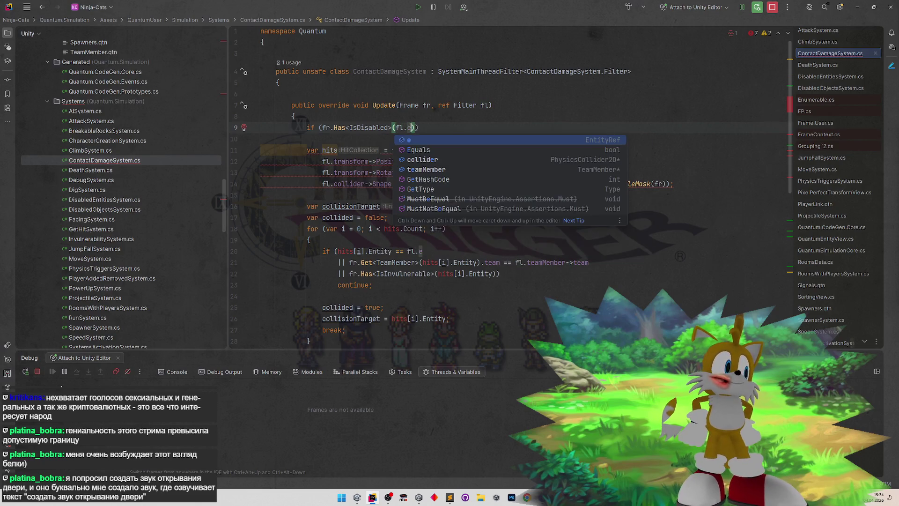
pyautogui.press('Return')
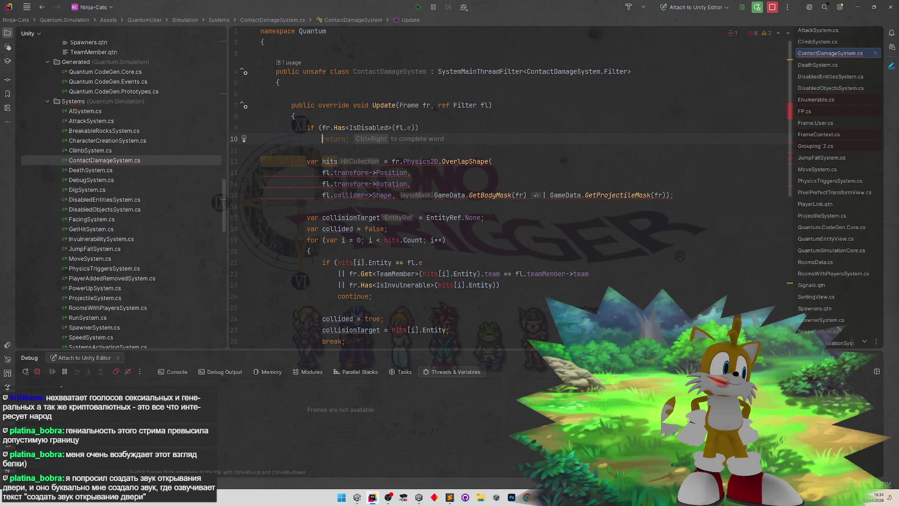
pyautogui.write('return;')
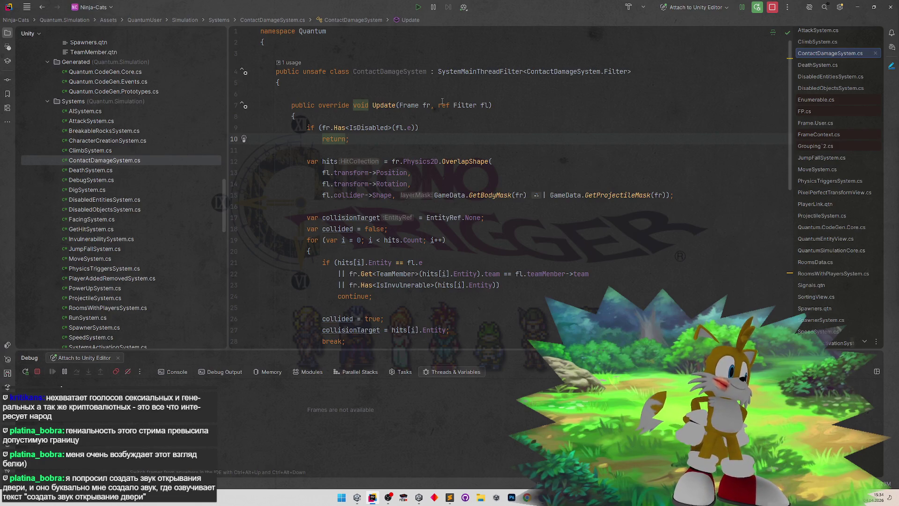
pyautogui.click(857, 7)
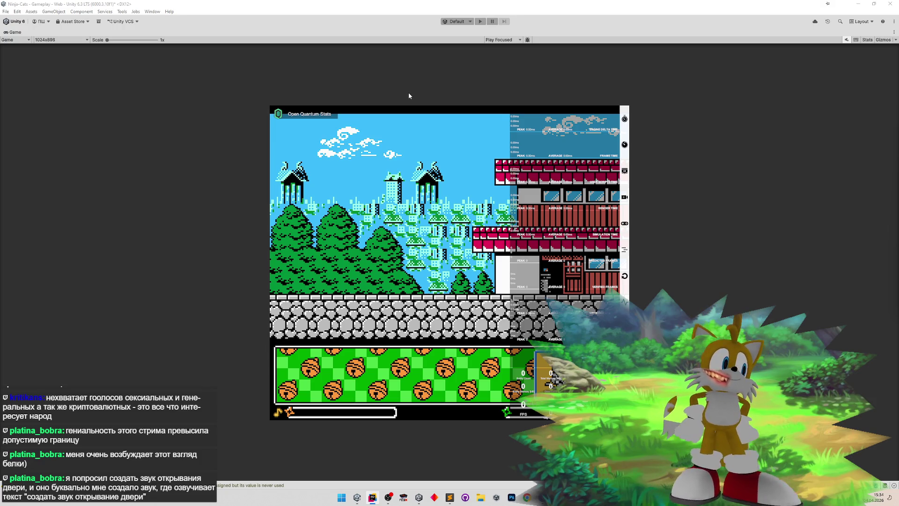
# - Start the level from character select with N, then stop and restart Play mode
pyautogui.click(483, 22)
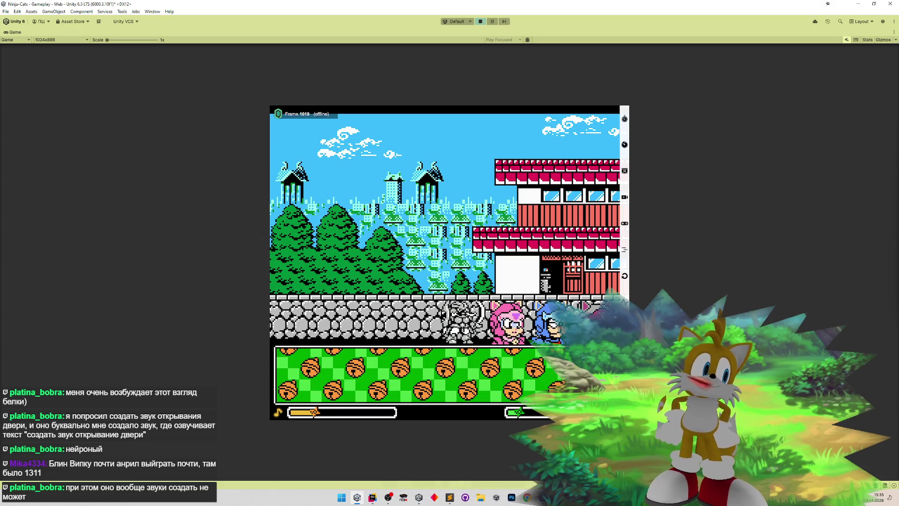
pyautogui.press('n')
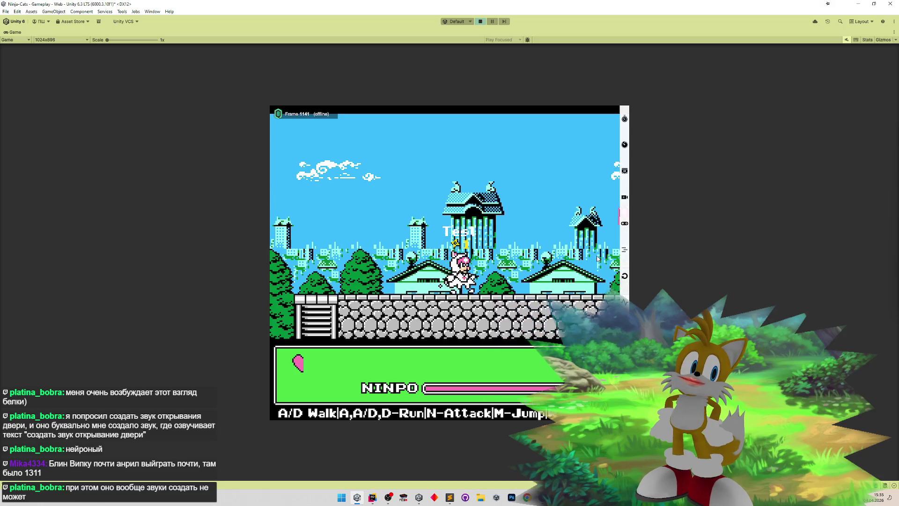
pyautogui.press('d')
pyautogui.hotkey('ctrl', 'p')
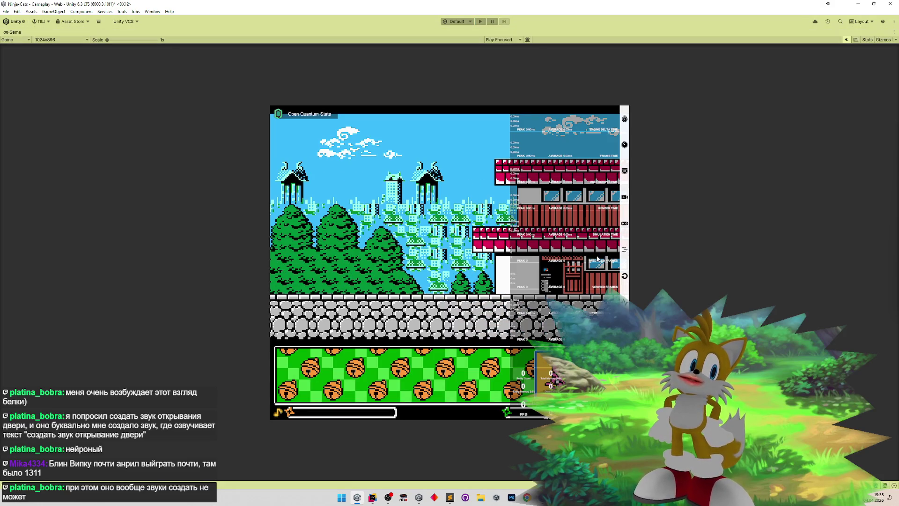
pyautogui.hotkey('ctrl', 'p')
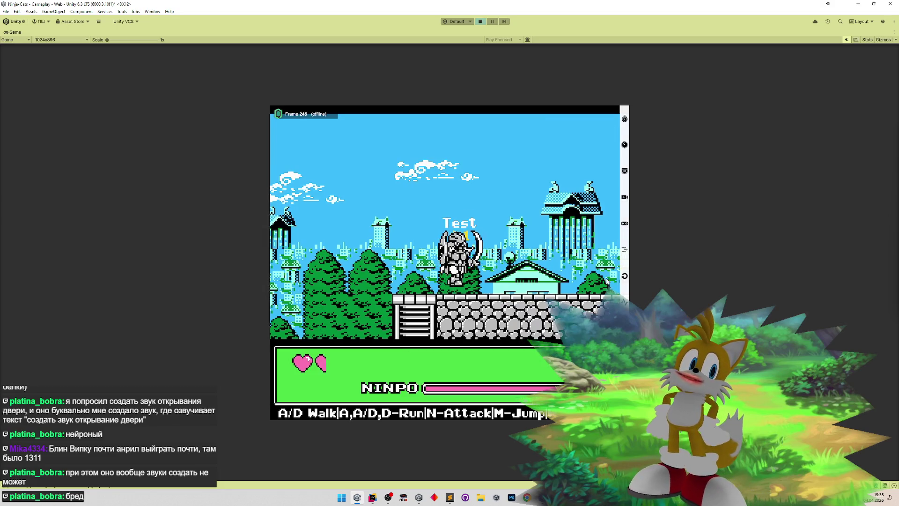
# - Walk the ninja right through the level with D, then back left with A
pyautogui.press('d')
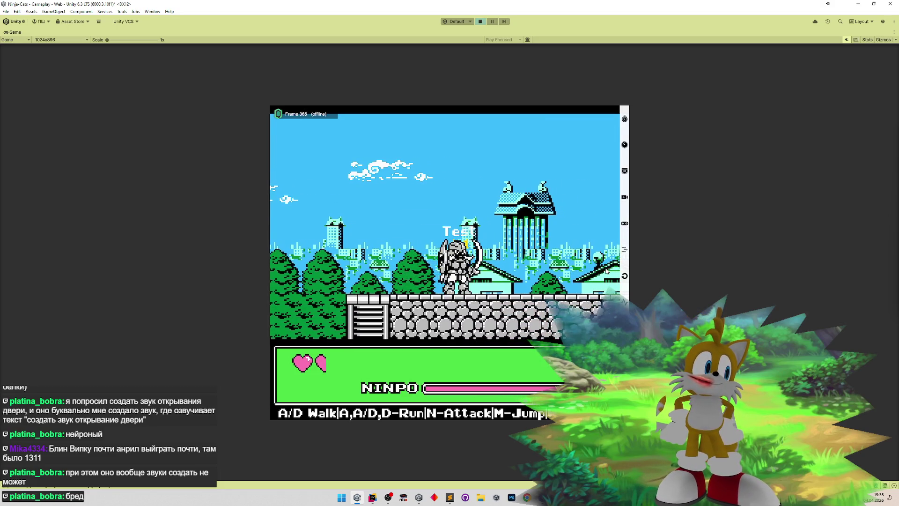
pyautogui.press('d')
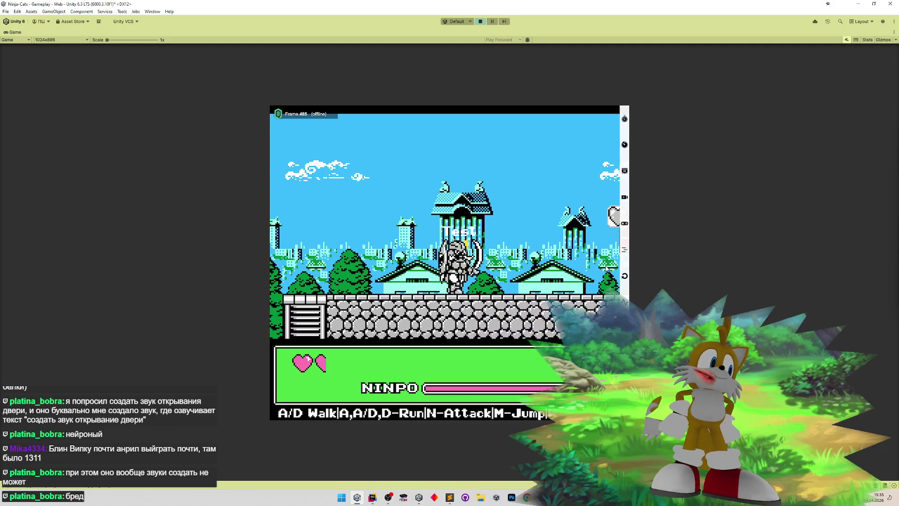
pyautogui.press('d')
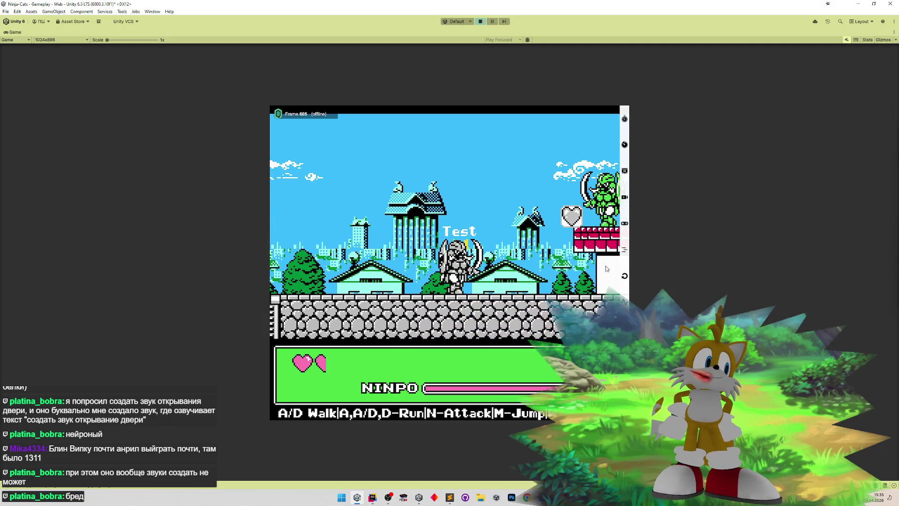
pyautogui.press('d')
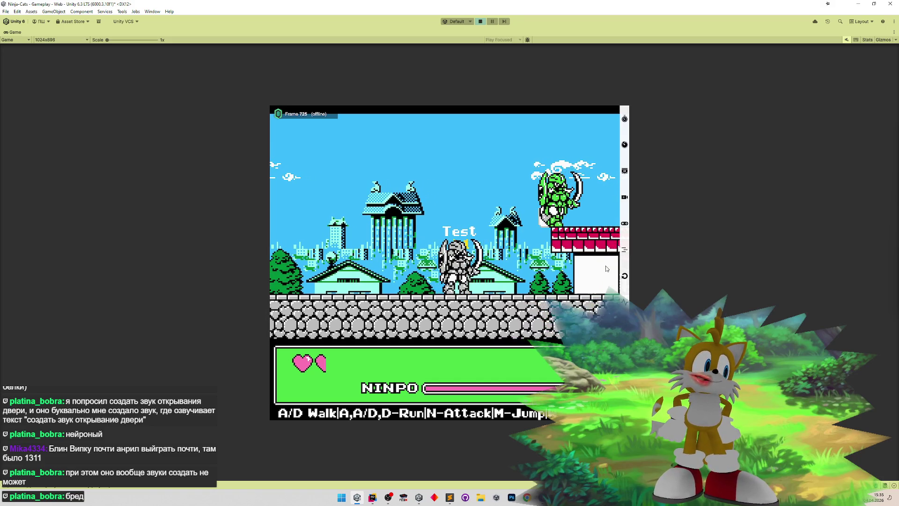
pyautogui.press('d')
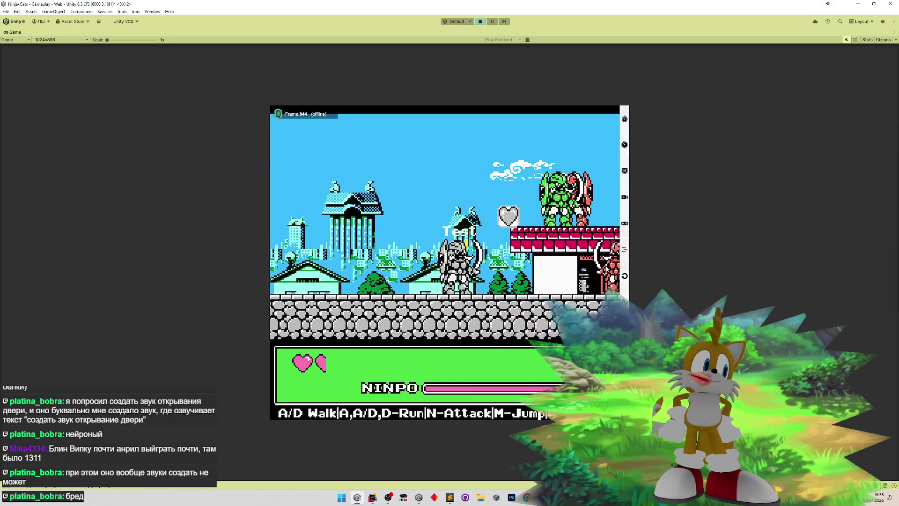
pyautogui.press('d')
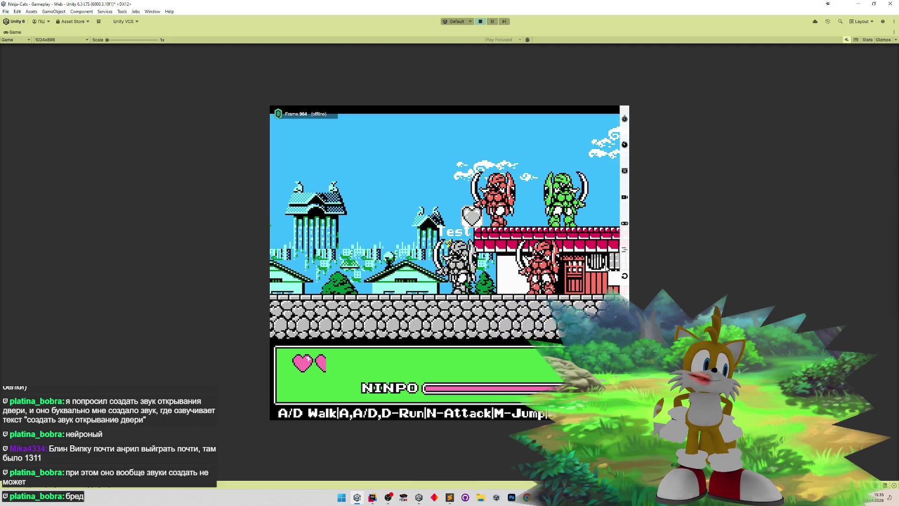
pyautogui.press('a')
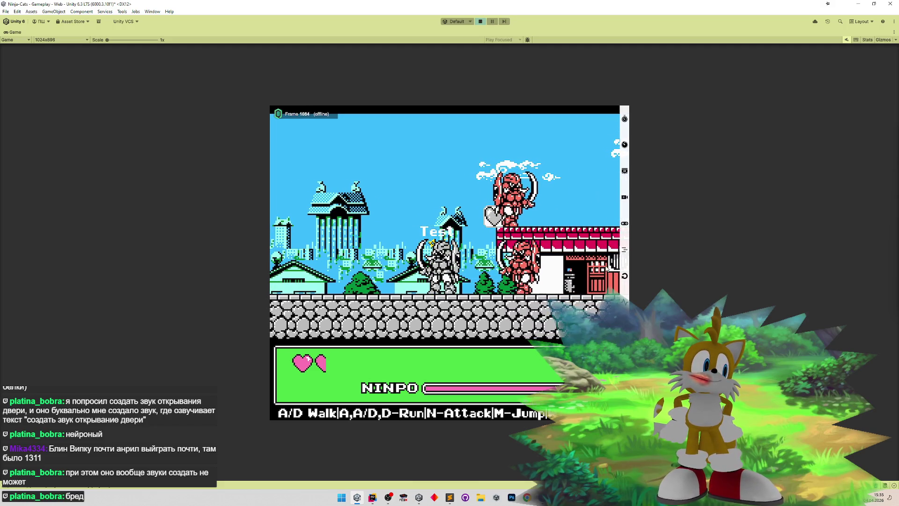
pyautogui.press('a')
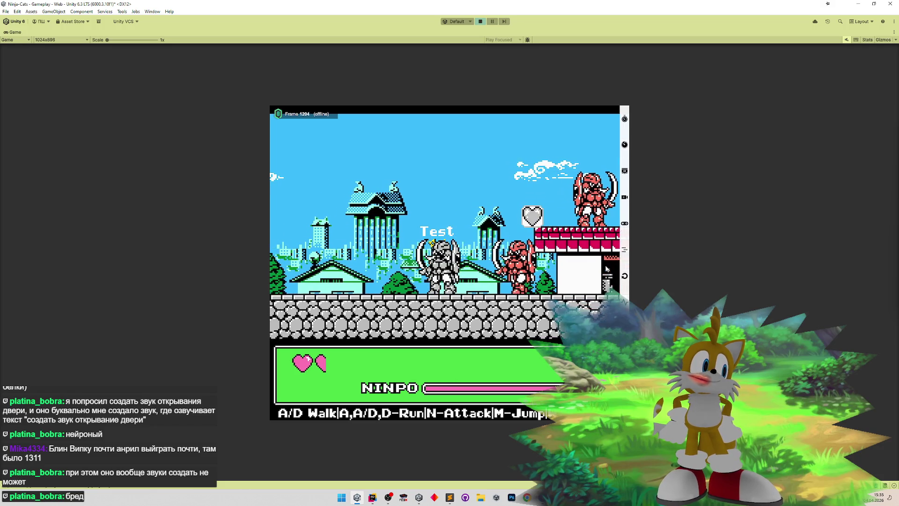
pyautogui.press('a')
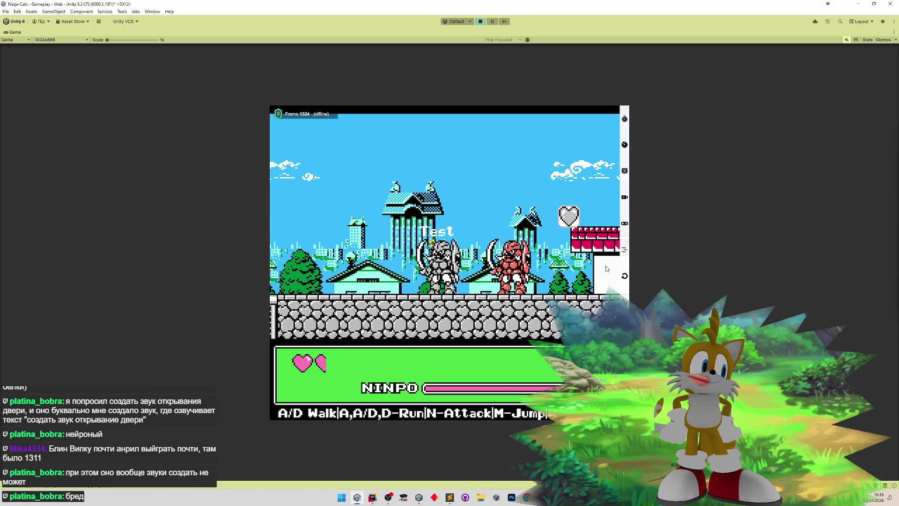
pyautogui.press('a')
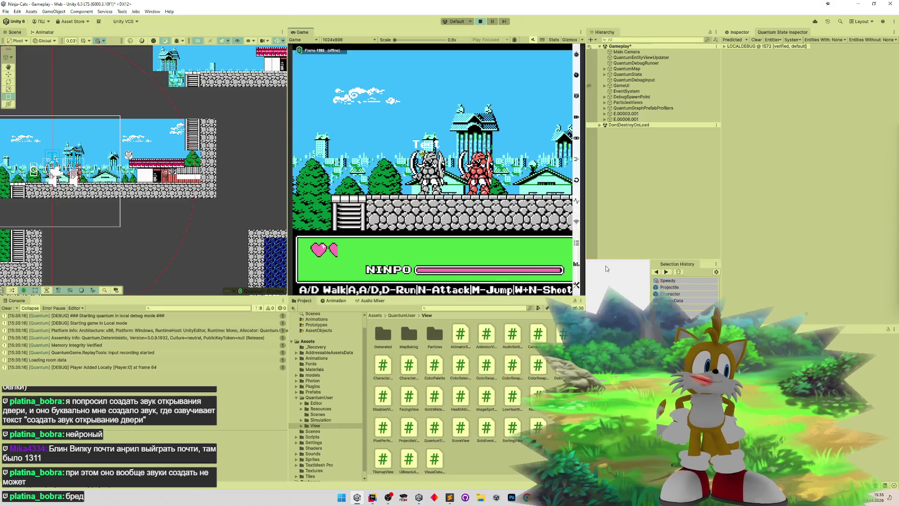
pyautogui.press('a')
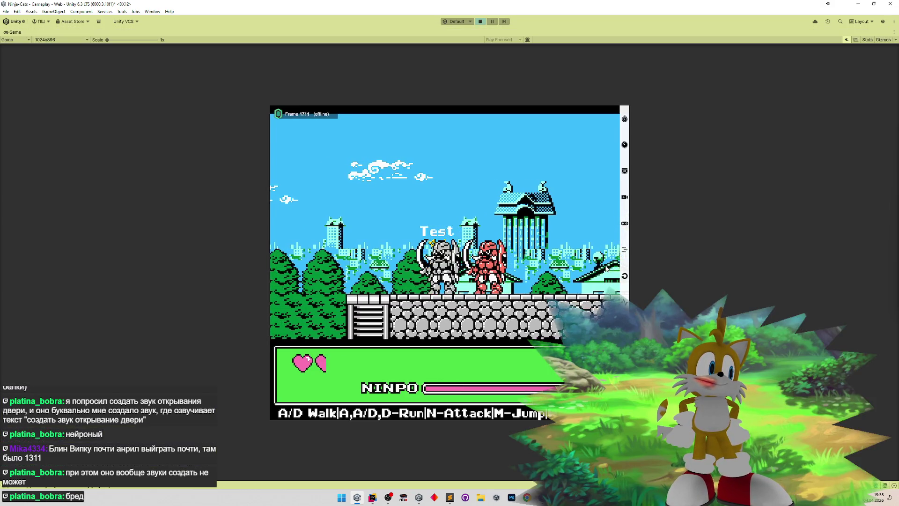
pyautogui.press('a')
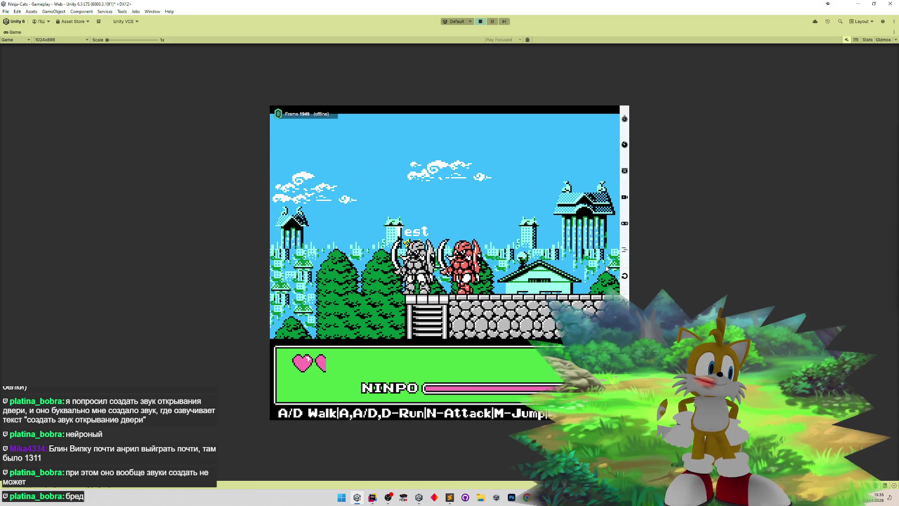
# - Walk the ninja right toward the enemies, then back left with a jump (M)
pyautogui.press('d')
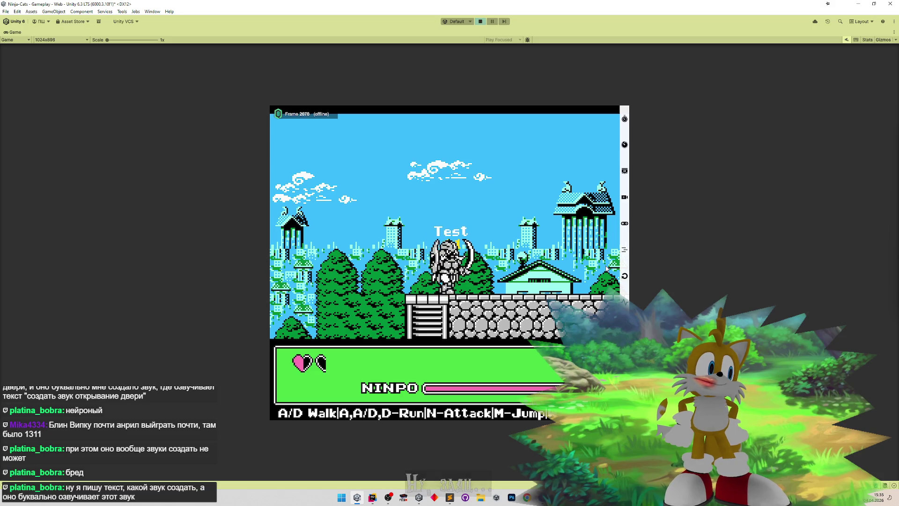
pyautogui.press('d')
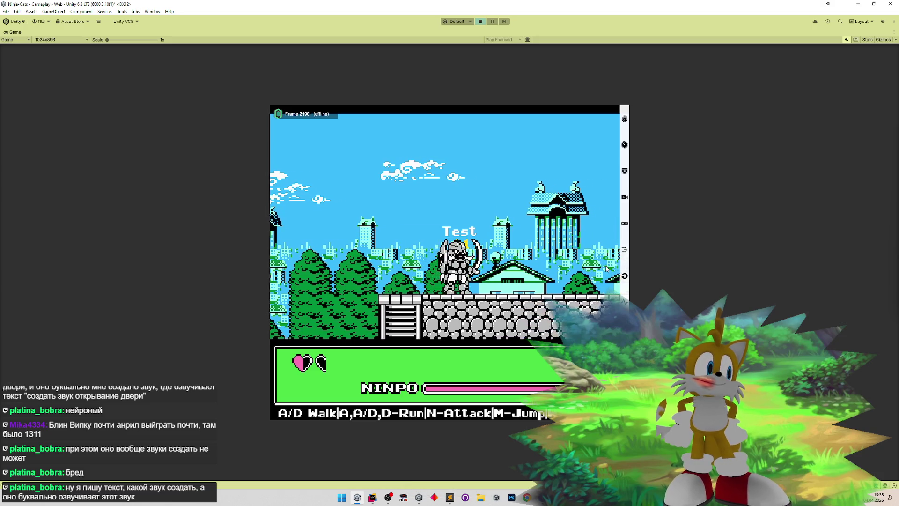
pyautogui.press('d')
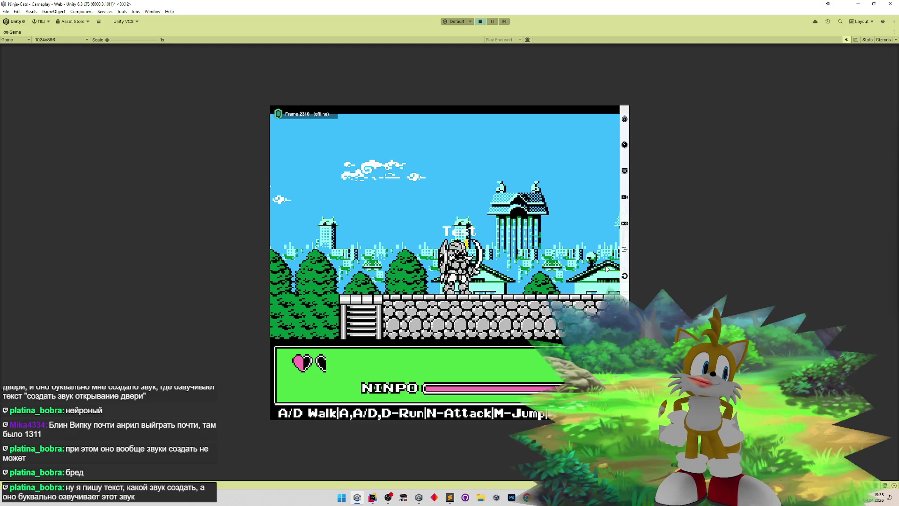
pyautogui.press('d')
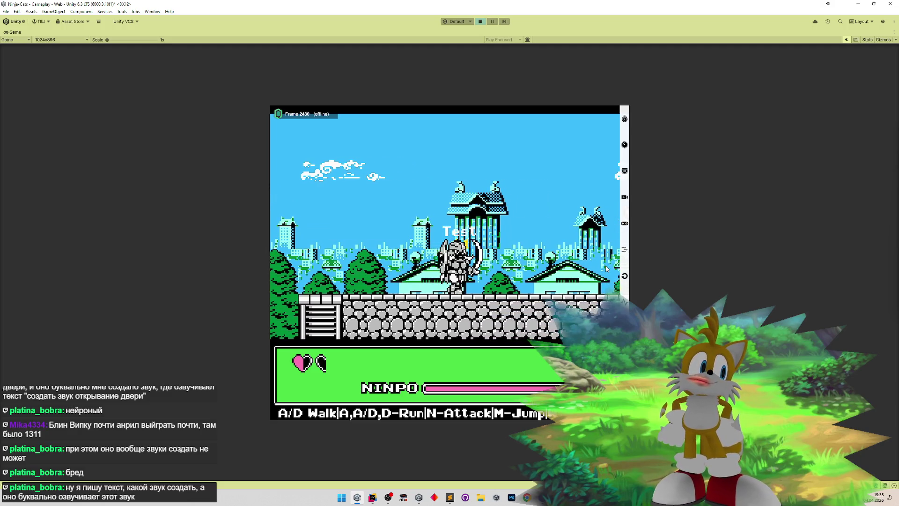
pyautogui.press('d')
pyautogui.press('d')
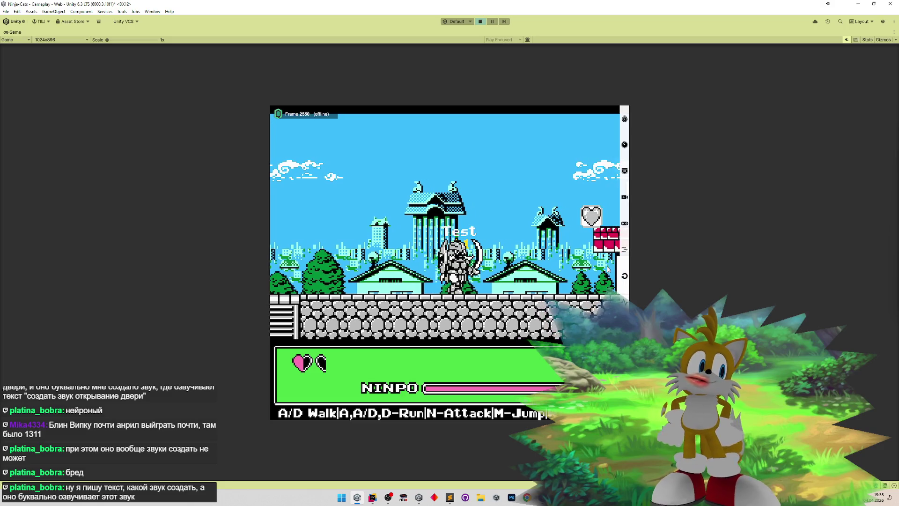
pyautogui.press('d')
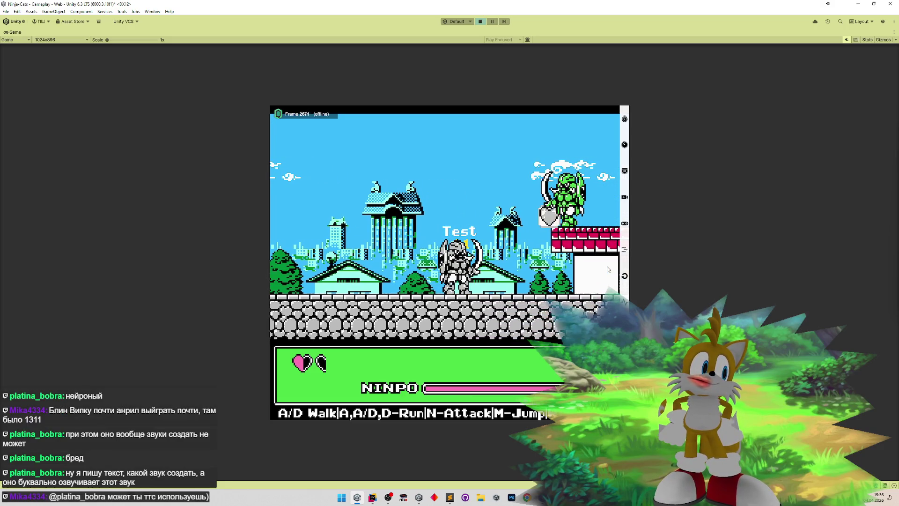
pyautogui.press('d')
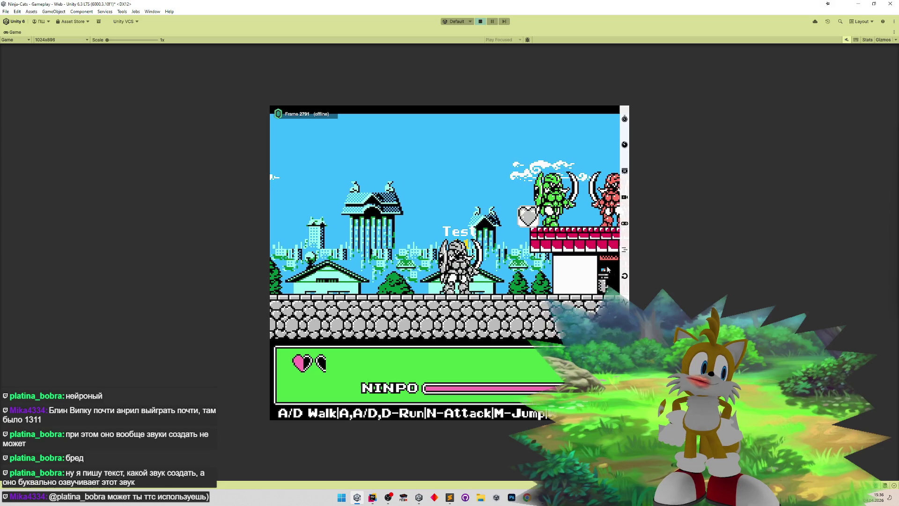
pyautogui.press('d')
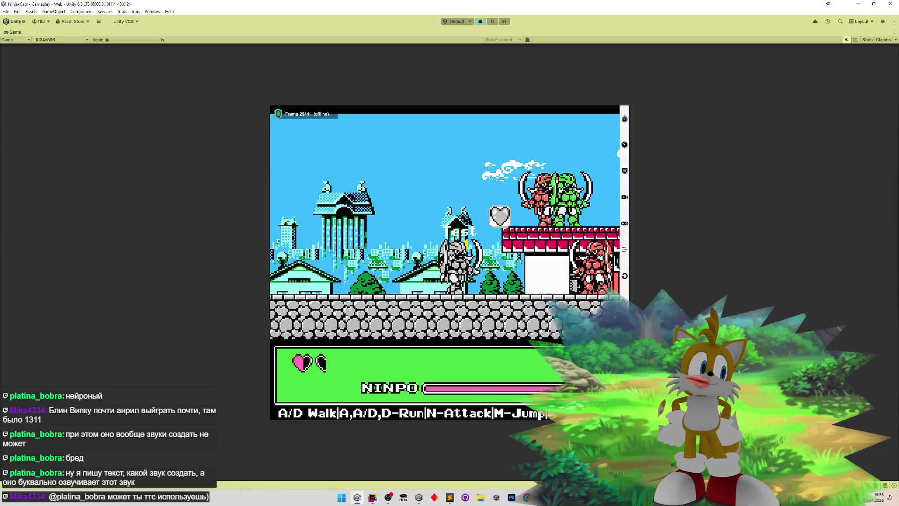
pyautogui.press('d')
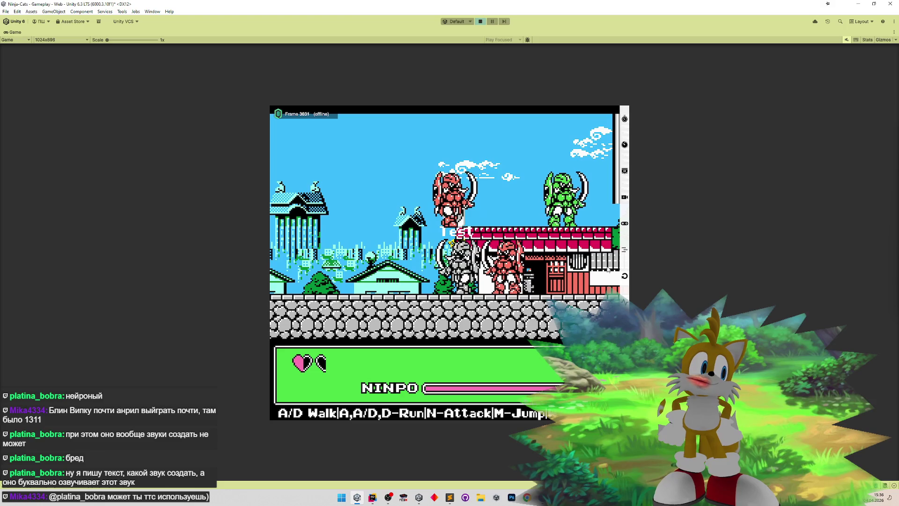
pyautogui.press('a')
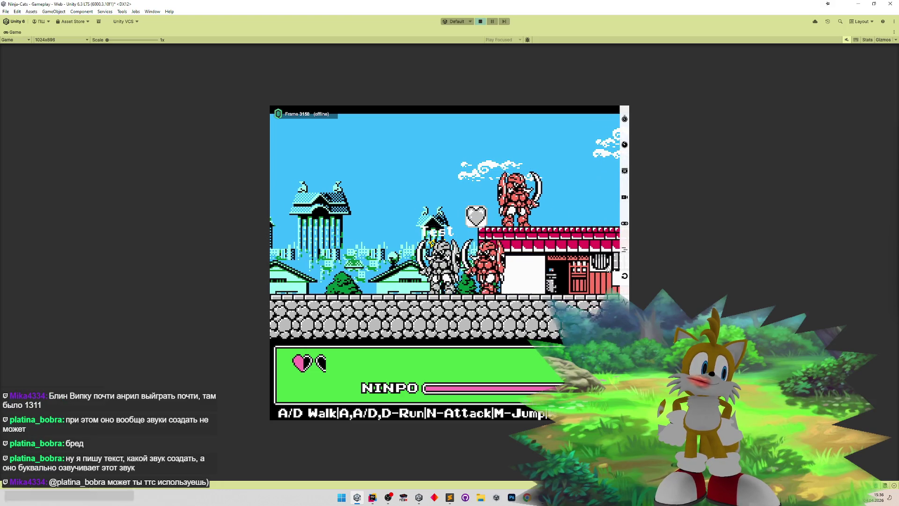
pyautogui.press('a')
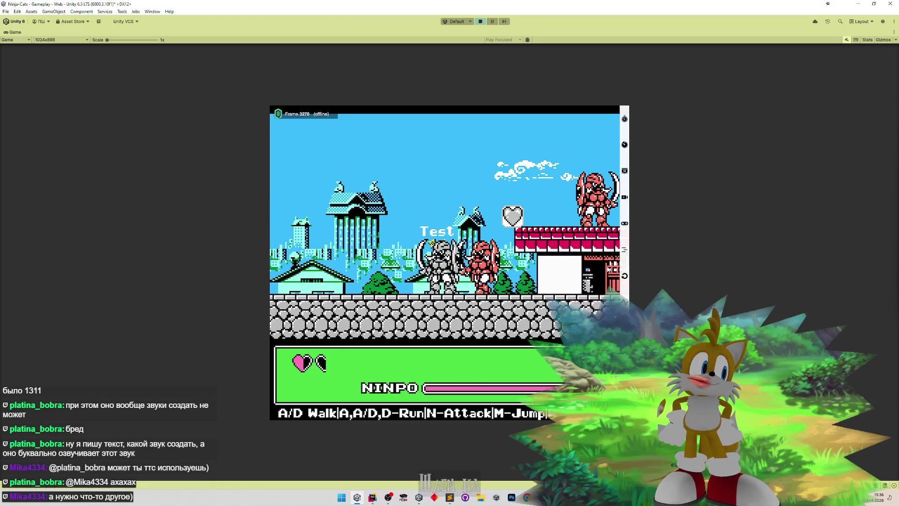
pyautogui.press('m')
pyautogui.press('a')
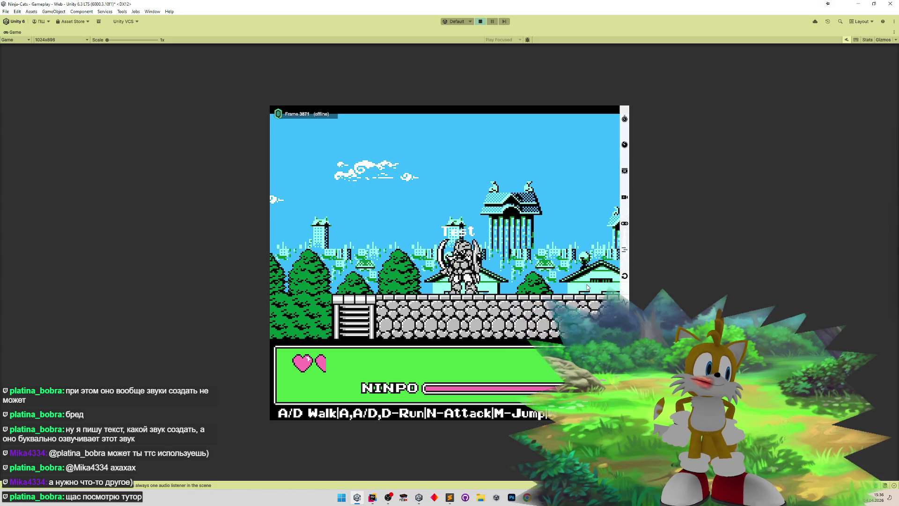
# - Turn the ninja left and right in place, then restore the editor layout with Shift+Space
pyautogui.press('d')
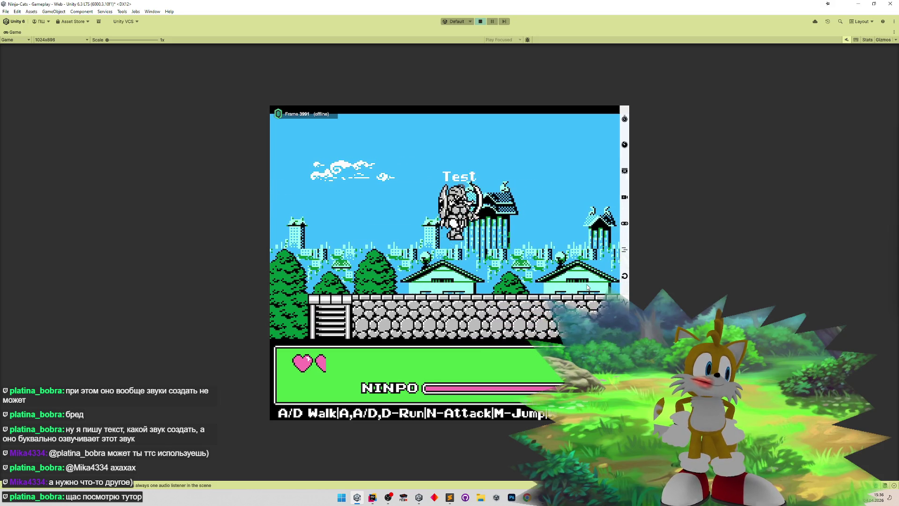
pyautogui.press('d')
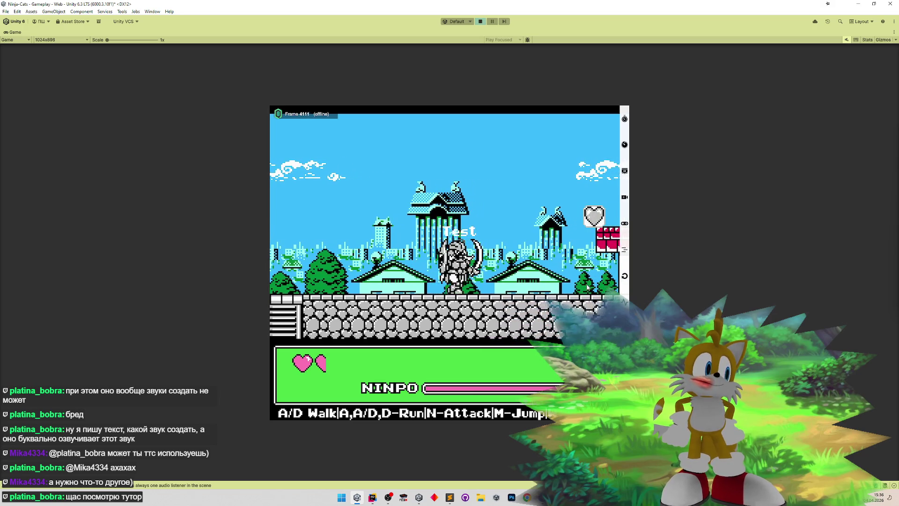
pyautogui.press('d')
pyautogui.press('a')
pyautogui.press('d')
pyautogui.press('a')
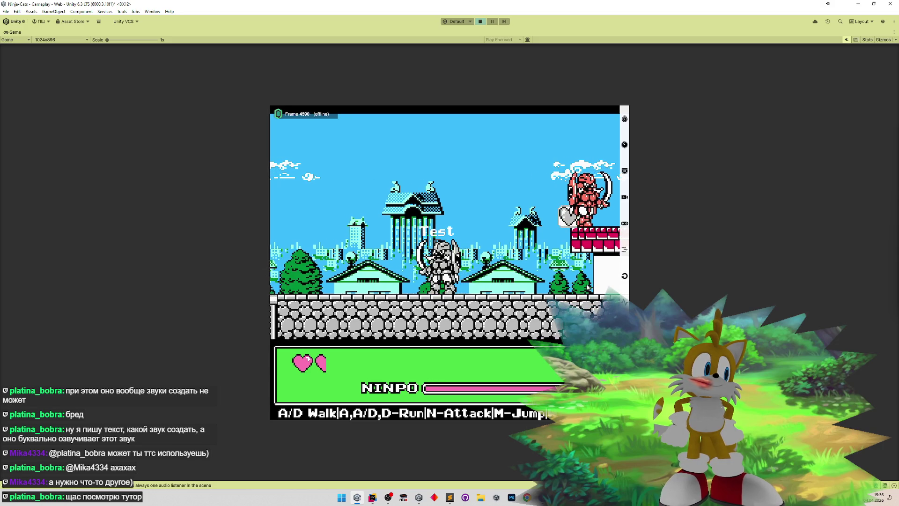
pyautogui.hotkey('shift', 'space')
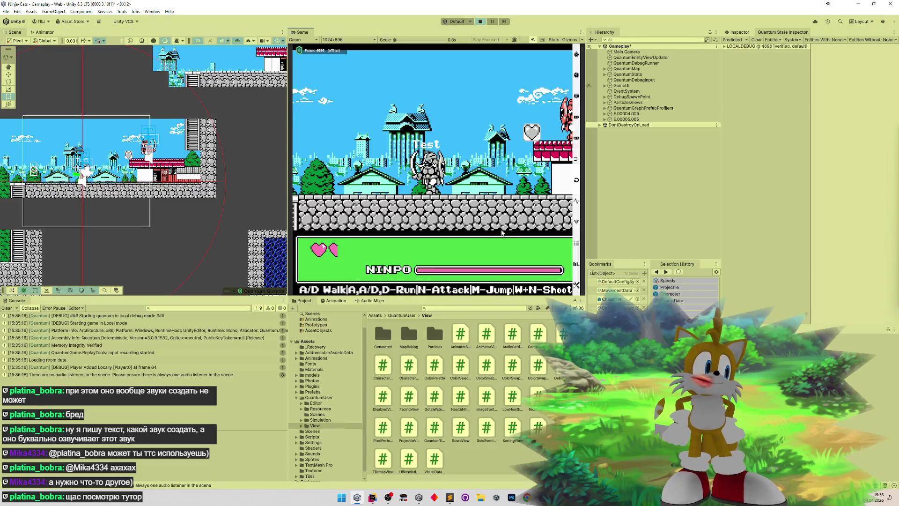
# - Inspect LOCALDEBUG state down to entity E.00004.005's Character facing and horizontalSpeed while walking
pyautogui.press('a')
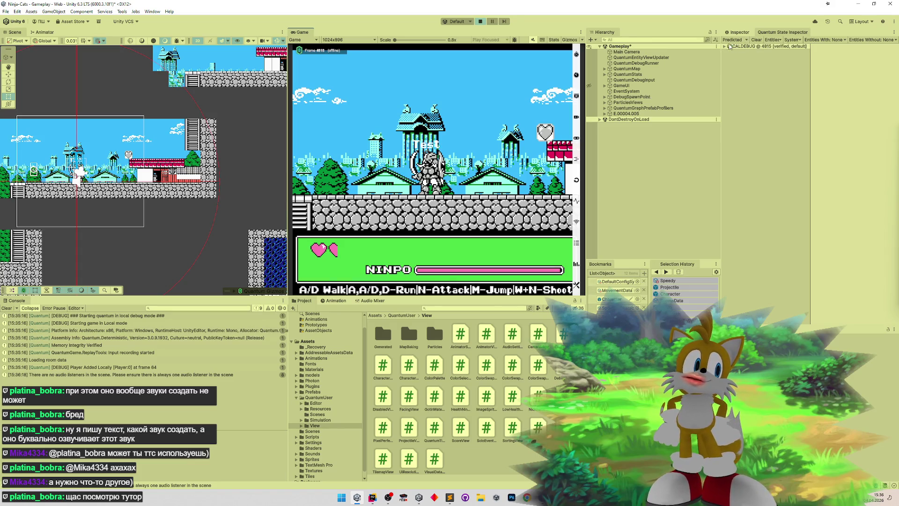
pyautogui.click(728, 47)
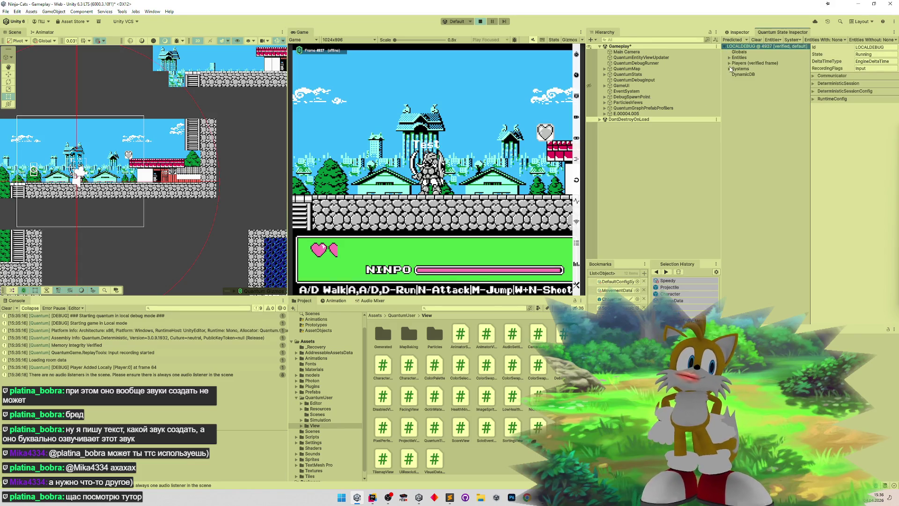
pyautogui.click(727, 64)
pyautogui.click(728, 64)
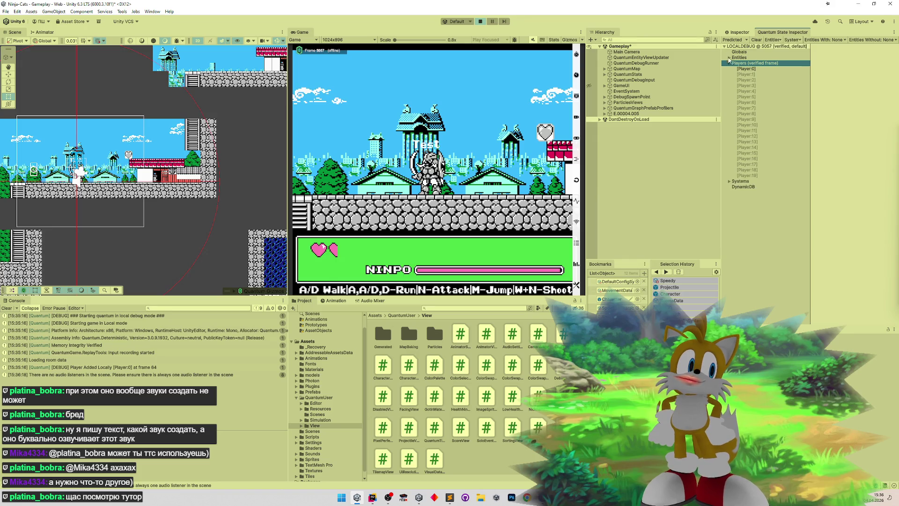
pyautogui.click(729, 62)
pyautogui.click(729, 57)
pyautogui.click(746, 75)
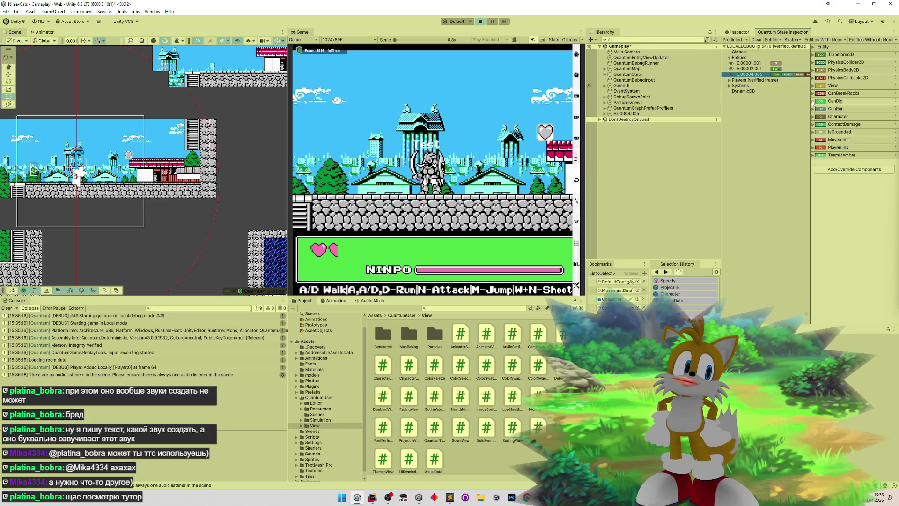
pyautogui.click(812, 116)
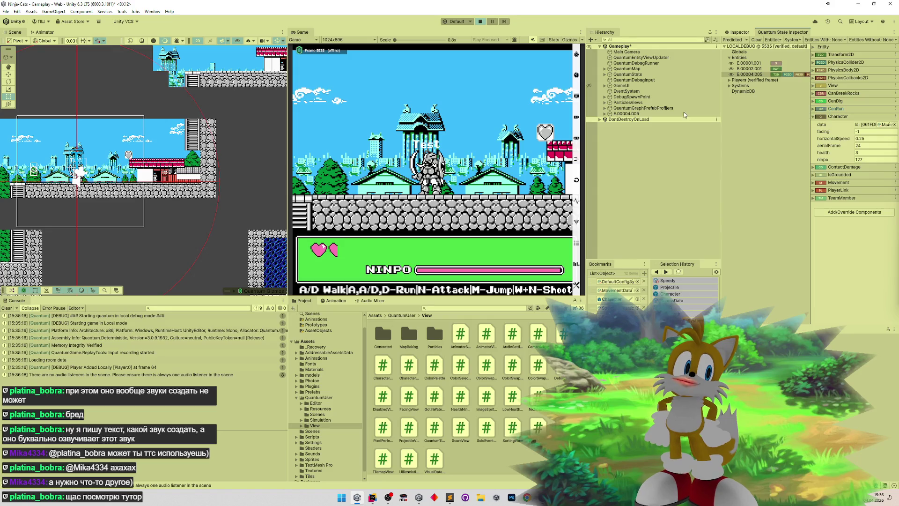
pyautogui.press('d')
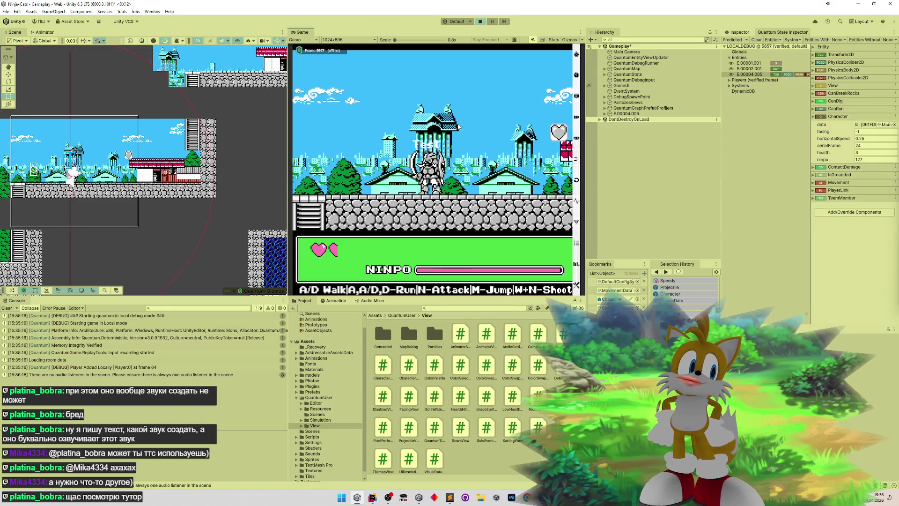
pyautogui.press('a')
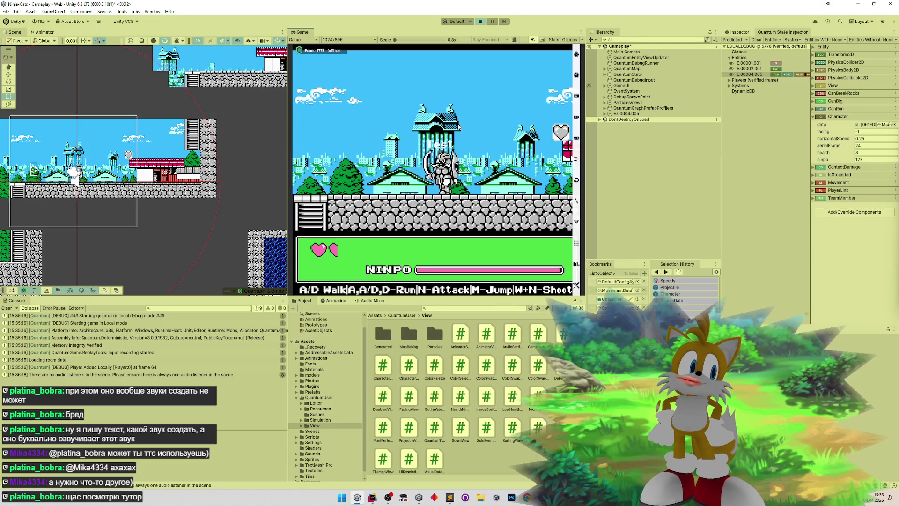
# - Show the Movement component, walk left/right watching xSpeed flip to 0.25, then maximize the Game view
pyautogui.click(814, 183)
pyautogui.click(453, 111)
pyautogui.press('d')
pyautogui.press('a')
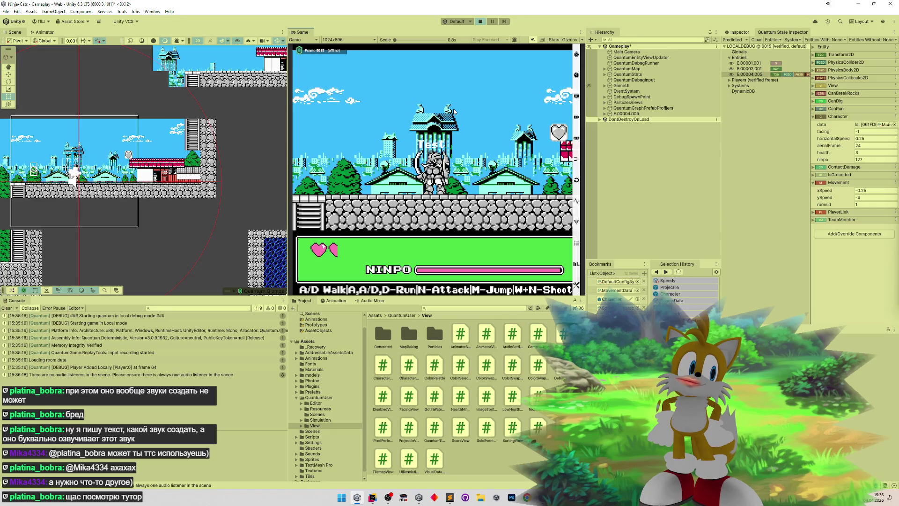
pyautogui.press('d')
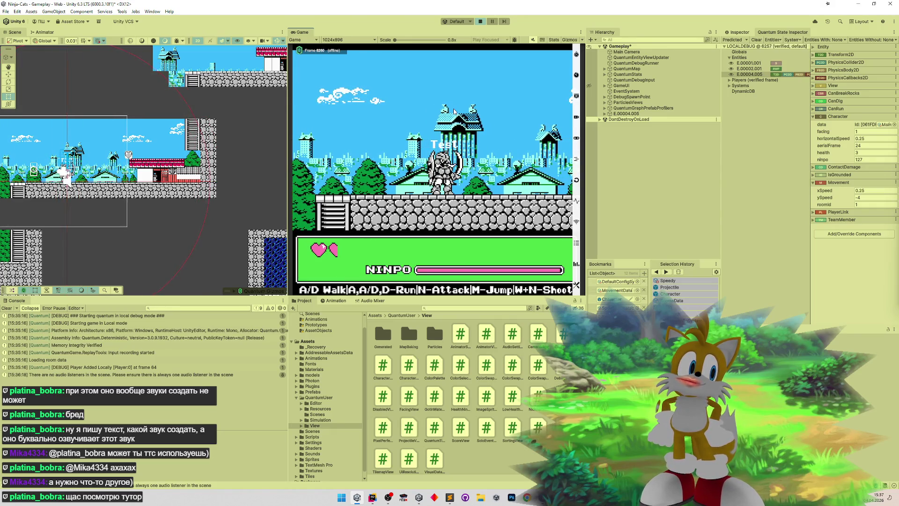
pyautogui.press('d')
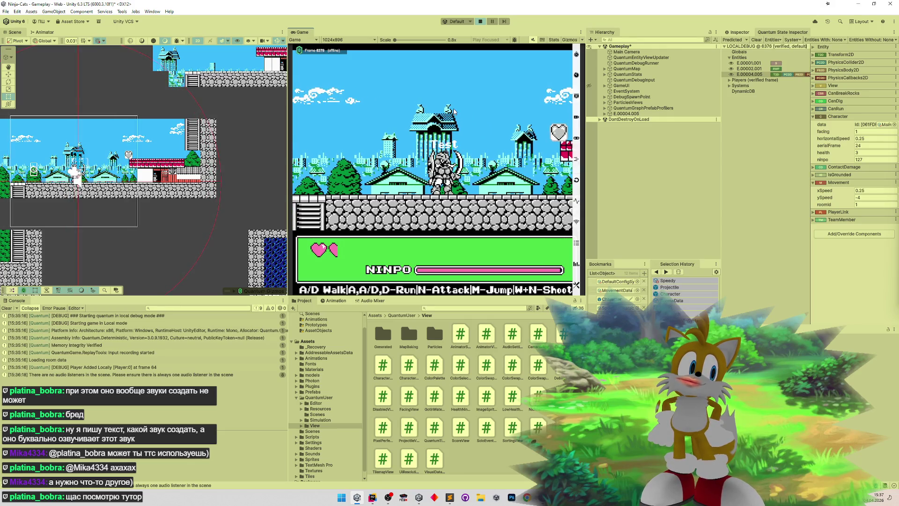
pyautogui.press('d')
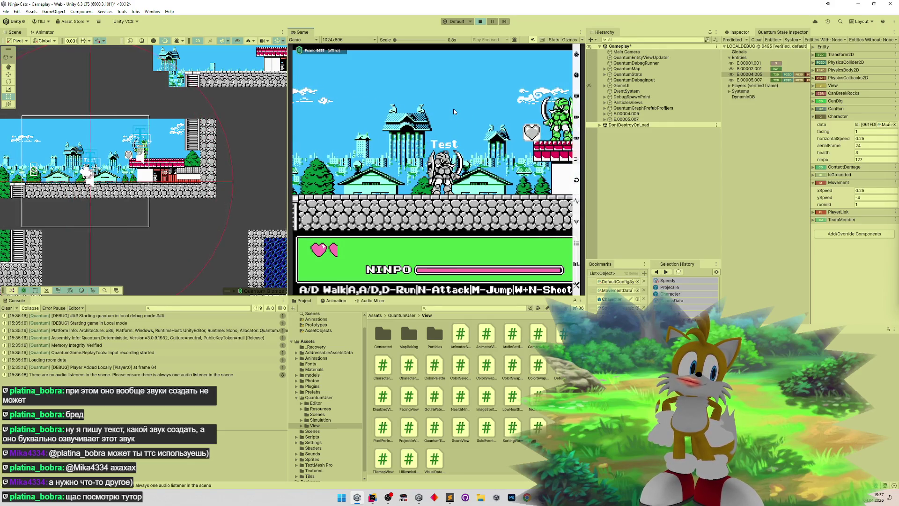
pyautogui.press('a')
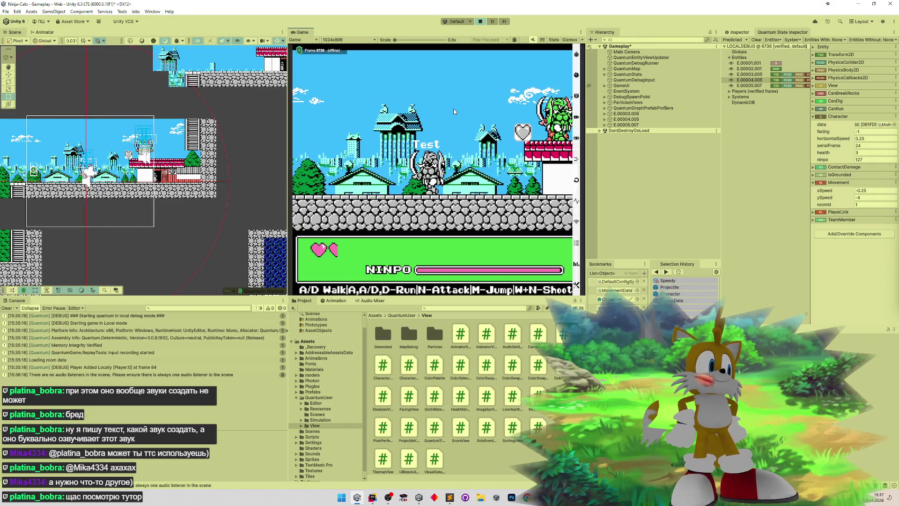
pyautogui.hotkey('shift', 'space')
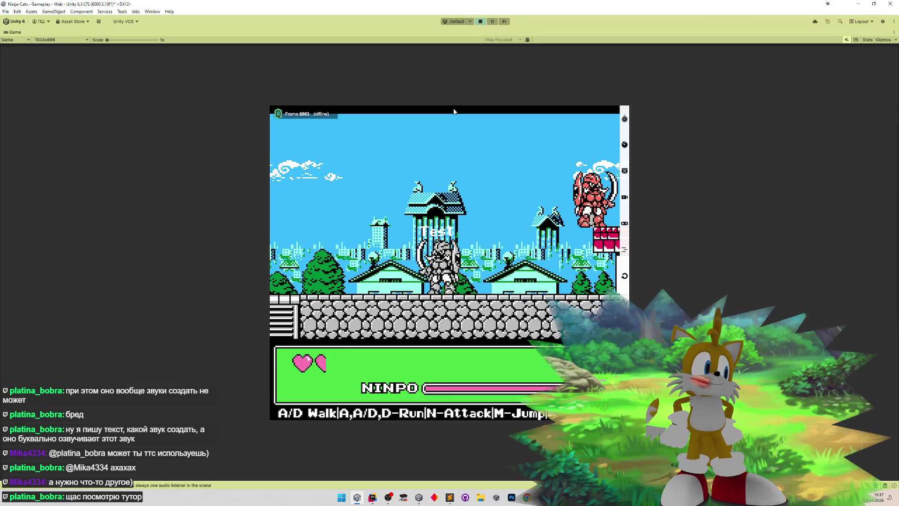
# - Walk the character left and right along the street with A/D, then switch to Rider
pyautogui.press('d')
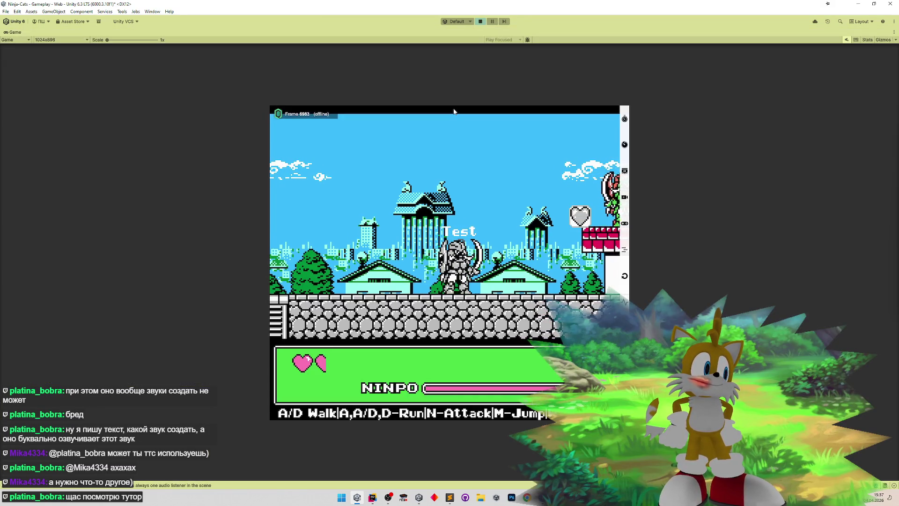
pyautogui.press('a')
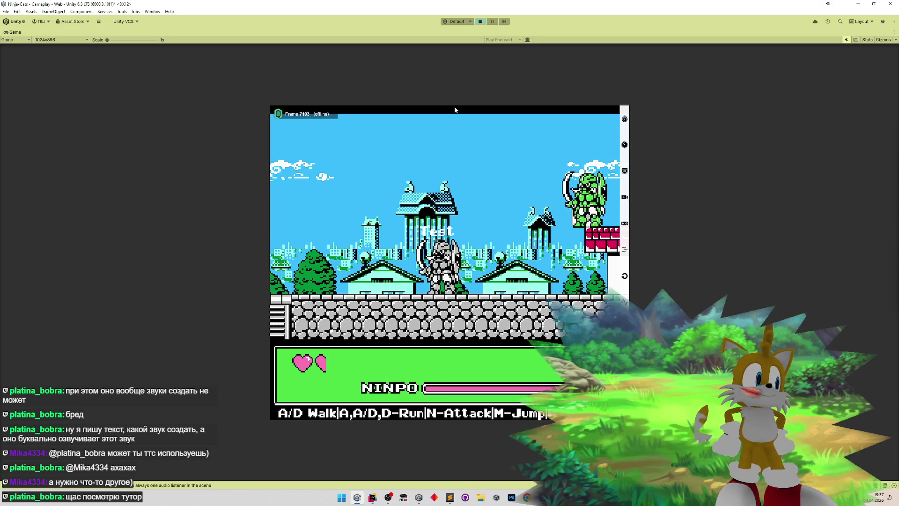
pyautogui.press('d')
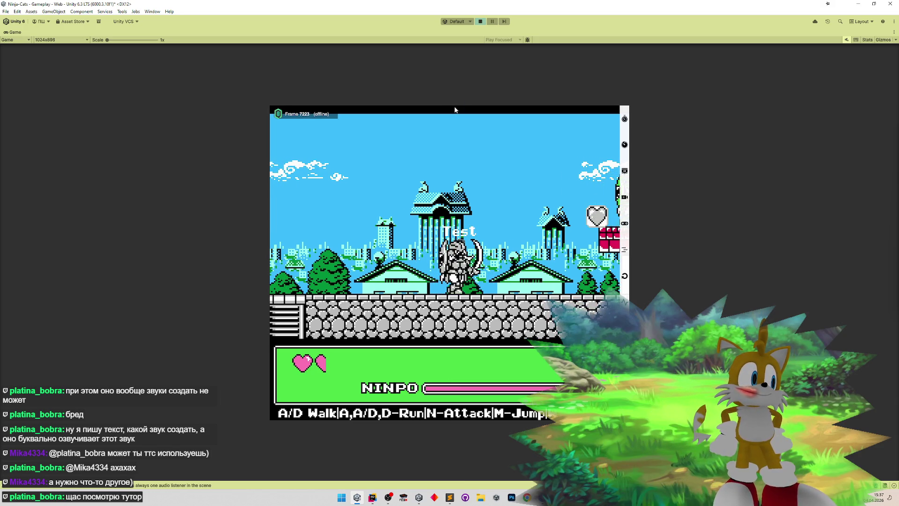
pyautogui.press('a')
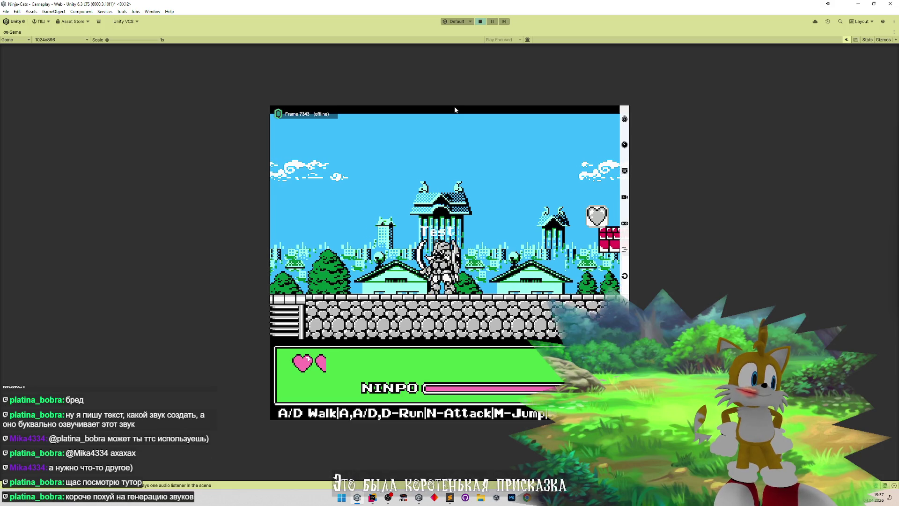
pyautogui.press('a')
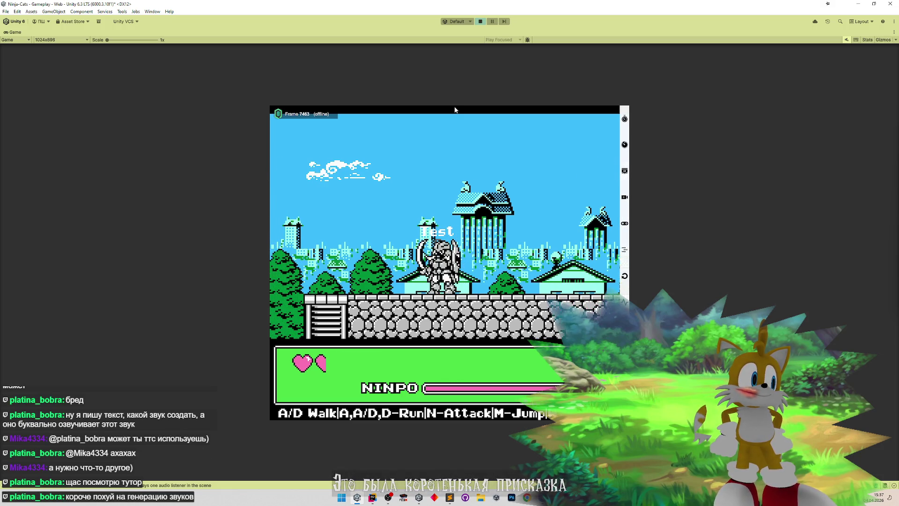
pyautogui.press('d')
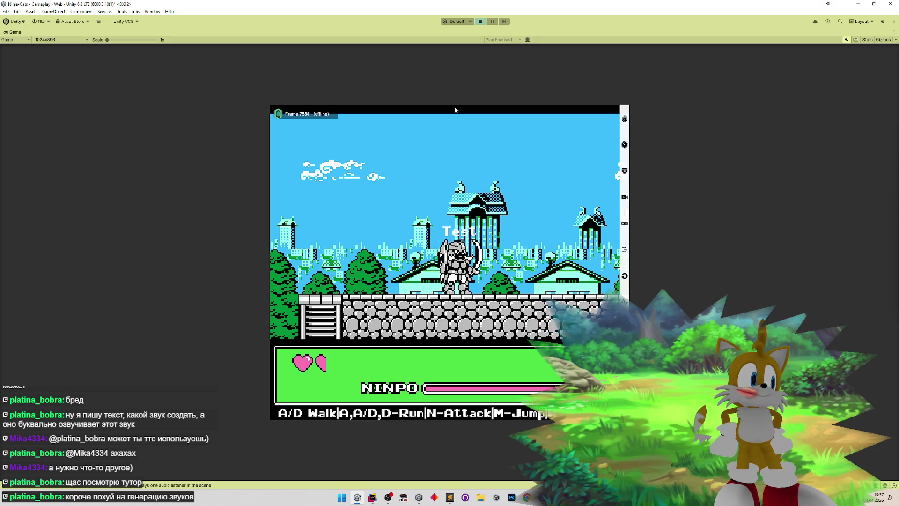
pyautogui.press('d')
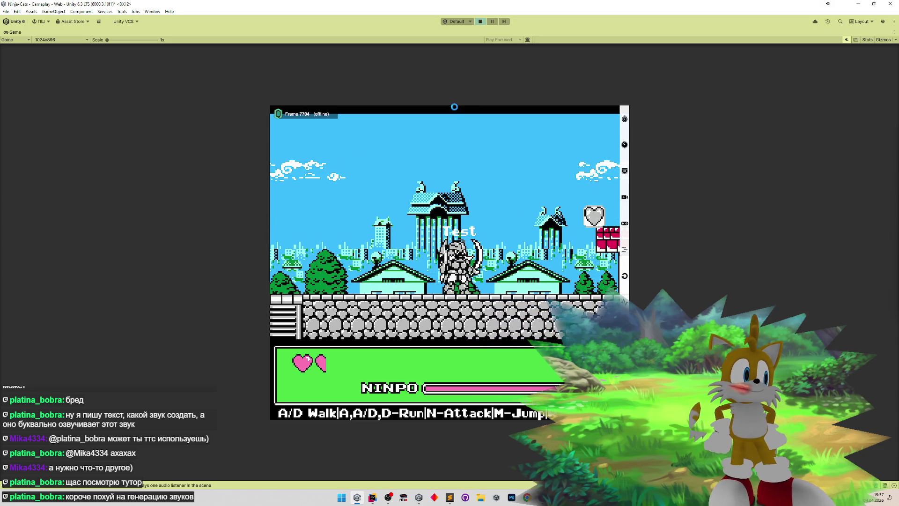
pyautogui.click(372, 497)
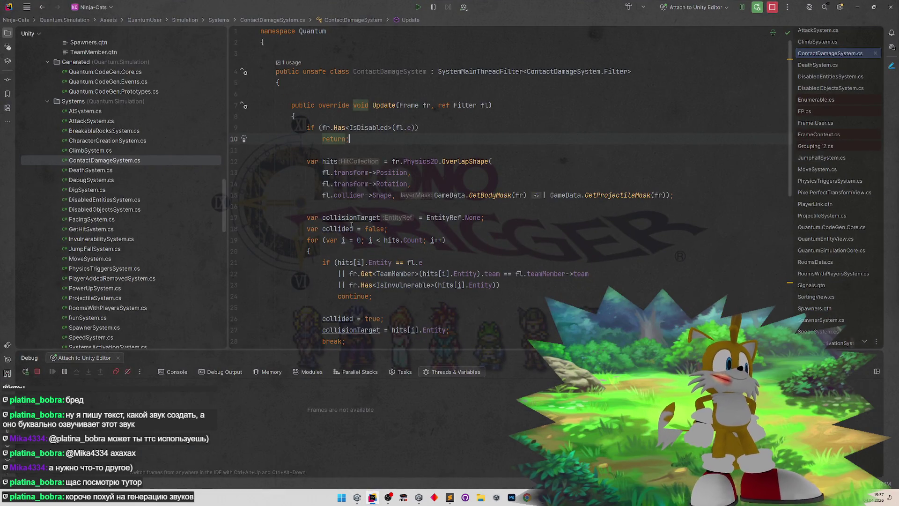
# - Search Everywhere for 'camera' and open CameraView.cs from the results
pyautogui.press('shift')
pyautogui.press('shift')
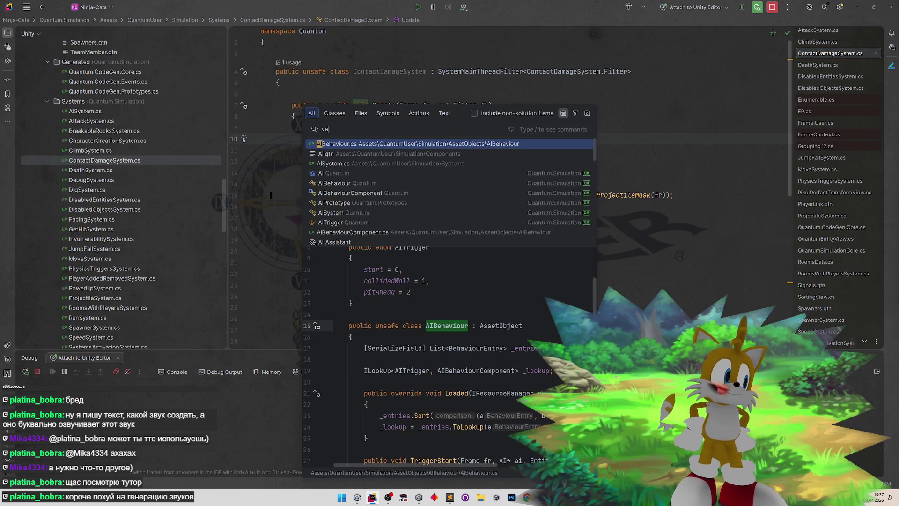
pyautogui.write('vamerav')
pyautogui.press('shift')
pyautogui.press('shift')
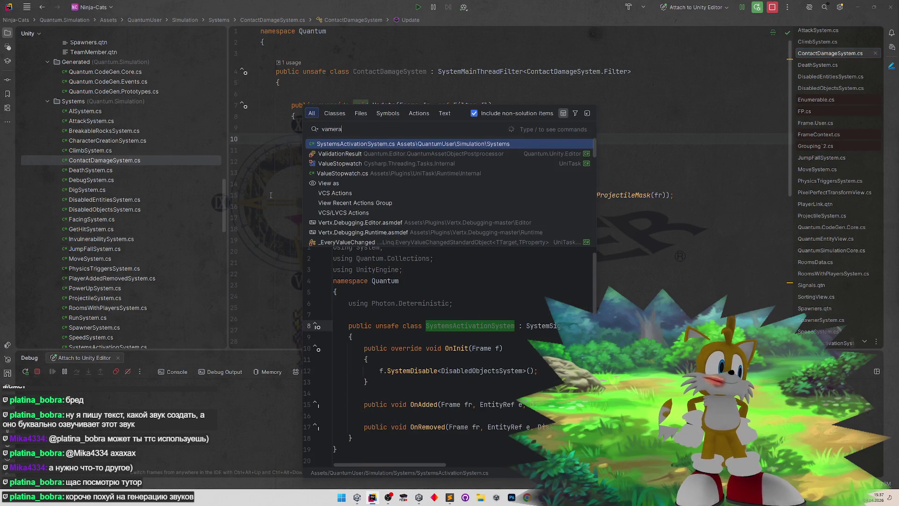
pyautogui.hotkey('ctrl', 'a')
pyautogui.write('camera')
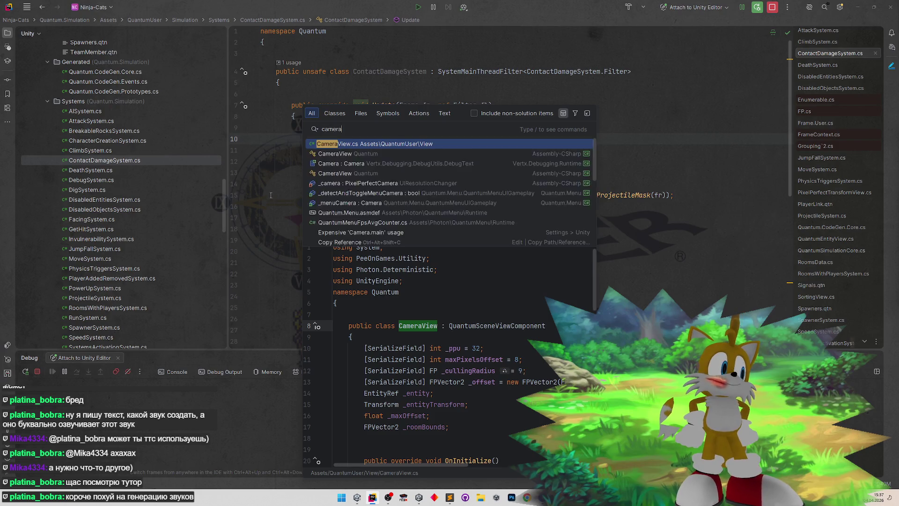
pyautogui.press('Return')
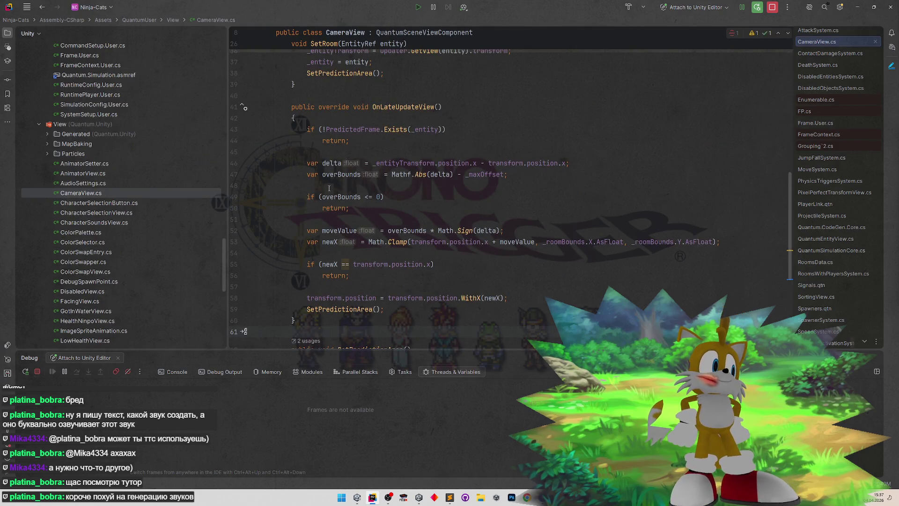
pyautogui.scroll(10, 397, 208)
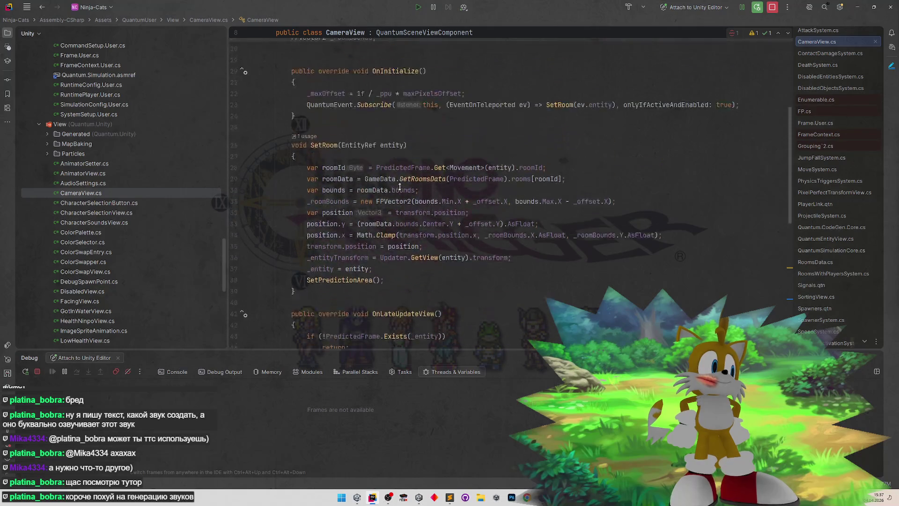
pyautogui.scroll(3, 399, 186)
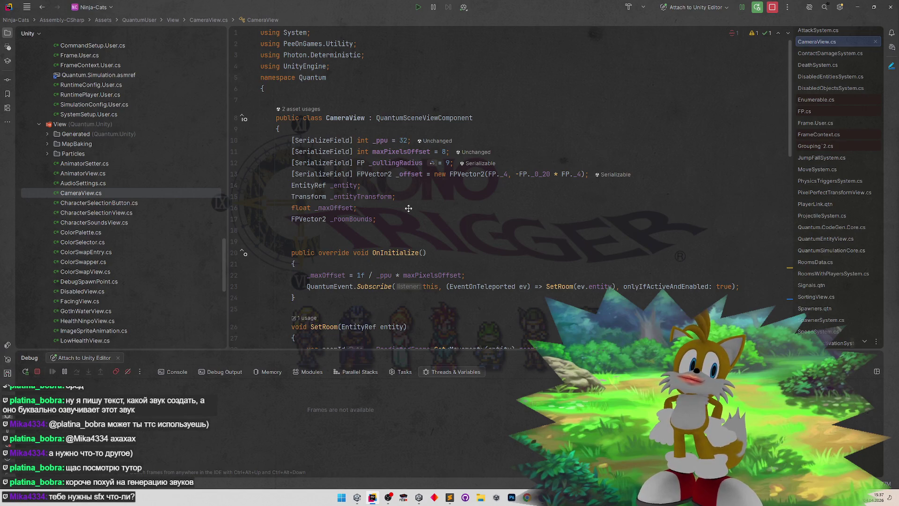
pyautogui.scroll(-1, 412, 211)
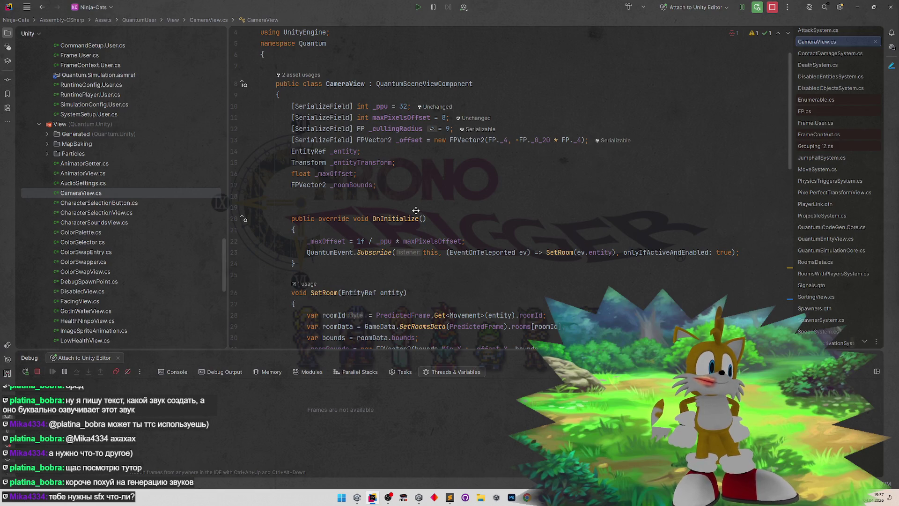
pyautogui.scroll(-7, 416, 212)
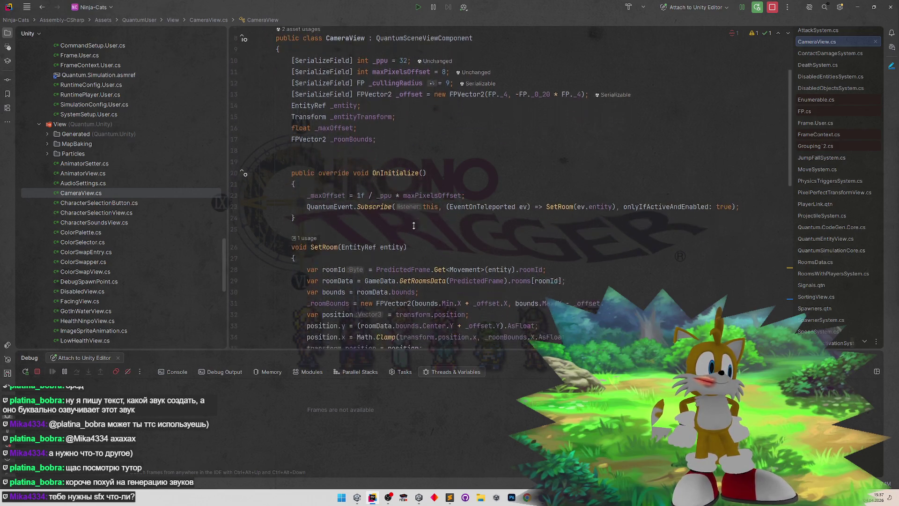
pyautogui.scroll(-1, 412, 216)
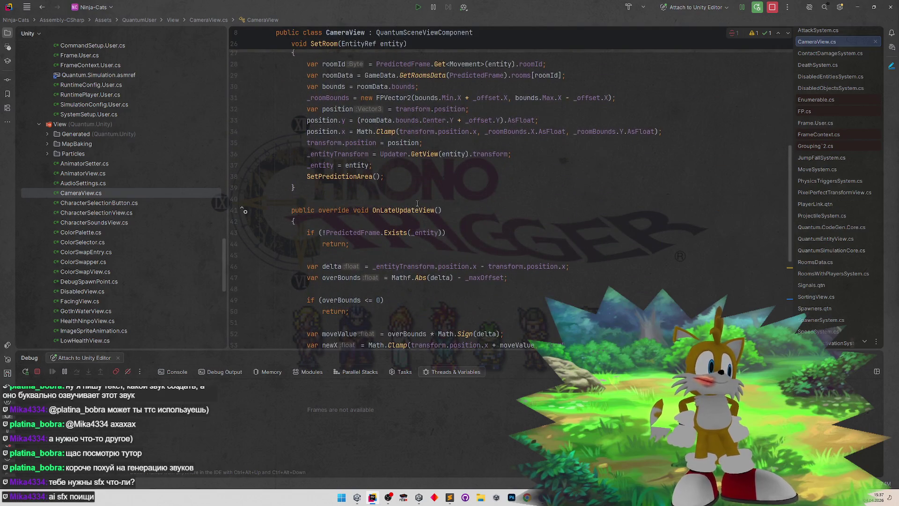
pyautogui.scroll(-1, 409, 197)
pyautogui.scroll(-1, 409, 197)
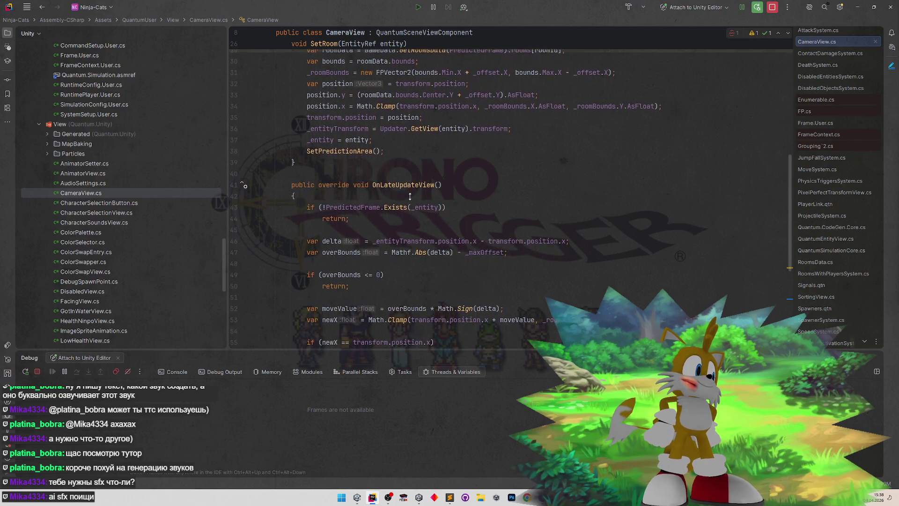
pyautogui.scroll(-3, 410, 196)
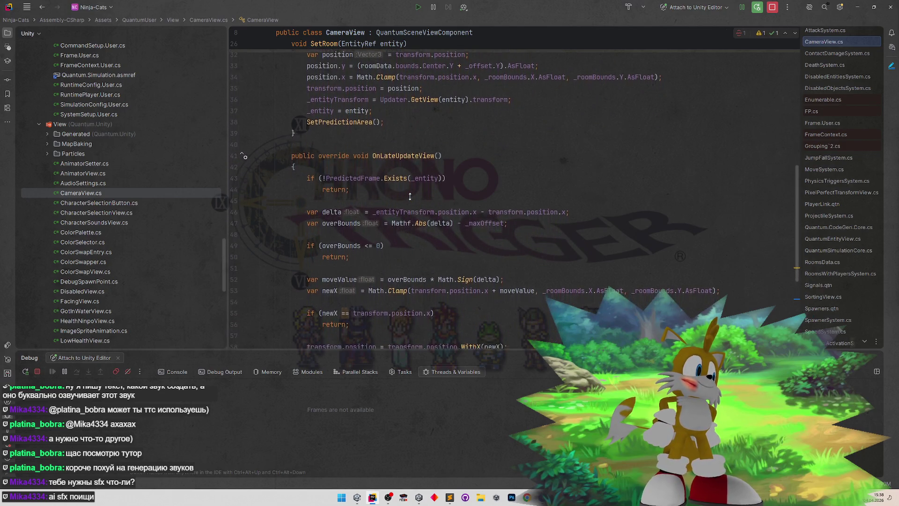
pyautogui.scroll(-3, 410, 196)
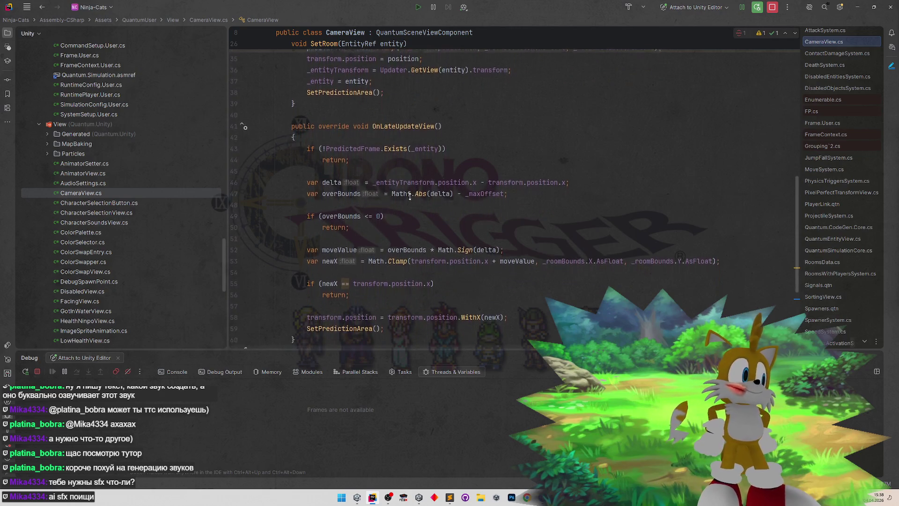
pyautogui.scroll(-3, 410, 197)
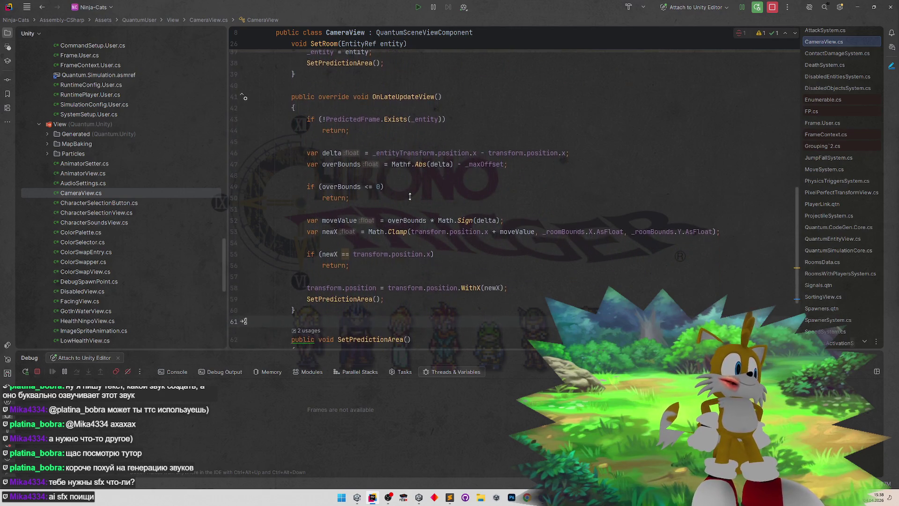
pyautogui.scroll(-3, 410, 197)
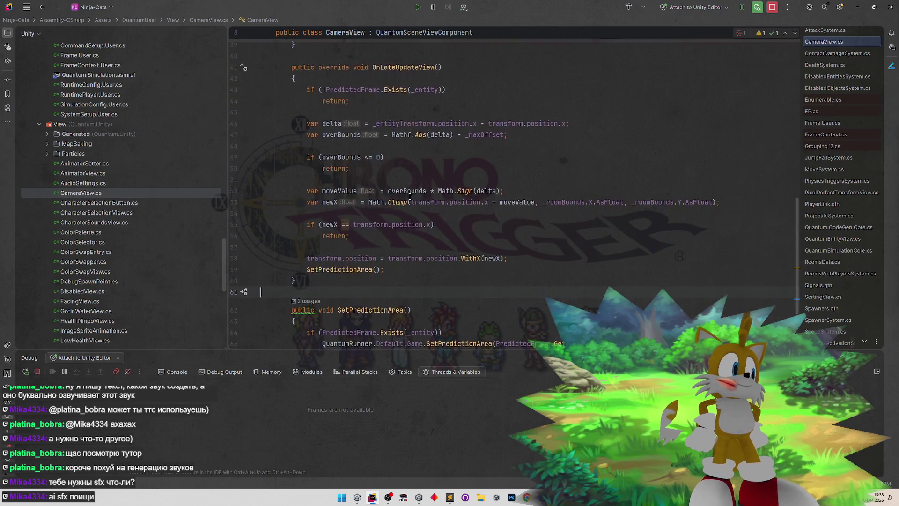
pyautogui.scroll(-3, 410, 197)
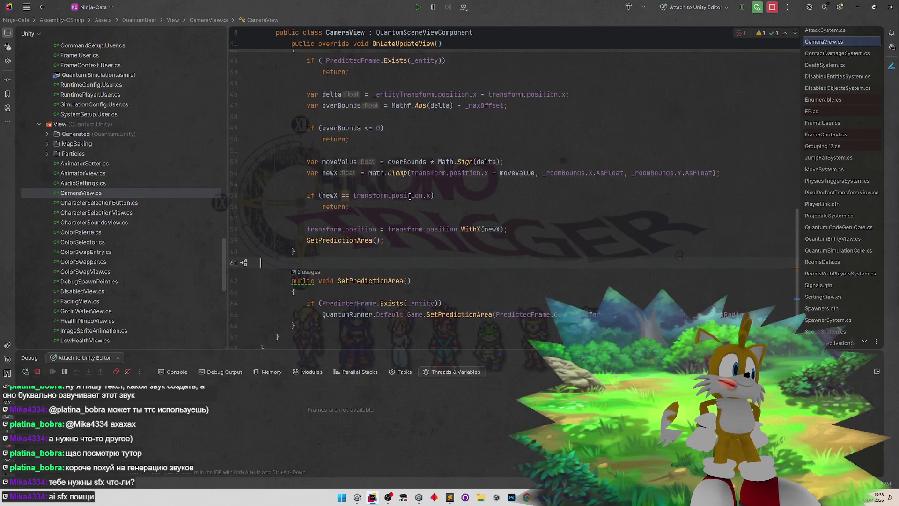
pyautogui.scroll(-3, 410, 196)
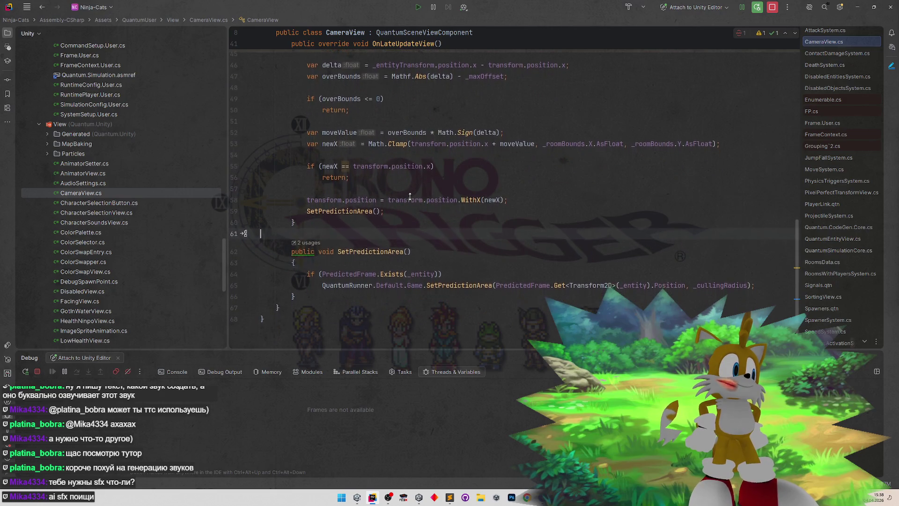
pyautogui.scroll(-2, 409, 197)
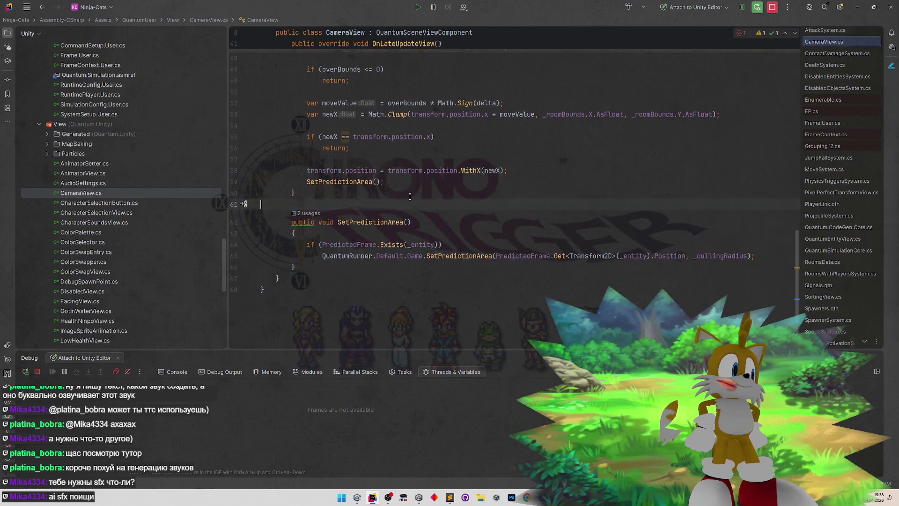
pyautogui.scroll(10, 415, 188)
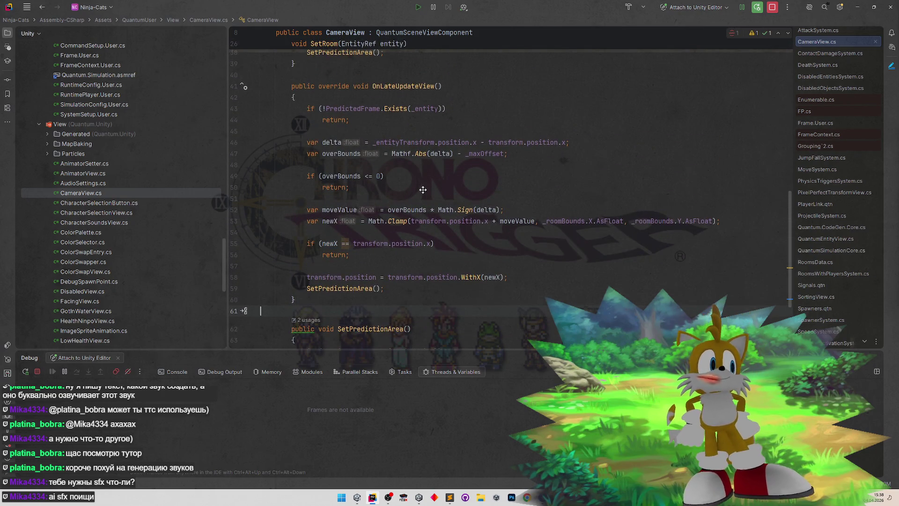
pyautogui.scroll(-2, 422, 195)
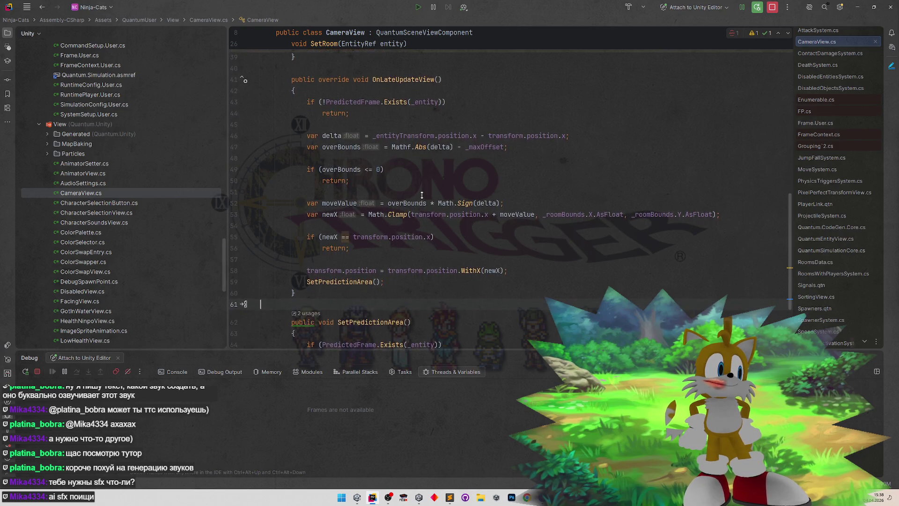
pyautogui.scroll(-3, 420, 206)
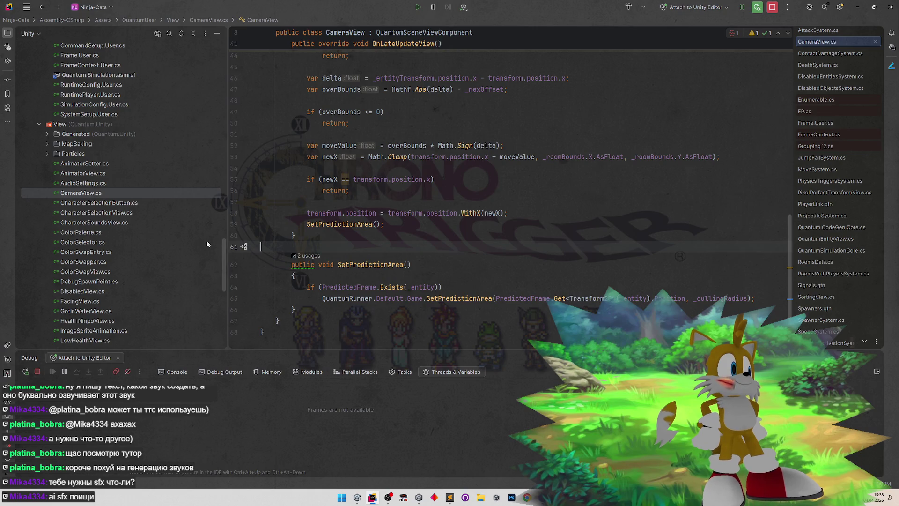
pyautogui.scroll(-7, 188, 248)
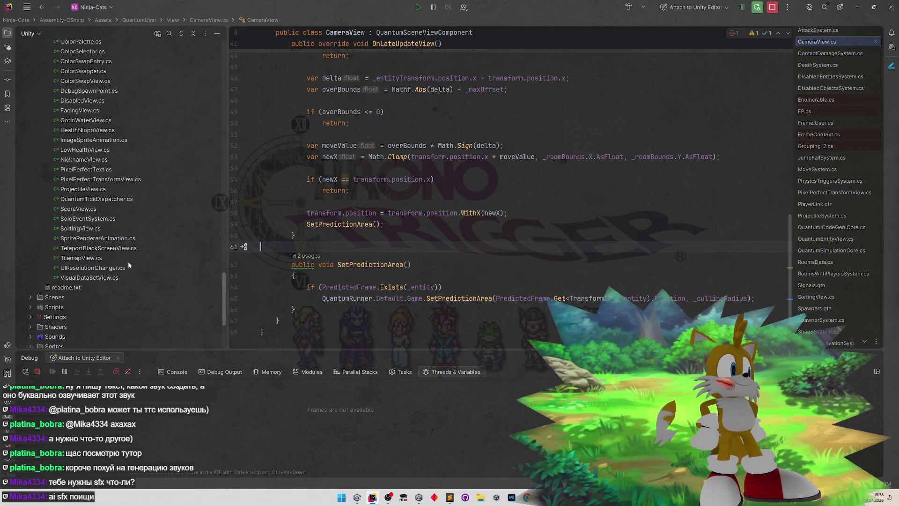
# - Open PixelPerfectTransformView.cs, scroll through its code, then minimize Rider to reveal Unity
pyautogui.doubleClick(100, 180)
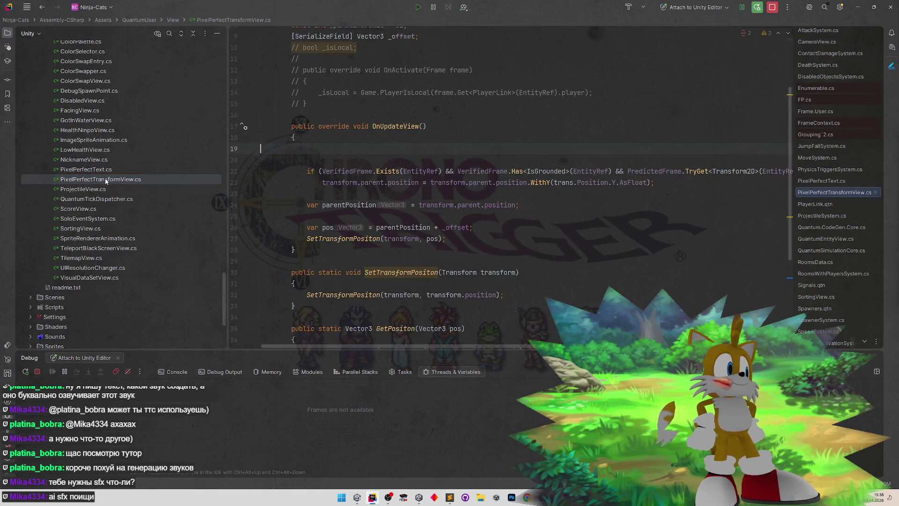
pyautogui.scroll(-1, 351, 237)
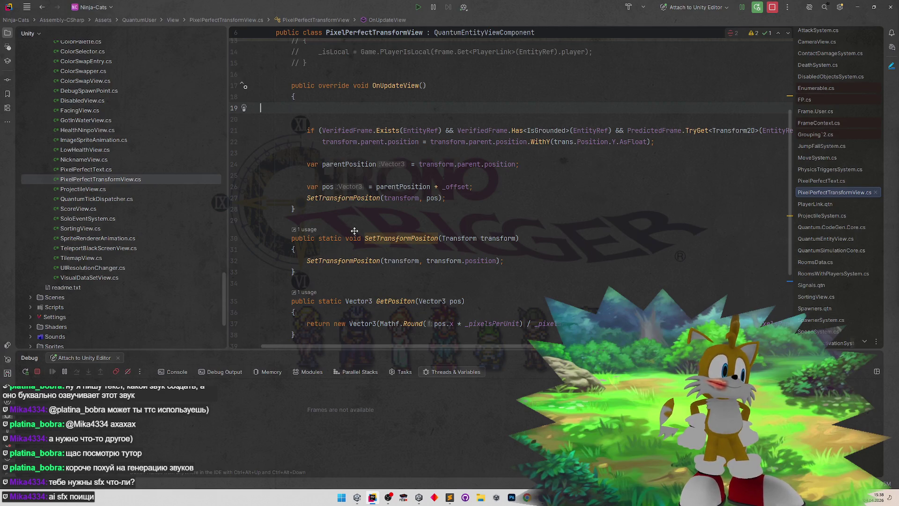
pyautogui.scroll(-3, 354, 228)
pyautogui.scroll(-1, 352, 234)
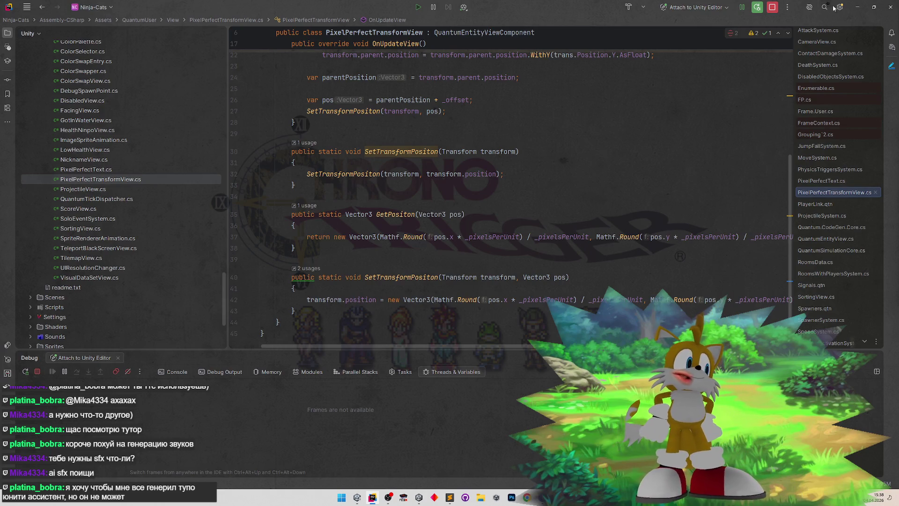
pyautogui.click(854, 8)
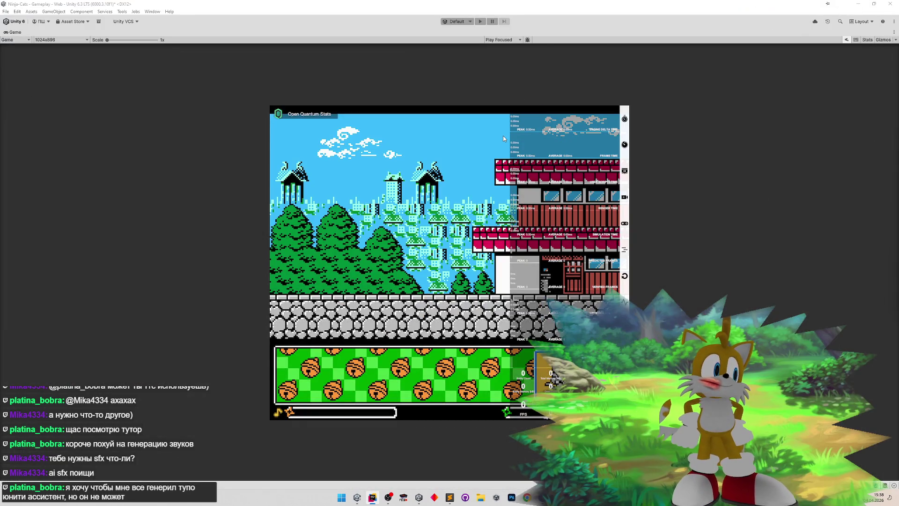
# - Enter Play mode in Unity and jump the ninja with M while walking left and right
pyautogui.click(481, 31)
pyautogui.hotkey('ctrl', 'p')
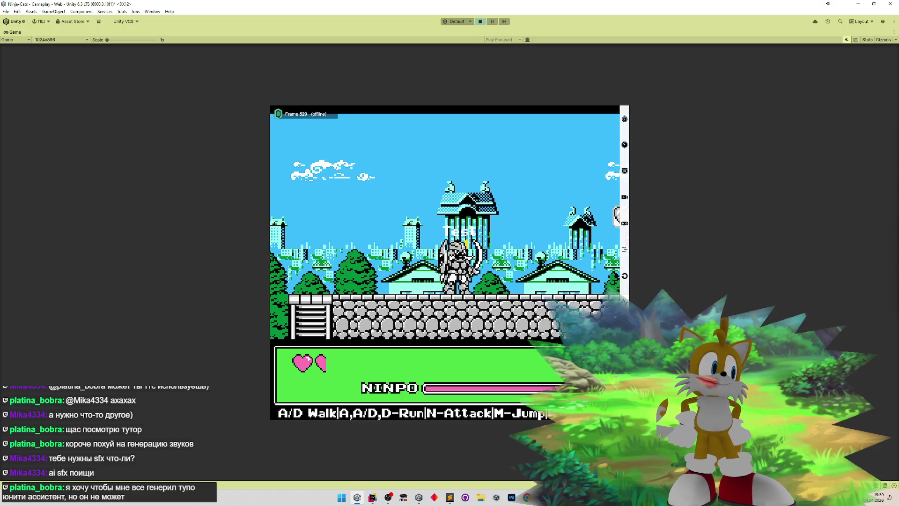
pyautogui.press('m')
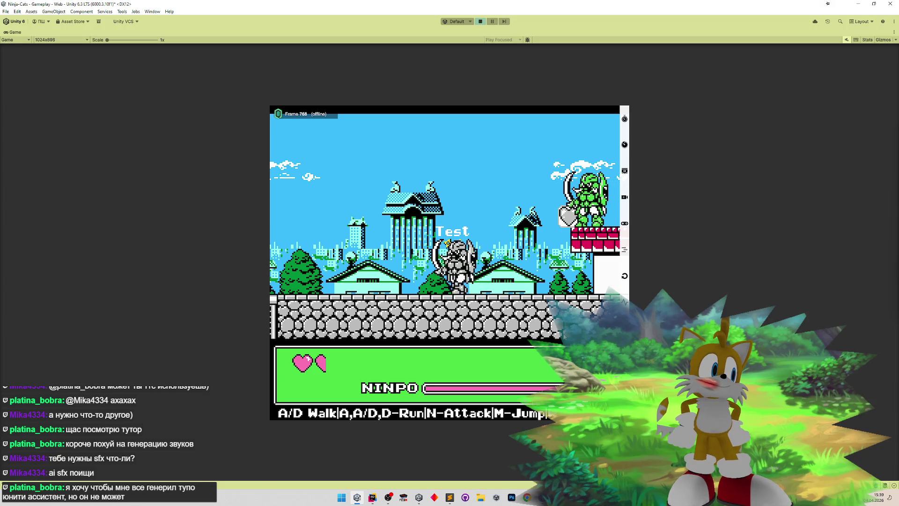
pyautogui.press('a')
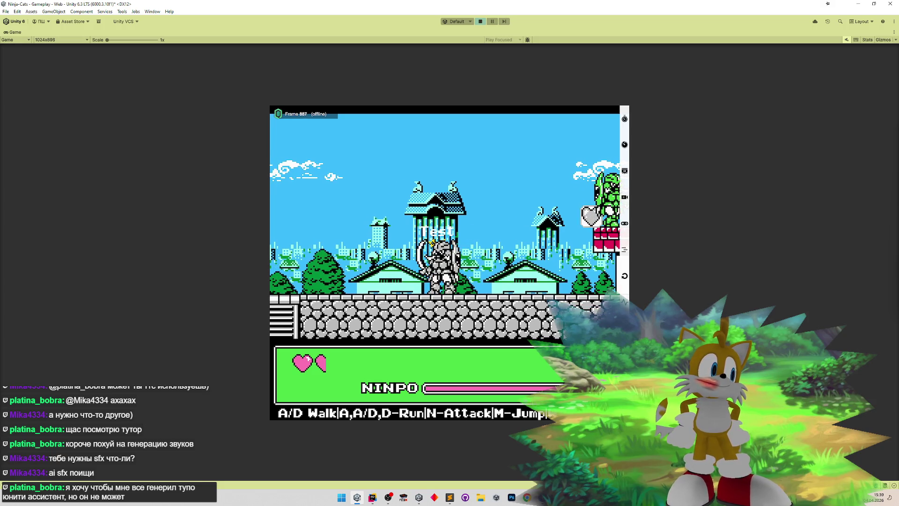
pyautogui.press('m')
pyautogui.press('d')
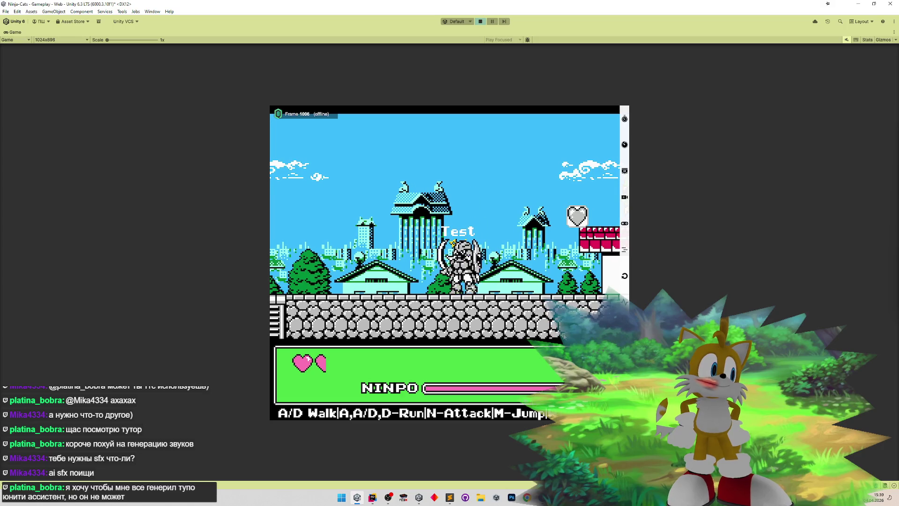
pyautogui.press('d')
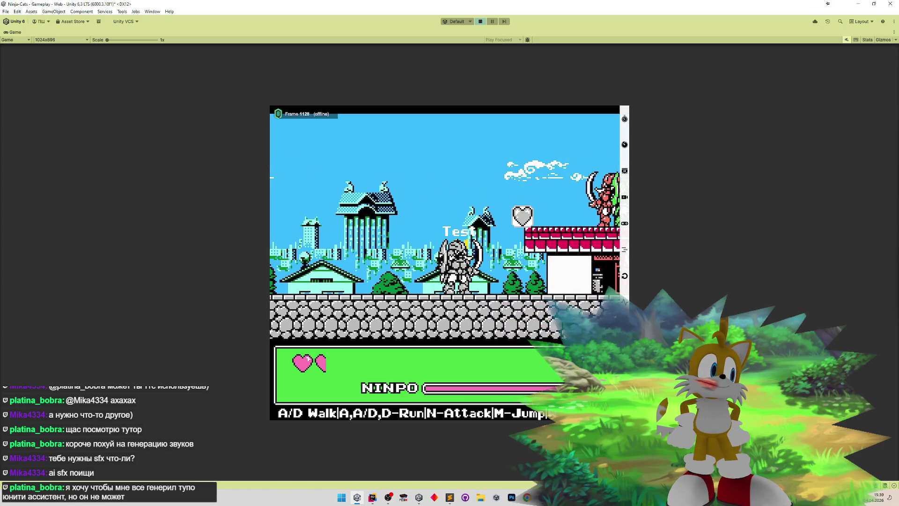
# - Walk the ninja a long way left, then back right and turn to face left
pyautogui.press('a')
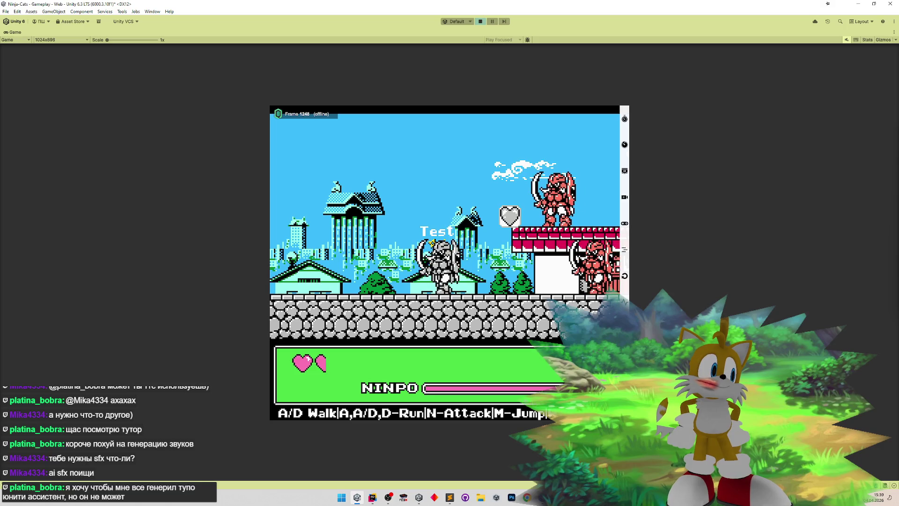
pyautogui.press('a')
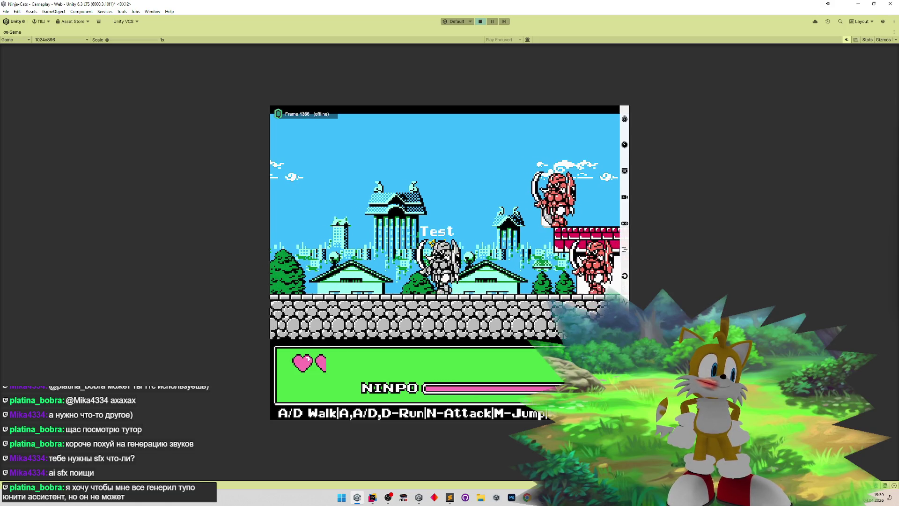
pyautogui.press('a')
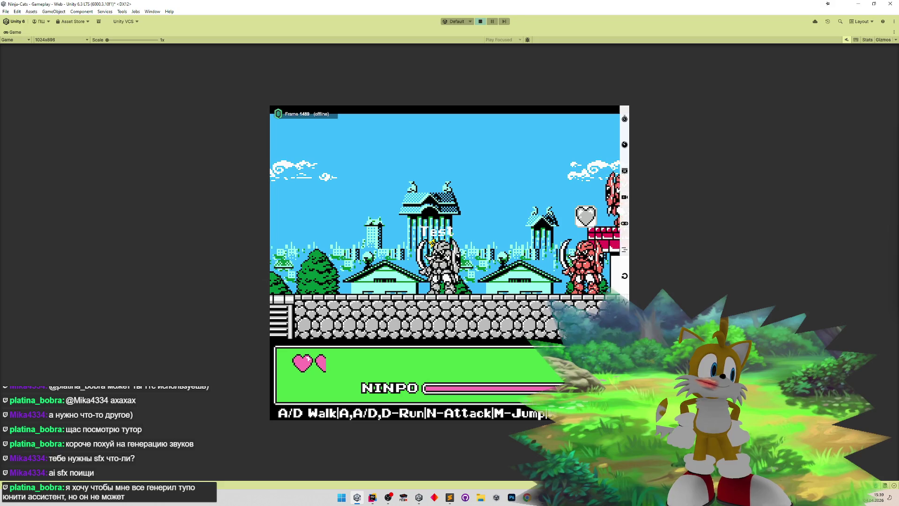
pyautogui.press('a')
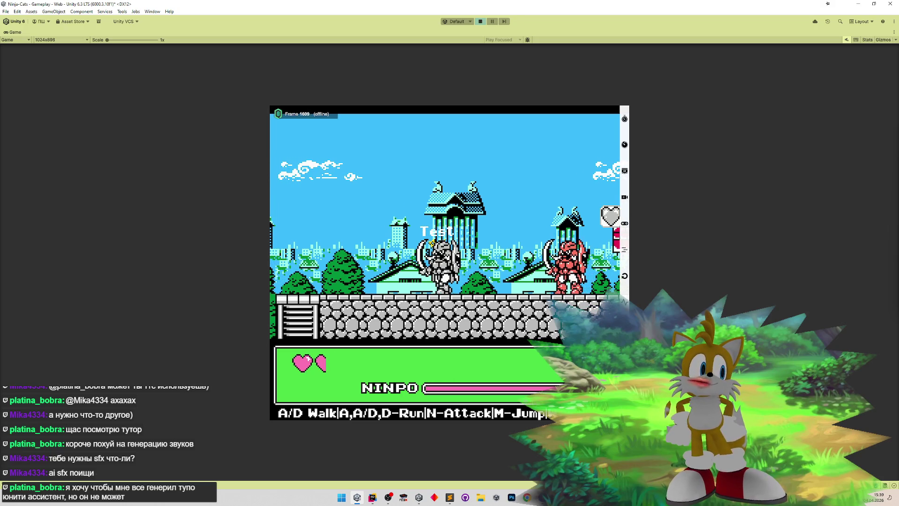
pyautogui.press('a')
pyautogui.press('a')
pyautogui.press('a')
pyautogui.press('d')
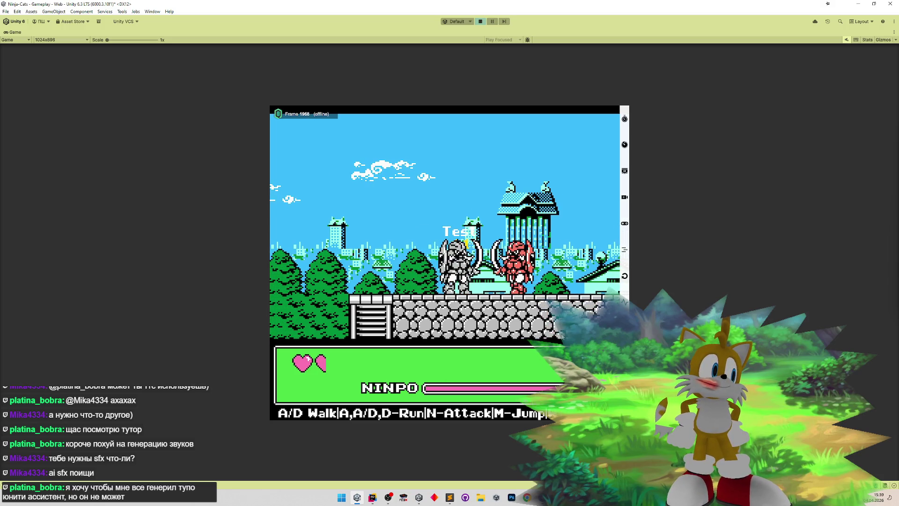
pyautogui.press('d')
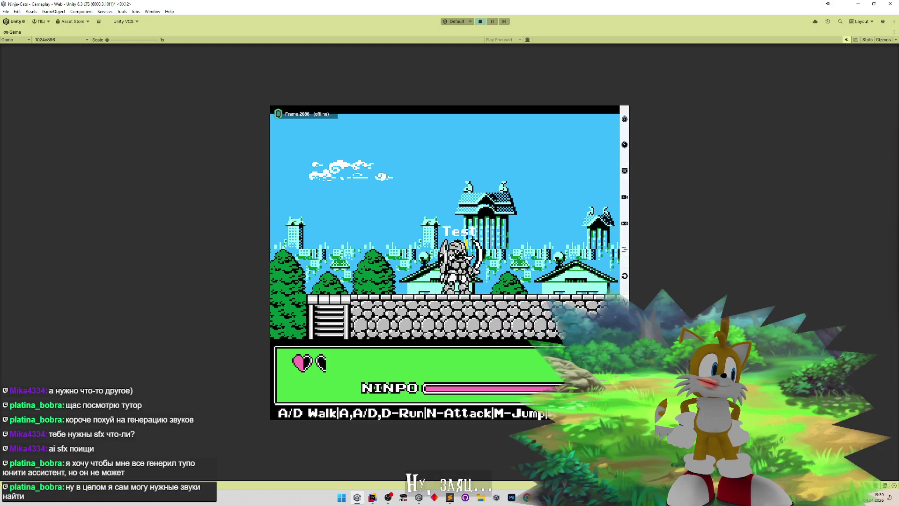
pyautogui.press('a')
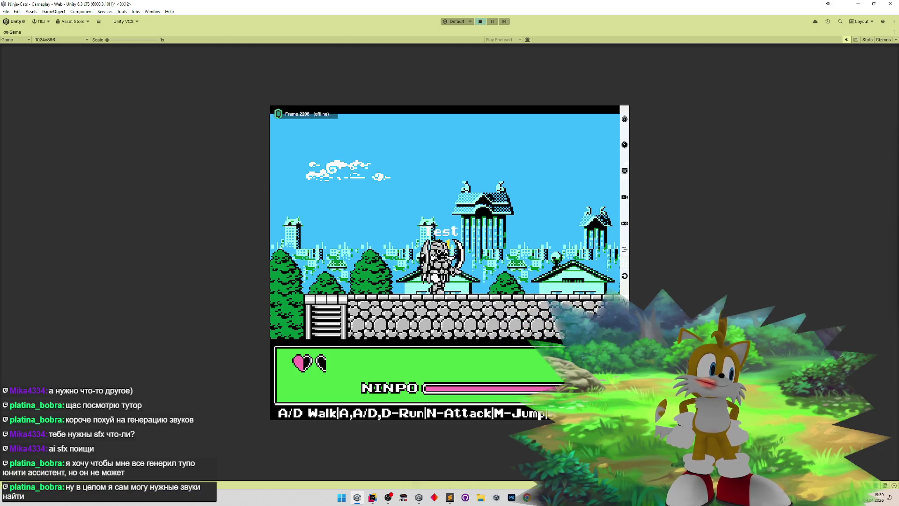
# - Nudge the ninja right and left to test turning, then switch back to Rider
pyautogui.press('d')
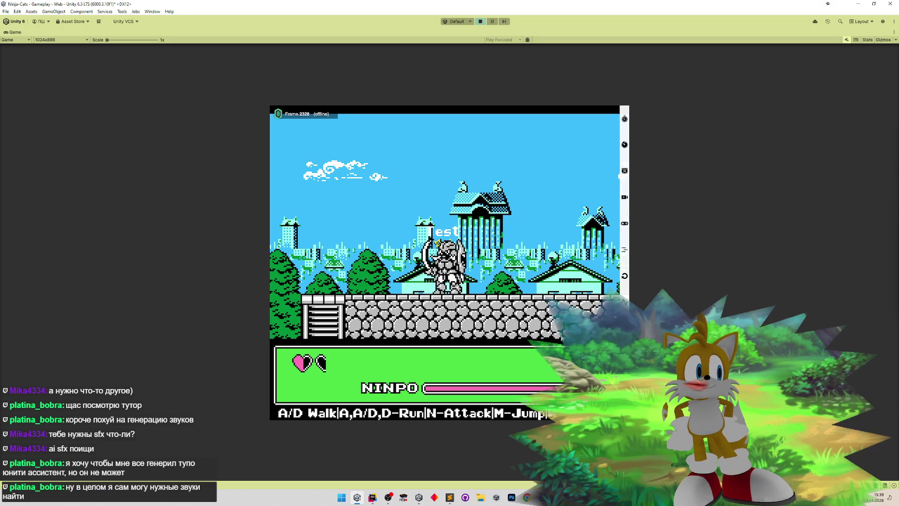
pyautogui.press('a')
pyautogui.press('d')
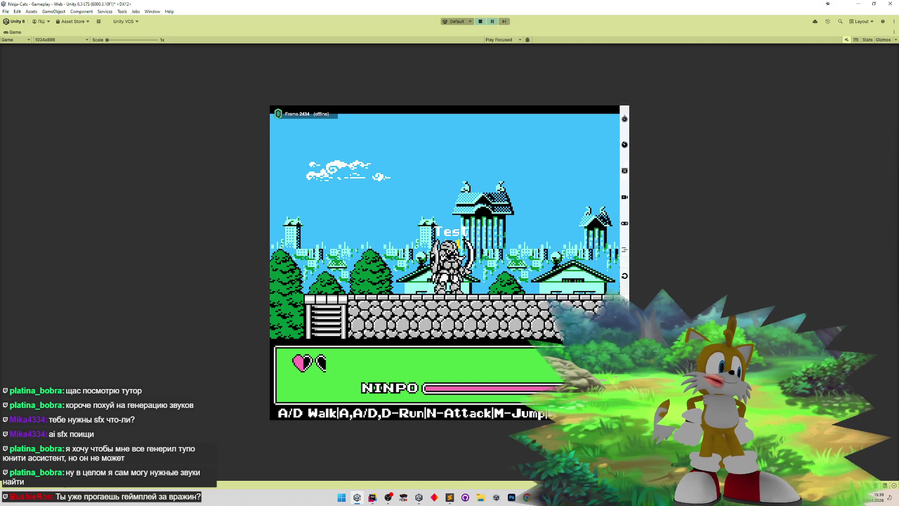
pyautogui.press('d')
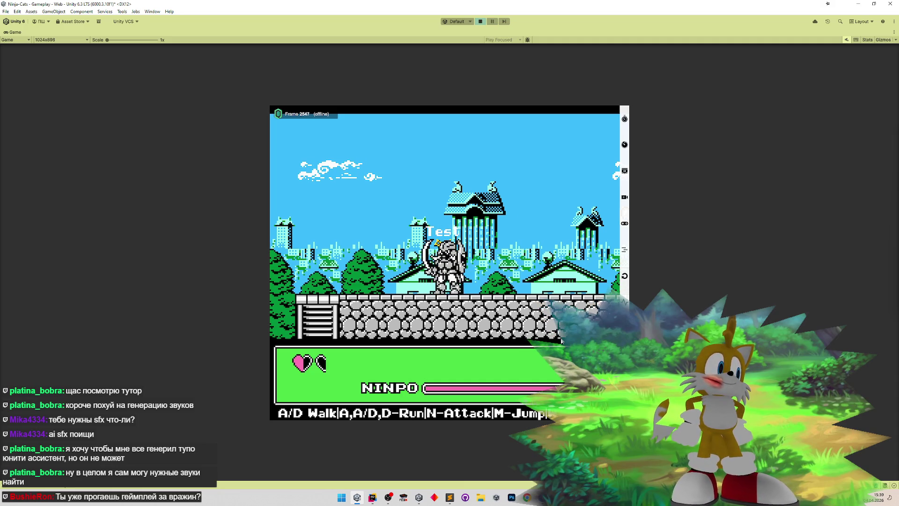
pyautogui.press('a')
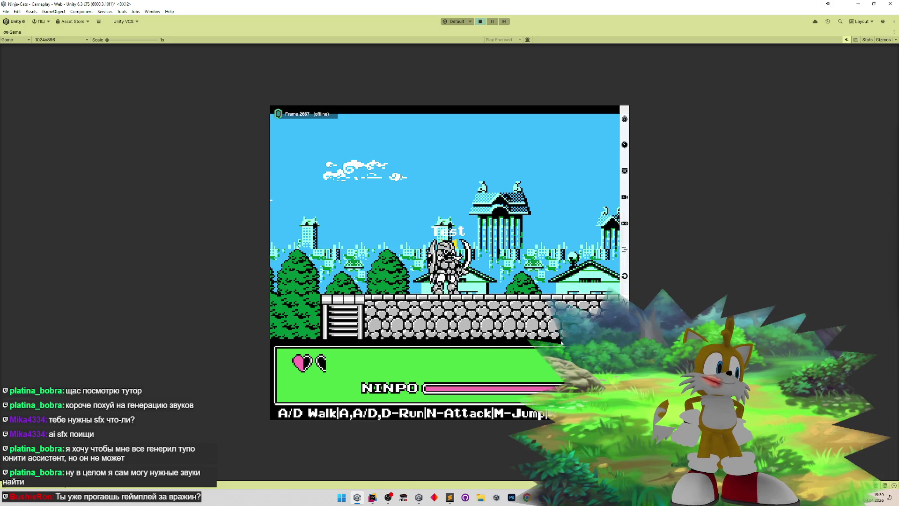
pyautogui.click(372, 498)
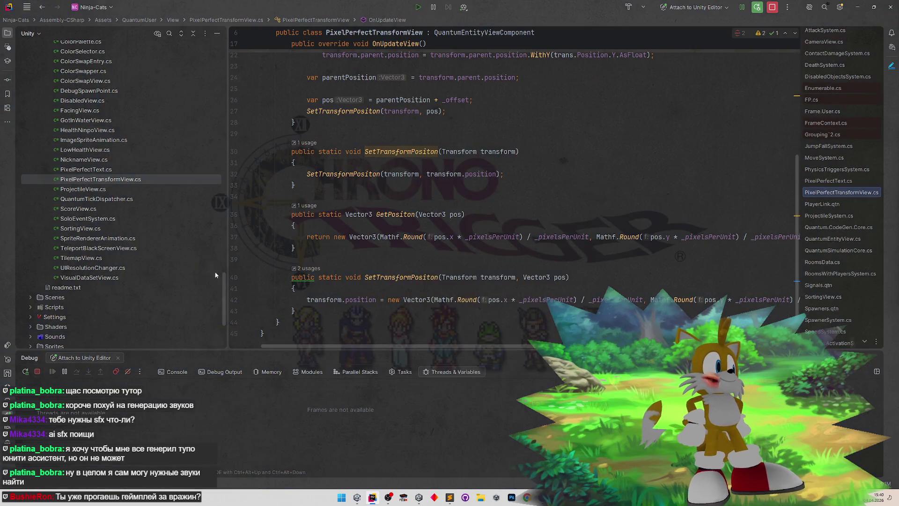
pyautogui.moveTo(226, 283); pyautogui.dragTo(226, 276)
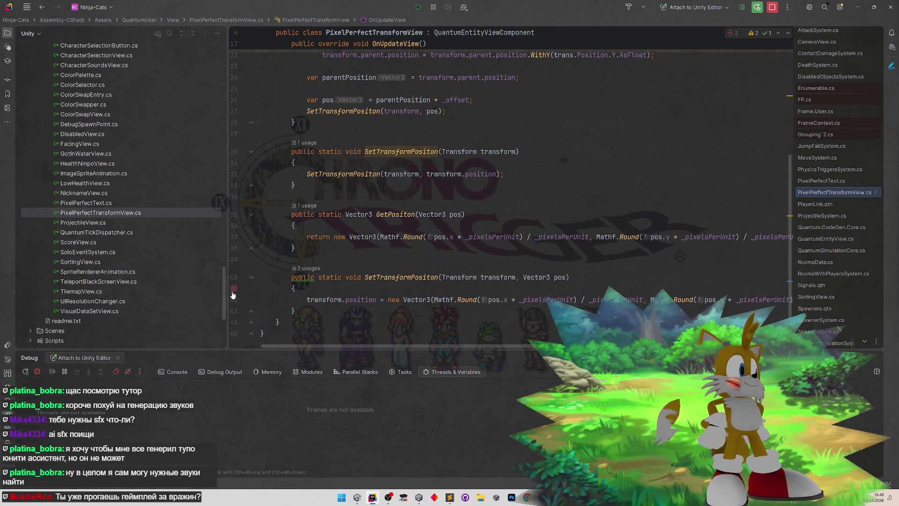
pyautogui.moveTo(224, 287); pyautogui.dragTo(224, 277)
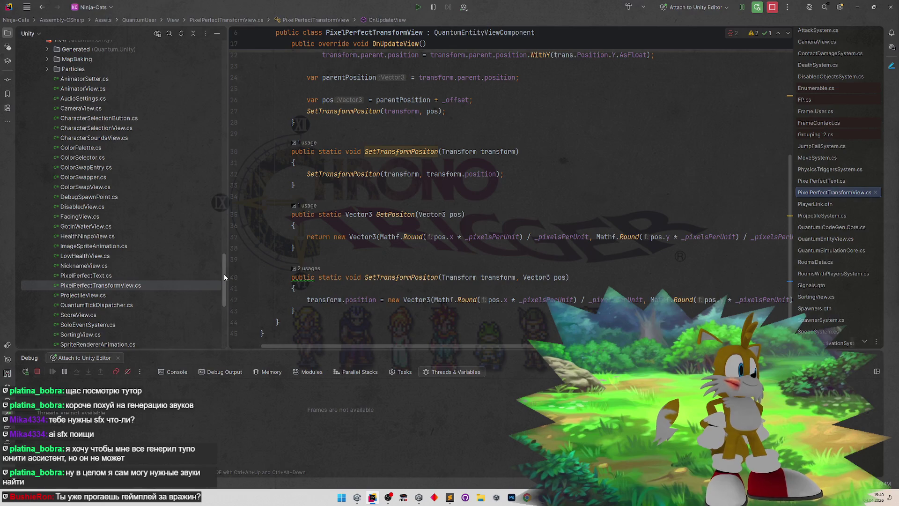
pyautogui.click(357, 497)
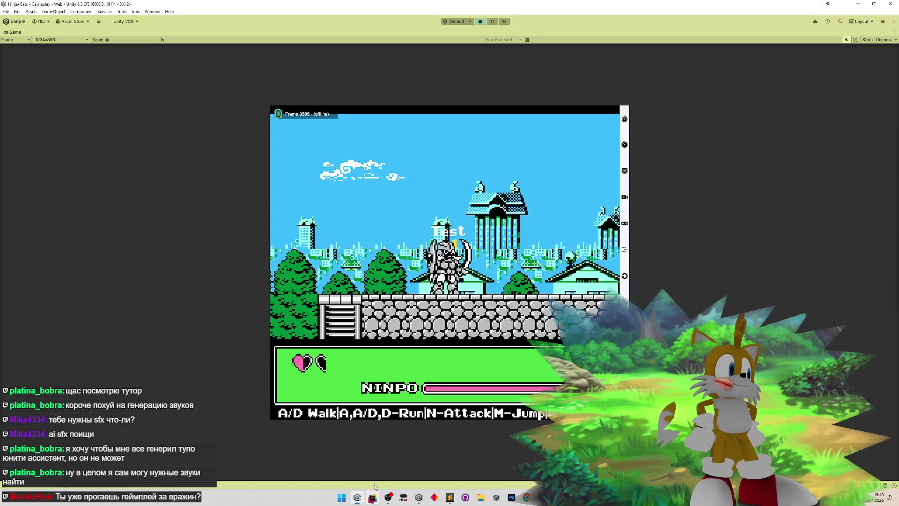
# - Expand the Quantum simulation stats panel and walk the Test ninja right with D
pyautogui.click(310, 114)
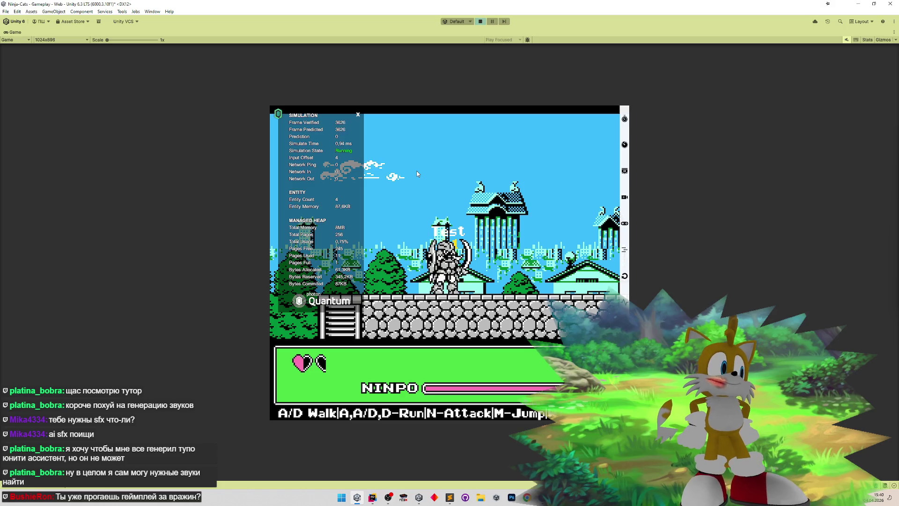
pyautogui.press('d')
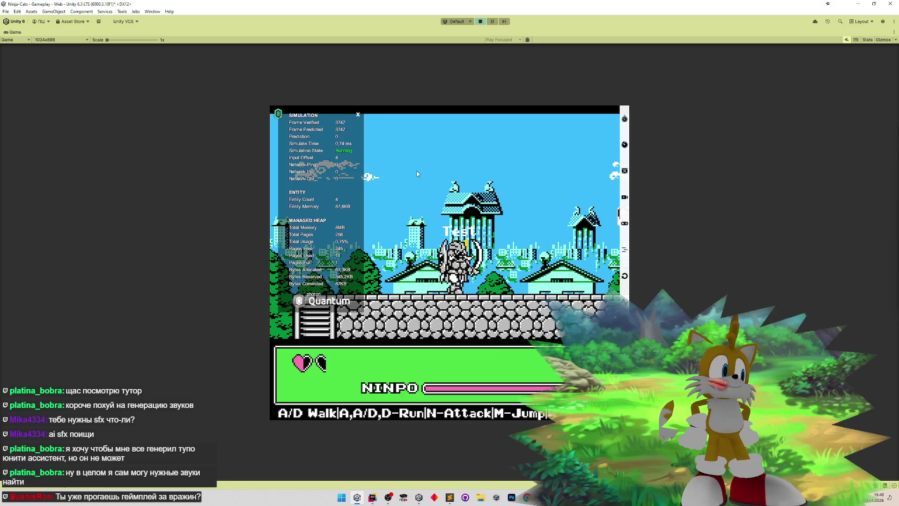
pyautogui.press('d')
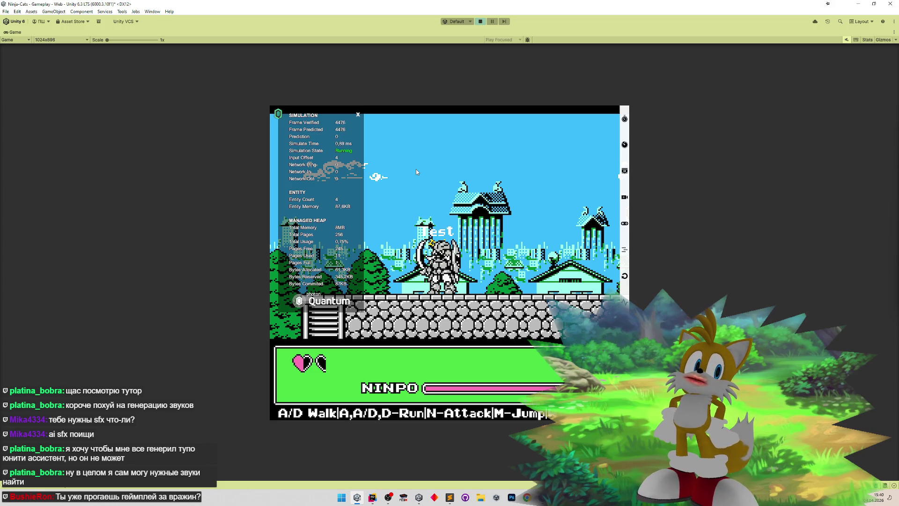
pyautogui.press('d')
pyautogui.press('d')
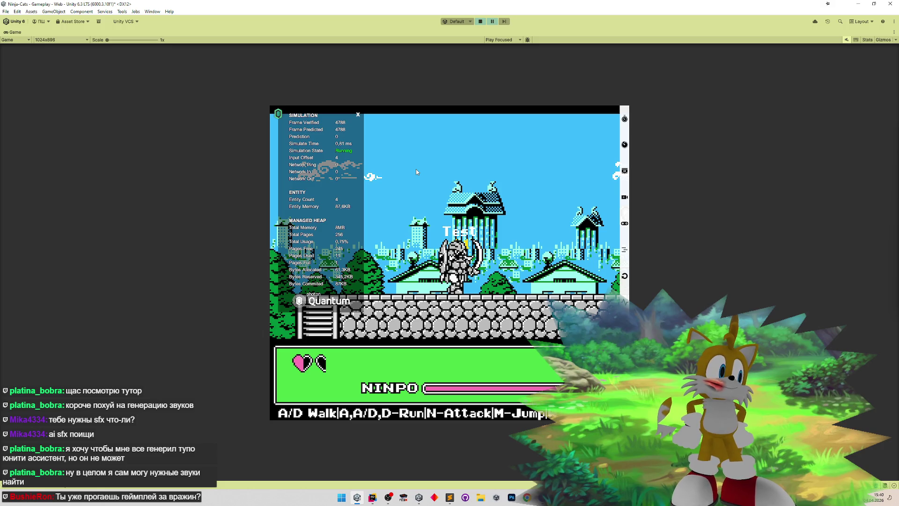
pyautogui.press('d')
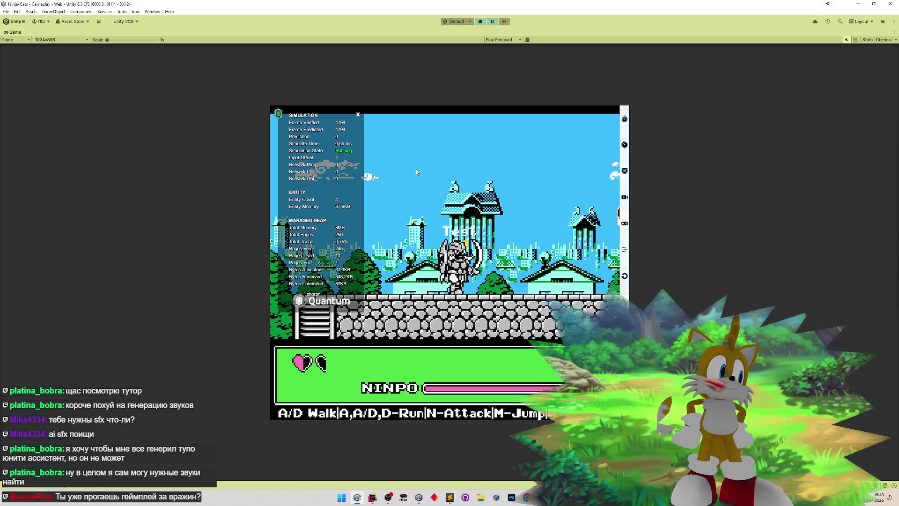
pyautogui.press('d')
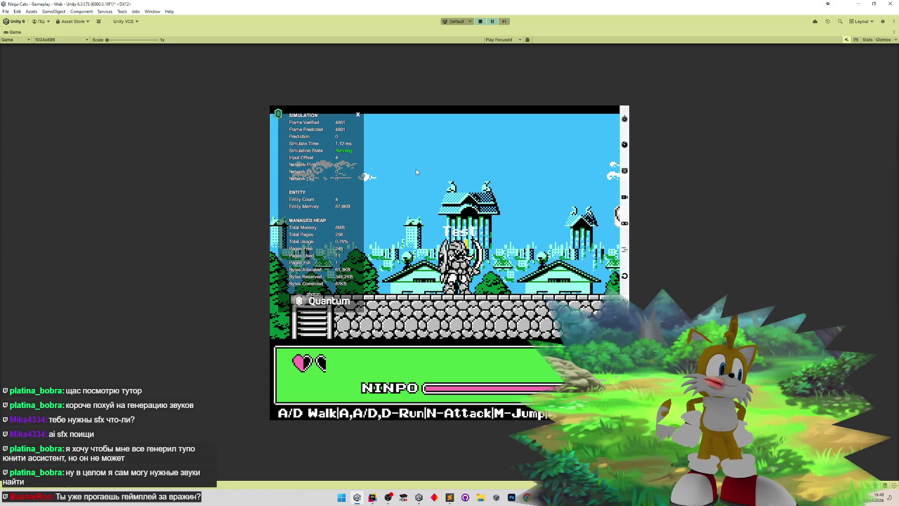
pyautogui.press('d')
# - Make the Test ninja jump left and right across the level with A, D and M
pyautogui.press('m')
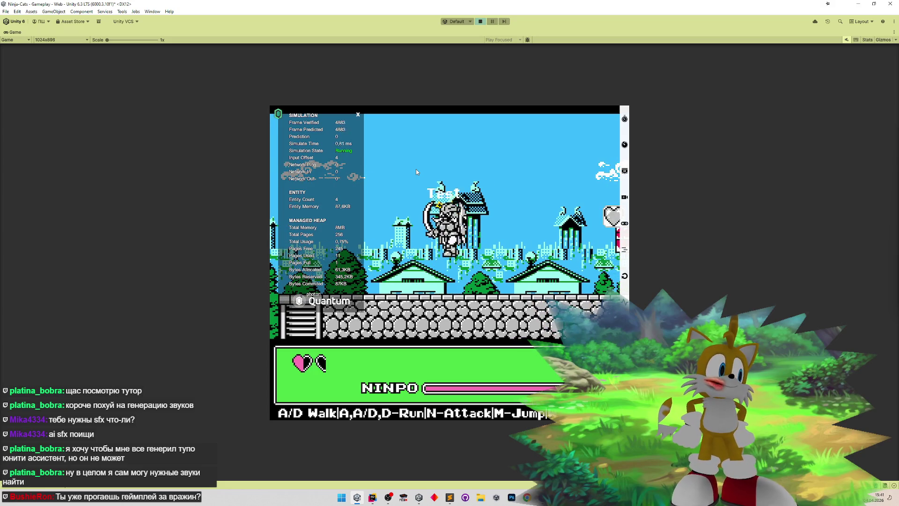
pyautogui.press('a')
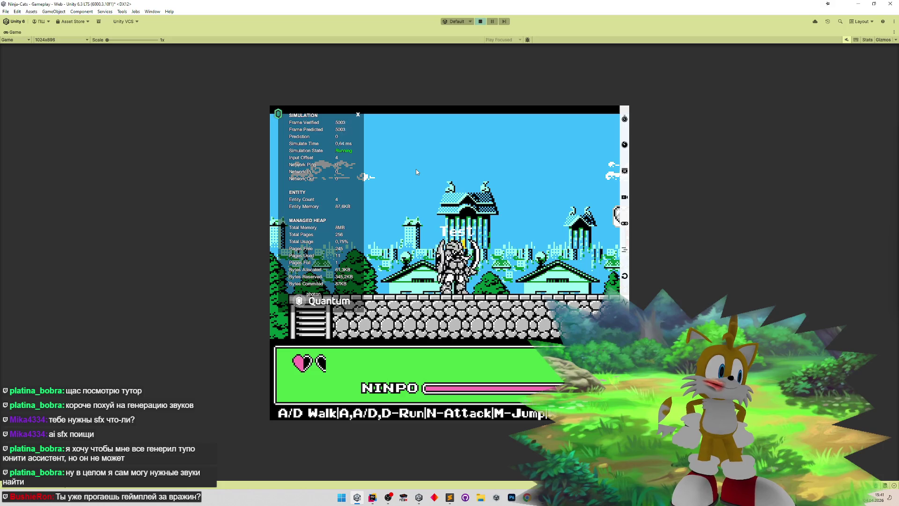
pyautogui.press('m')
pyautogui.press('a')
pyautogui.press('a')
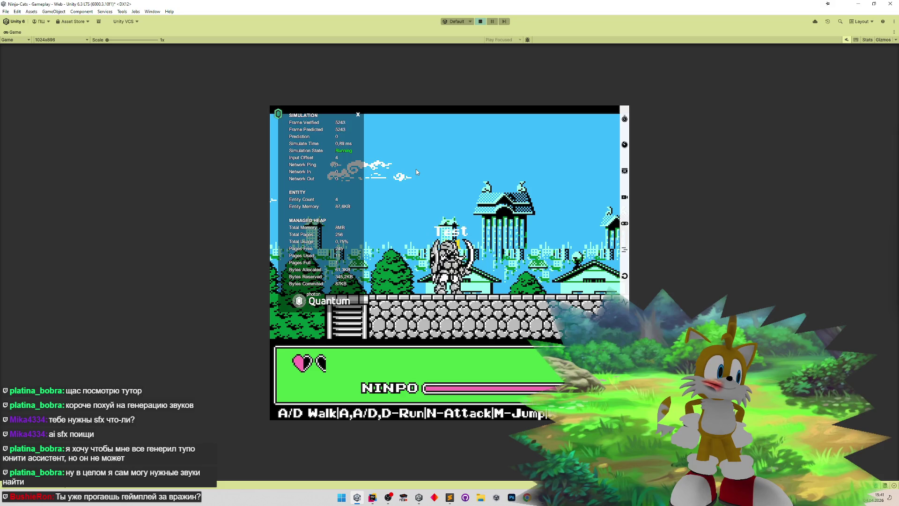
pyautogui.press('d')
pyautogui.press('m')
pyautogui.press('m')
pyautogui.press('a')
pyautogui.press('d')
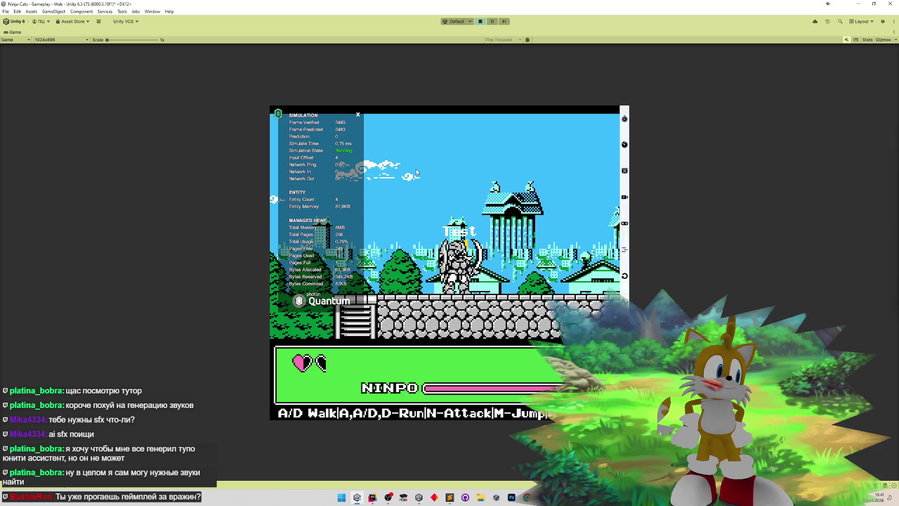
pyautogui.press('d')
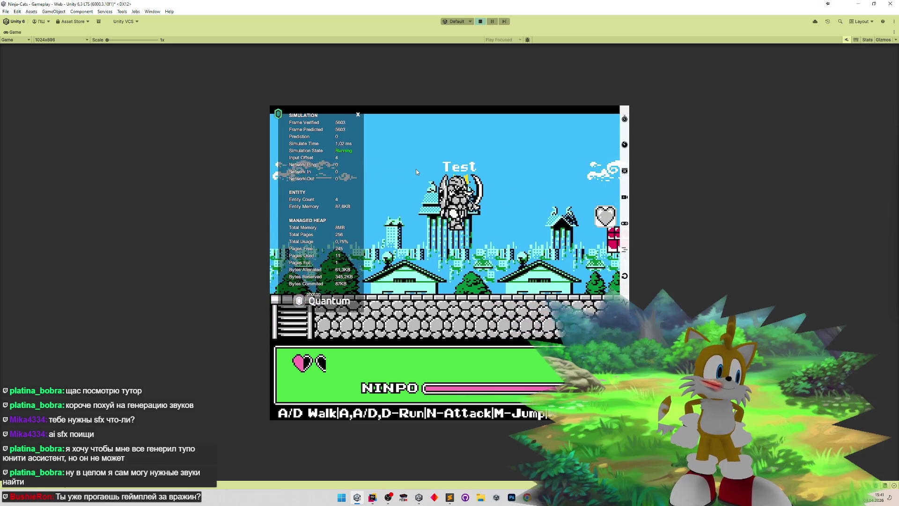
pyautogui.press('a')
pyautogui.press('m')
# - Run Test right and jump, turn left, then switch back to Rider
pyautogui.press('d')
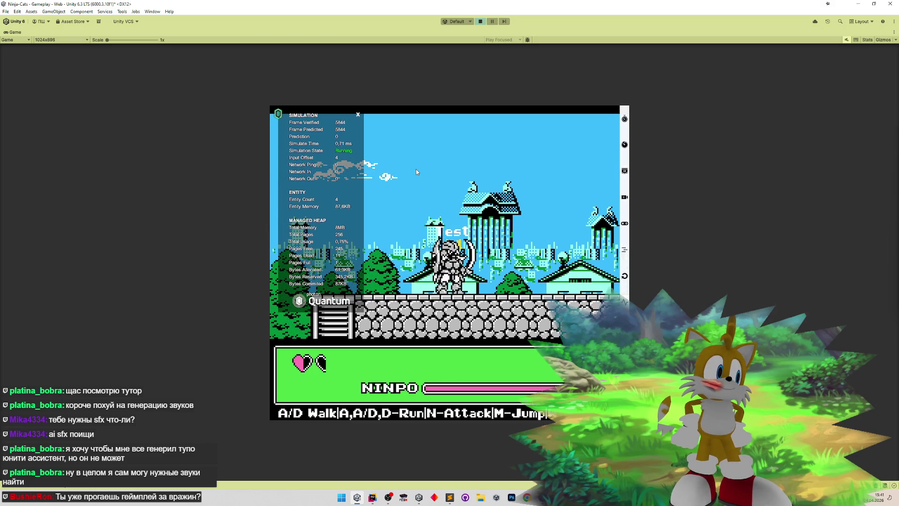
pyautogui.press('d')
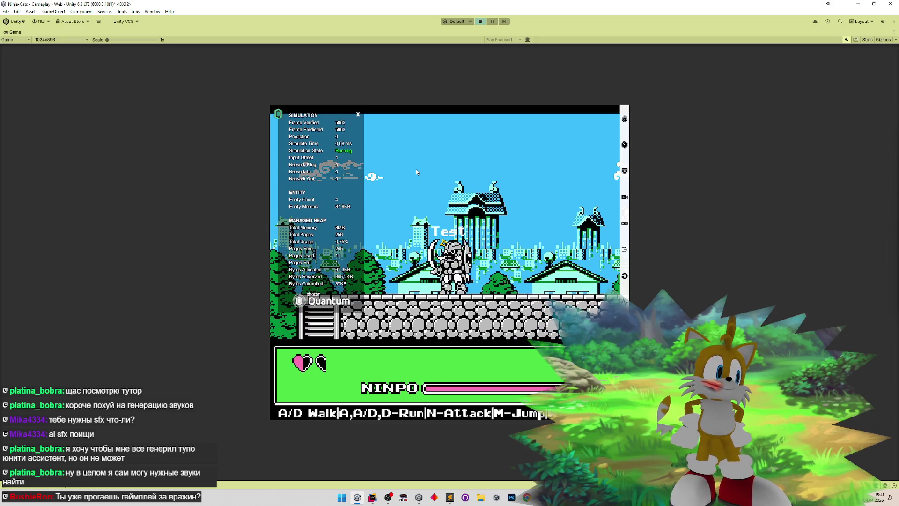
pyautogui.press('d')
pyautogui.press('m')
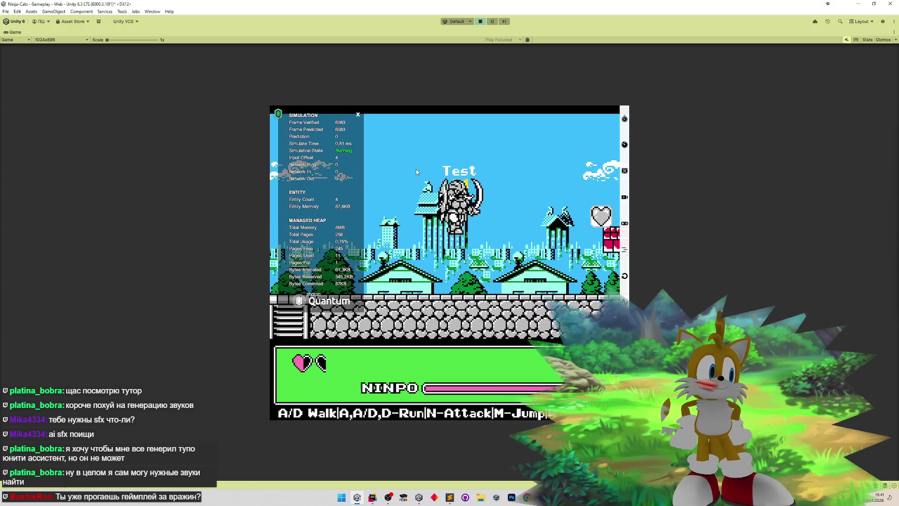
pyautogui.press('a')
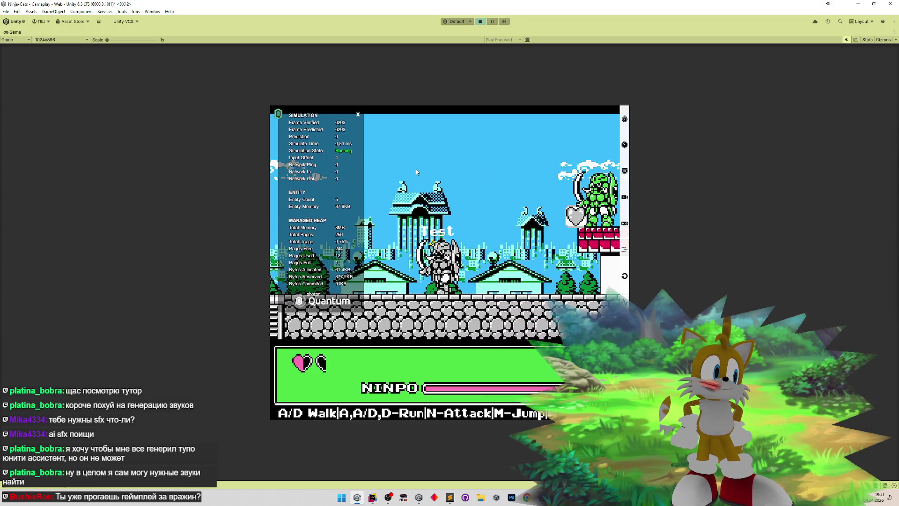
pyautogui.hotkey('alt', 'Tab')
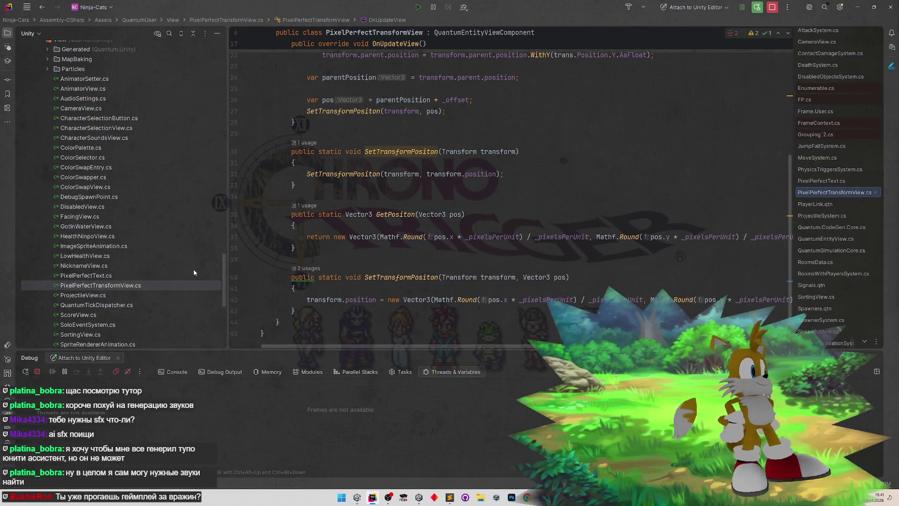
# - Jump to MoveSystem.cs with Ctrl+Shift+E to show Update's xSpeed rounding code
pyautogui.scroll(-3, 223, 279)
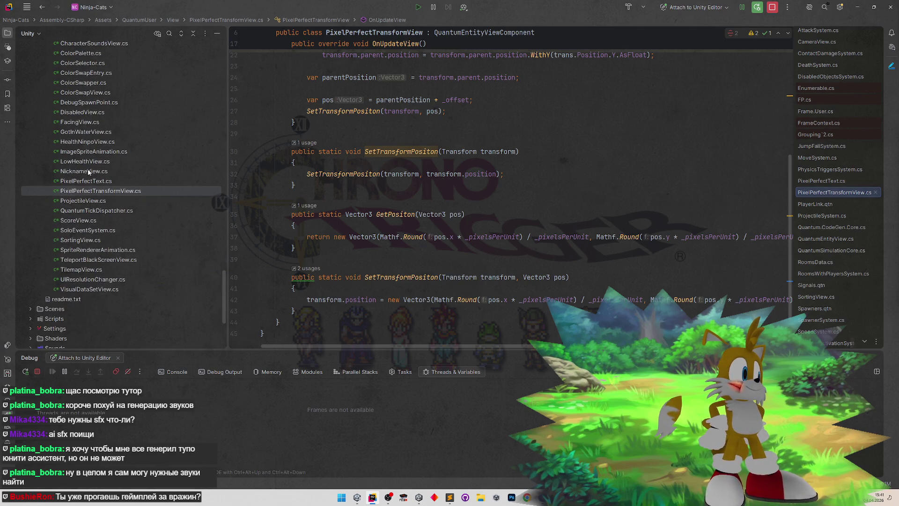
pyautogui.scroll(-1, 91, 165)
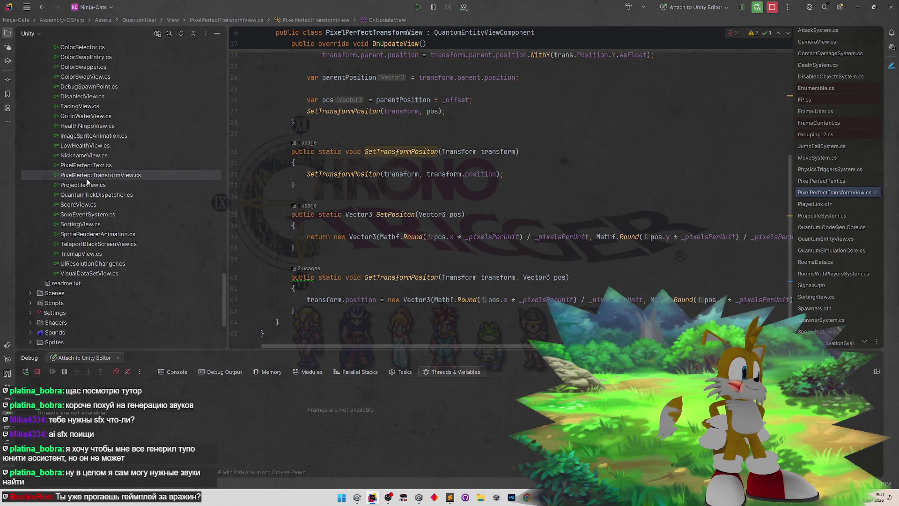
pyautogui.hotkey('ctrl', 'shift', 'e')
pyautogui.write('moves')
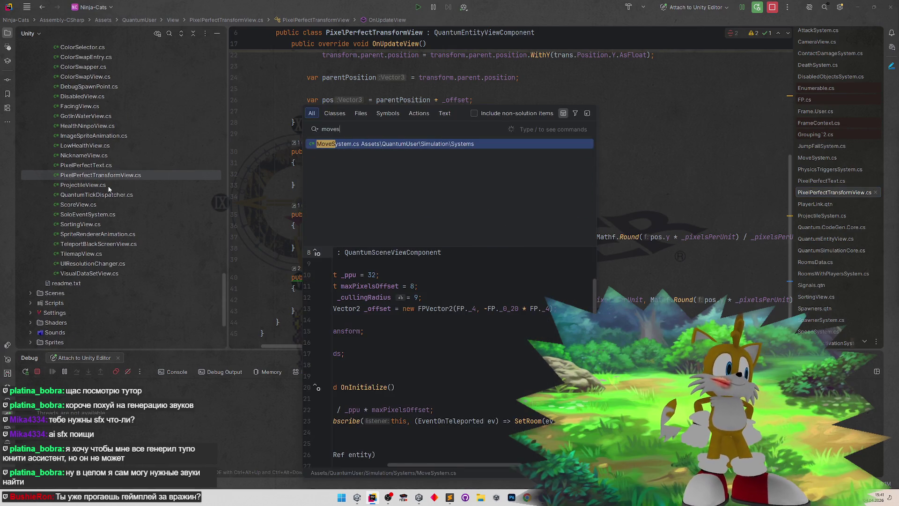
pyautogui.press('Return')
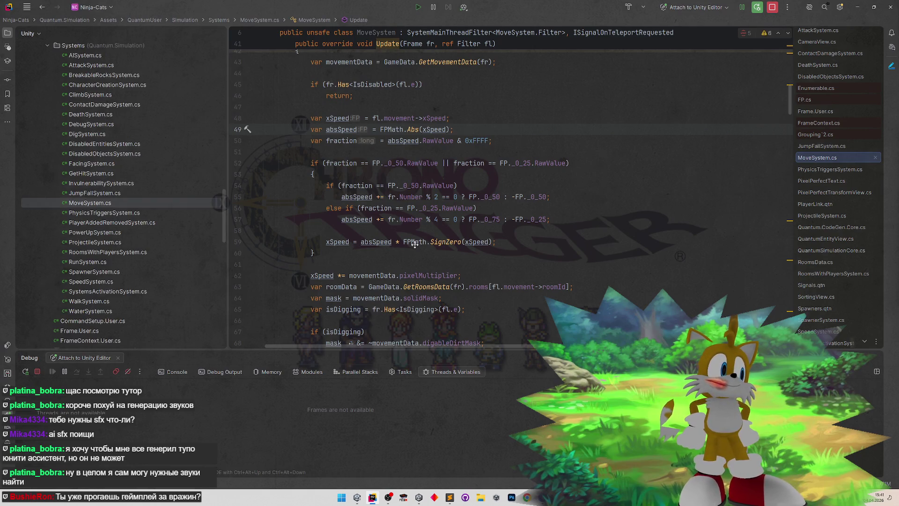
pyautogui.scroll(-1, 402, 236)
pyautogui.scroll(3, 413, 239)
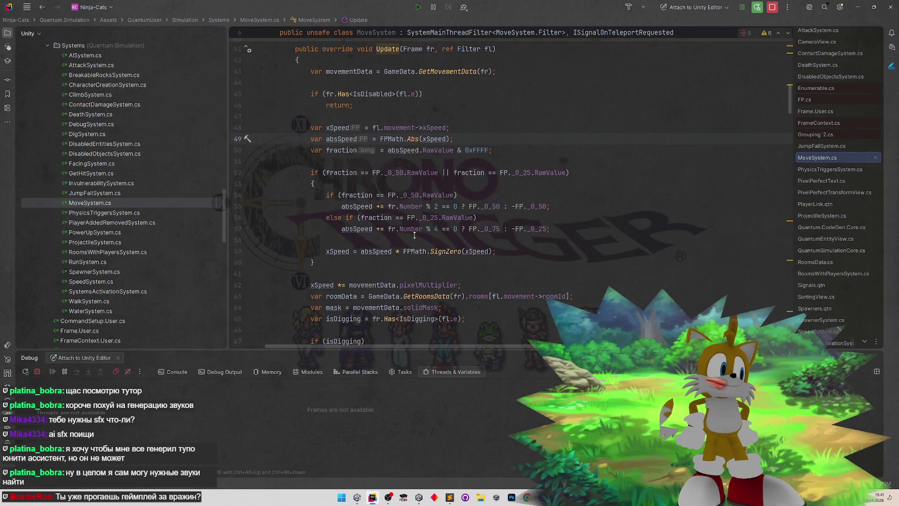
pyautogui.scroll(-3, 413, 251)
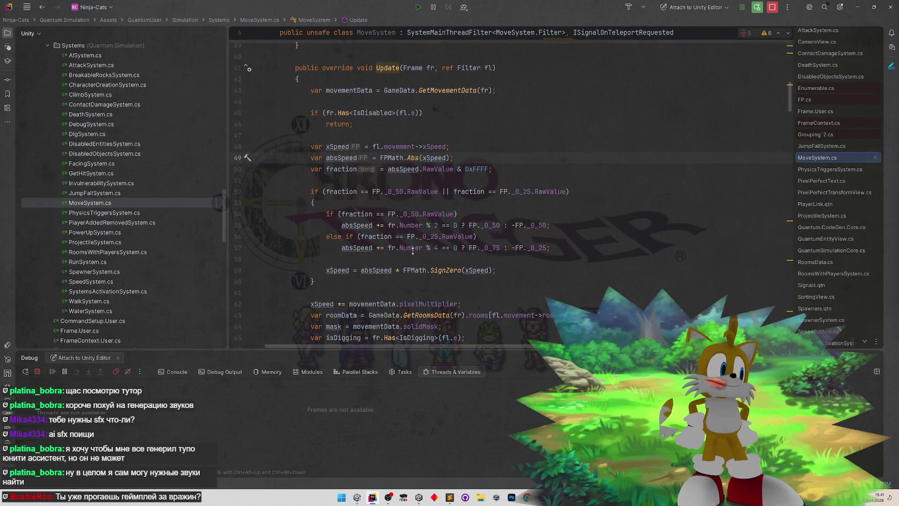
pyautogui.scroll(-1, 413, 250)
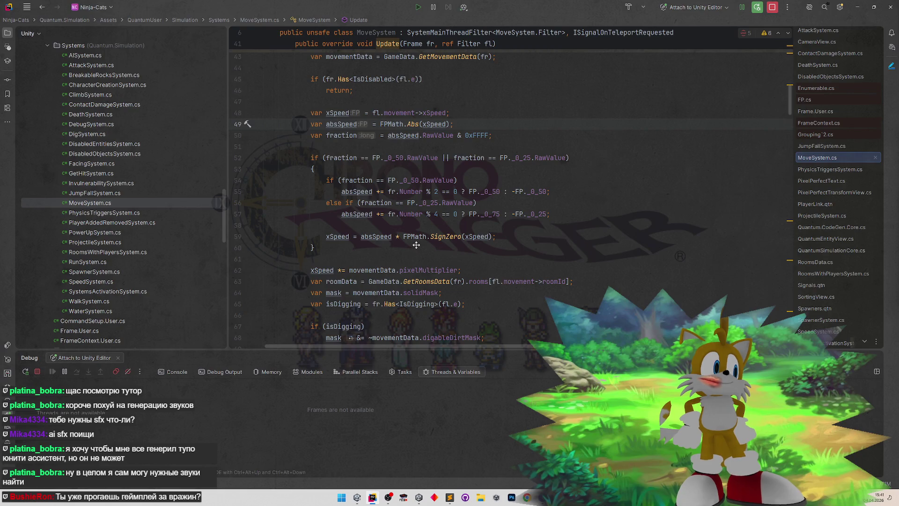
pyautogui.scroll(3, 416, 245)
pyautogui.scroll(-1, 416, 265)
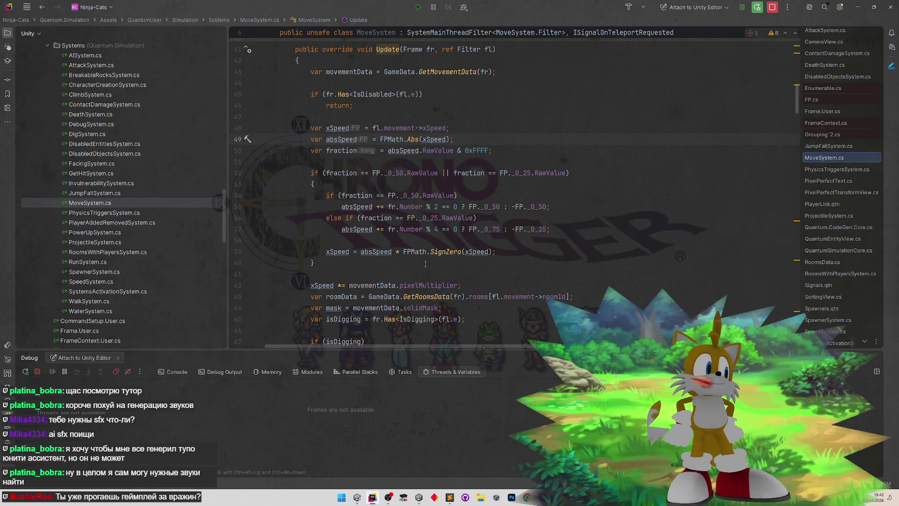
pyautogui.click(506, 256)
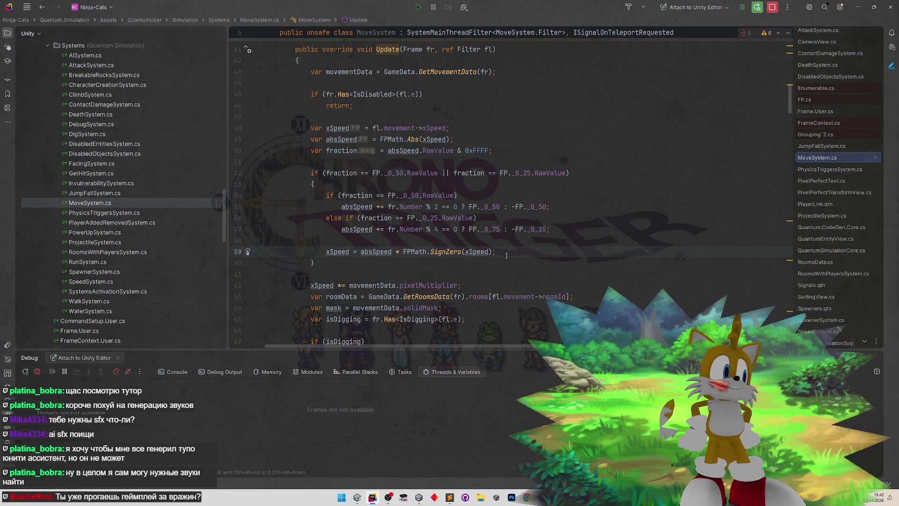
pyautogui.scroll(-2, 503, 259)
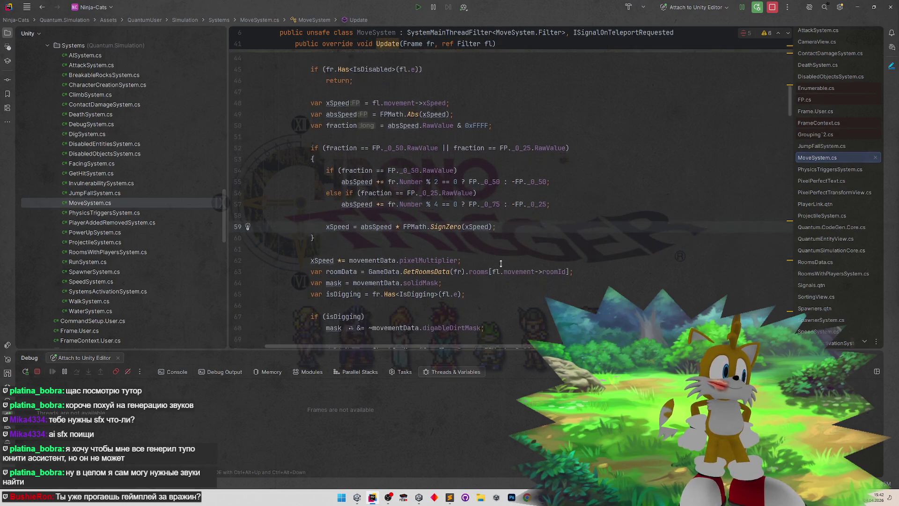
pyautogui.scroll(-2, 501, 260)
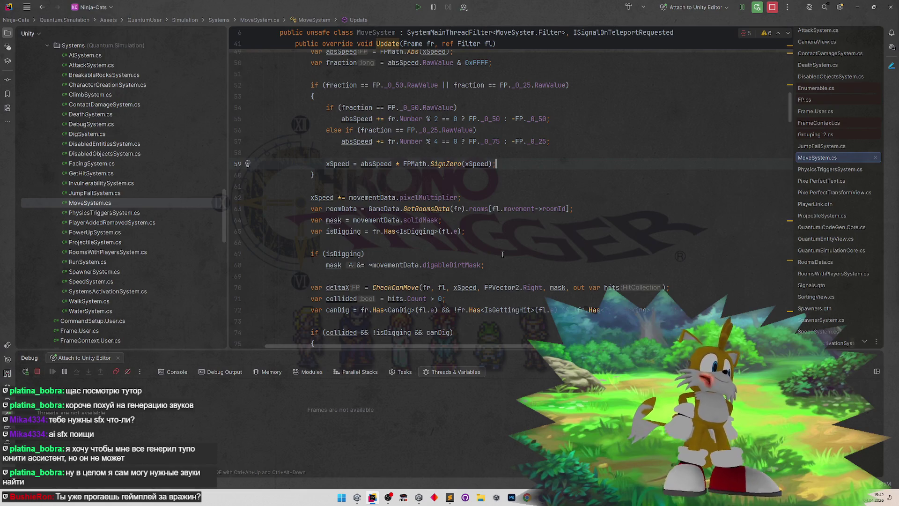
pyautogui.scroll(3, 503, 255)
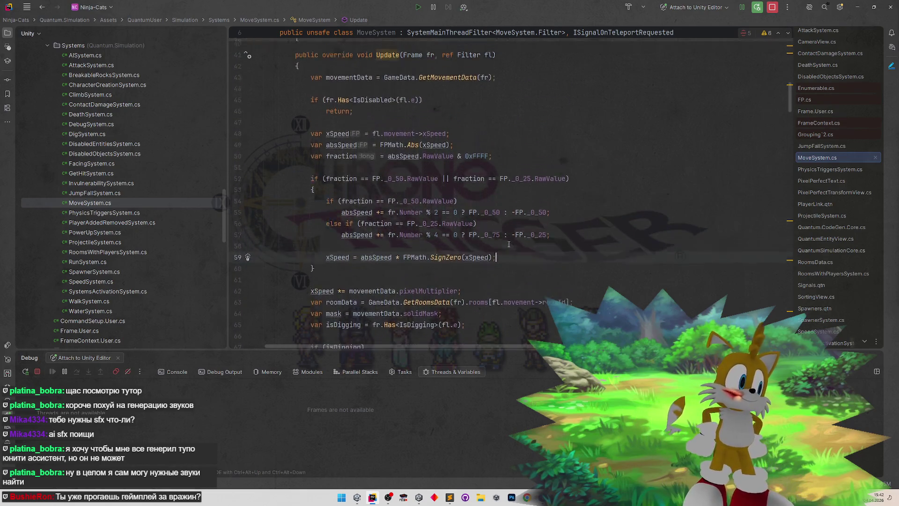
pyautogui.scroll(2, 509, 244)
pyautogui.scroll(-1, 513, 276)
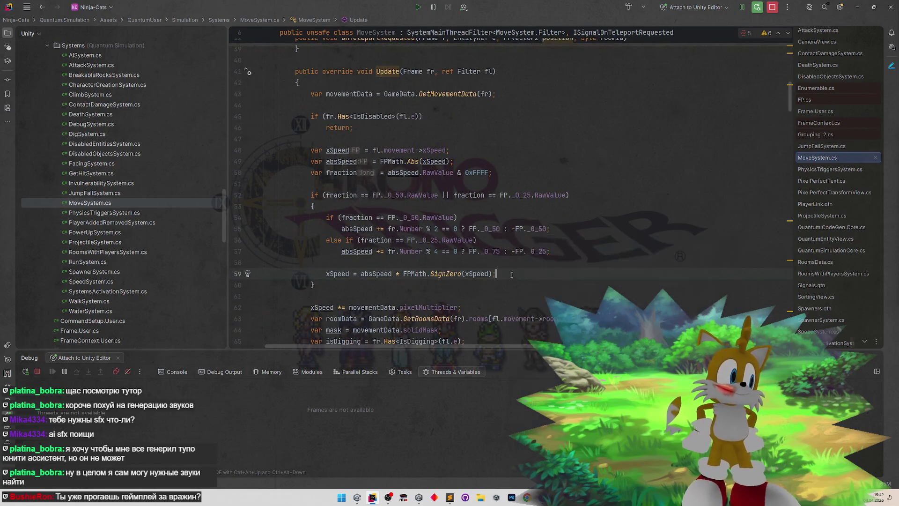
# - Wrap the absSpeed %4 statement in braces under the quarter-fraction else-if
pyautogui.click(500, 244)
pyautogui.write('{')
pyautogui.press('Return')
pyautogui.press('Down')
pyautogui.press('Down')
pyautogui.hotkey('shift', 'End')
pyautogui.hotkey('ctrl', 'x')
pyautogui.click(501, 253)
pyautogui.press('Down')
pyautogui.hotkey('ctrl', 'v')
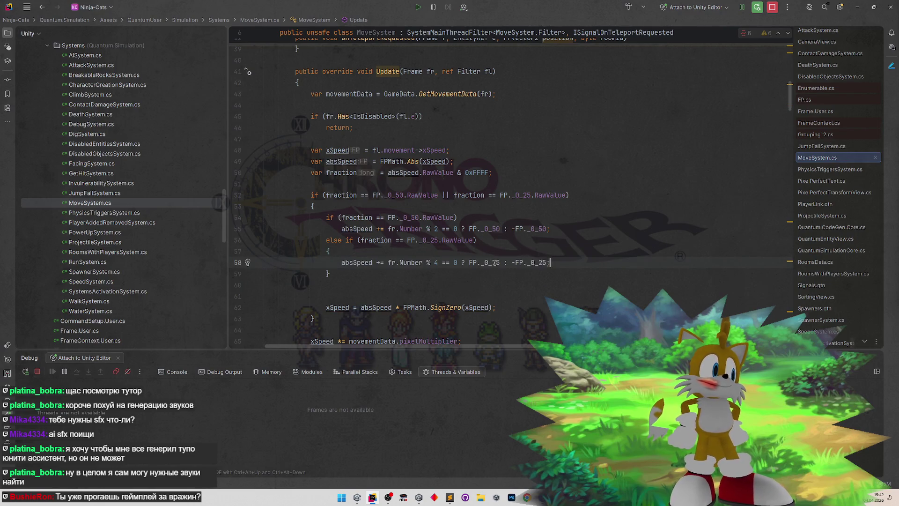
pyautogui.press('Return')
# - Add Debug.Log($"fr {fr.Number}" below it, using completion for Debug and Log
pyautogui.write('Deb')
pyautogui.press('Return')
pyautogui.write('Debug.')
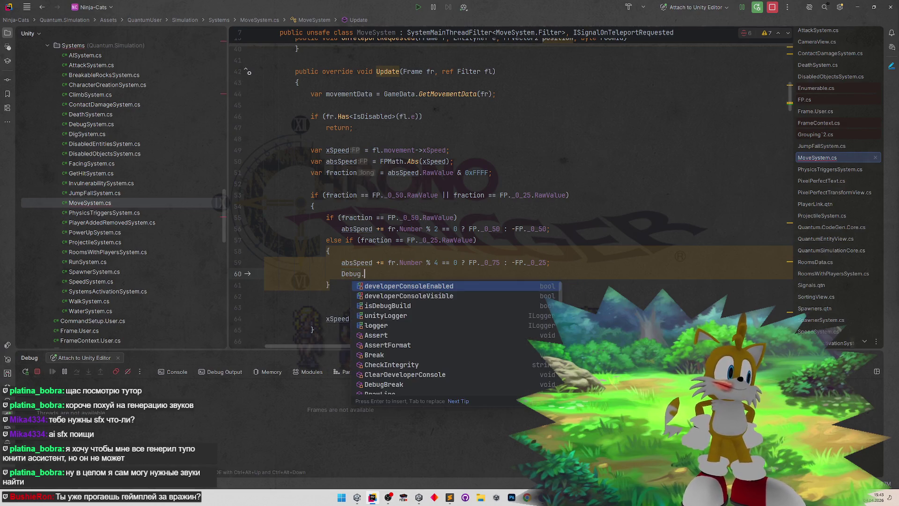
pyautogui.write('Log')
pyautogui.press('Return')
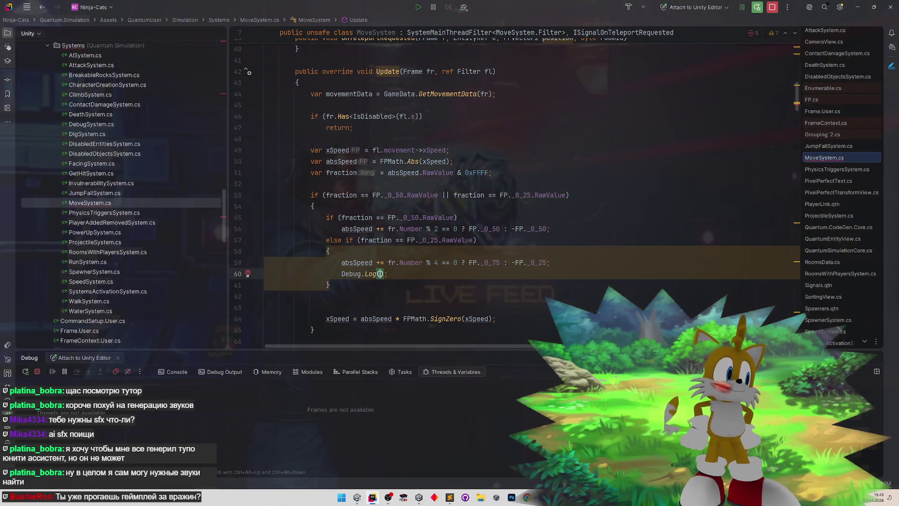
pyautogui.write('$"')
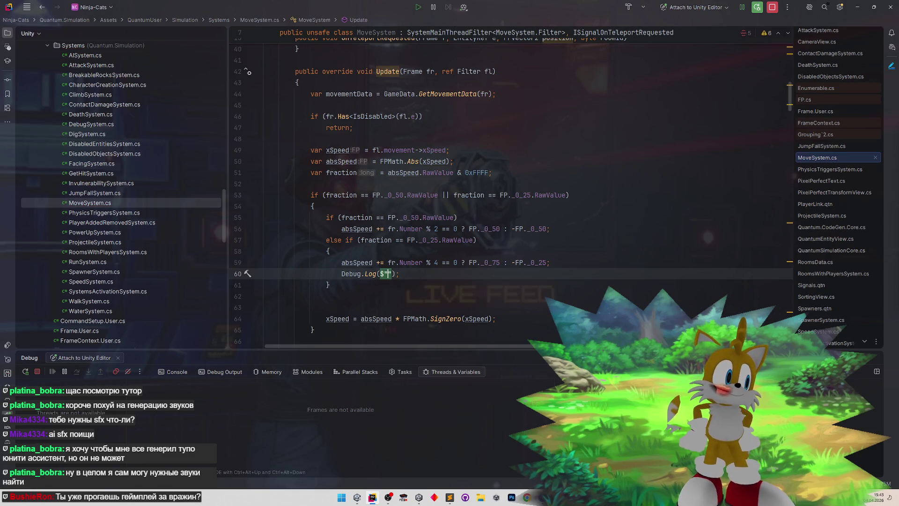
pyautogui.write('fr F')
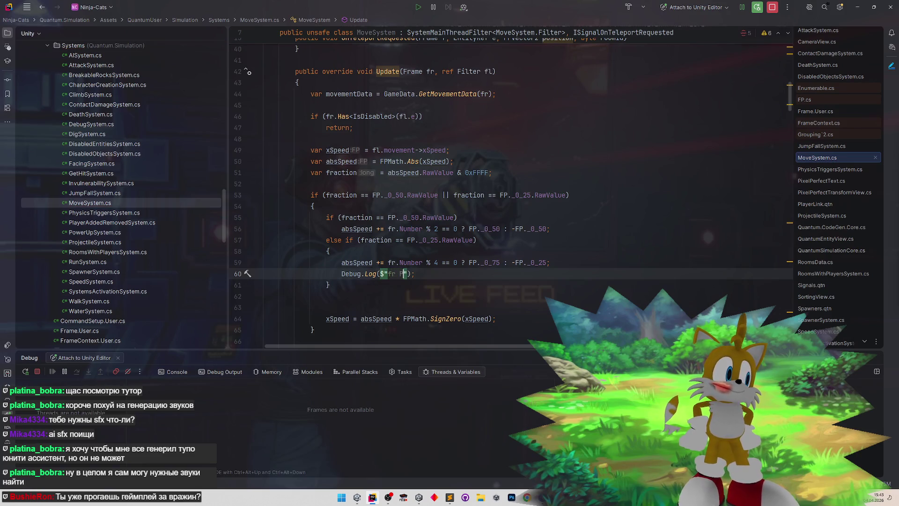
pyautogui.press('BackSpace')
pyautogui.write('{')
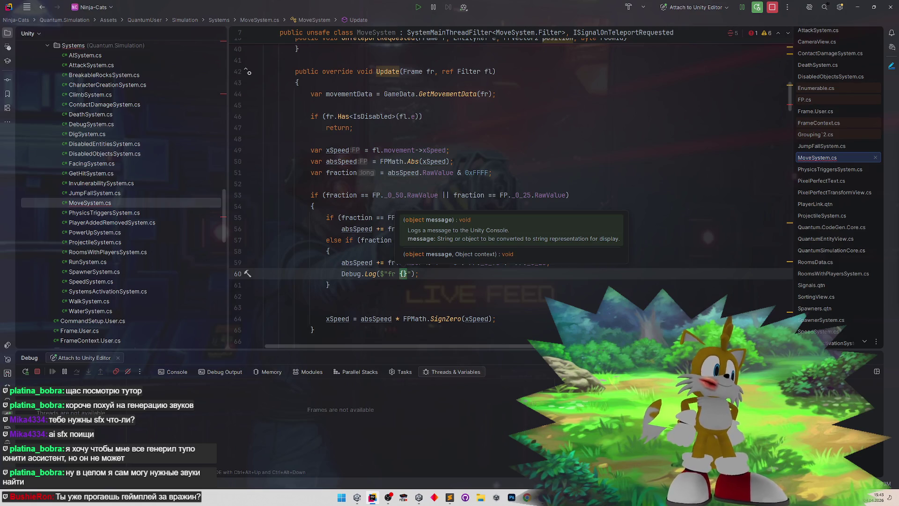
pyautogui.write('fr.')
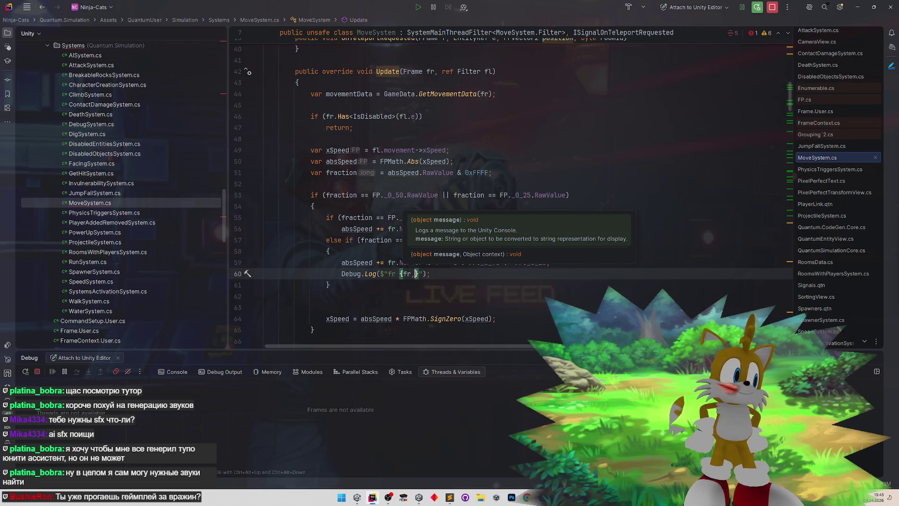
pyautogui.write('Number}')
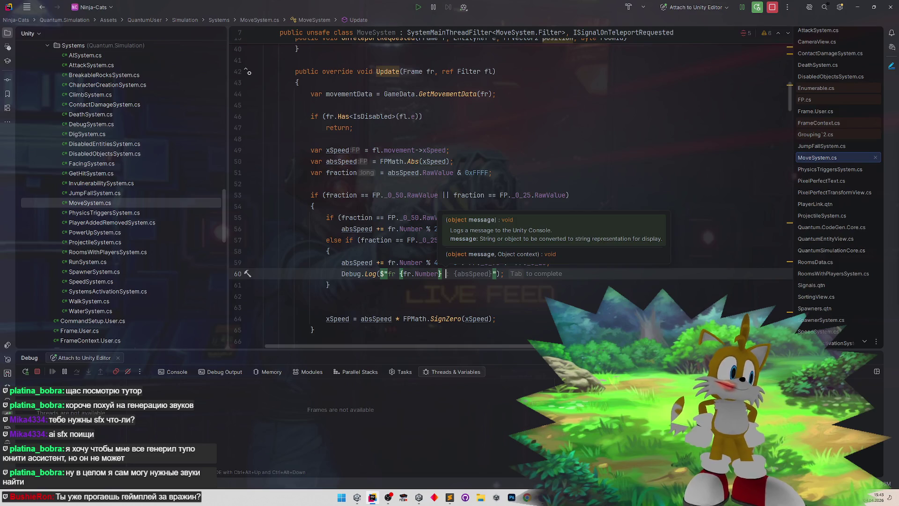
# - Check the uses of absSpeed and fraction, then append "speed =" to the log message
pyautogui.doubleClick(374, 265)
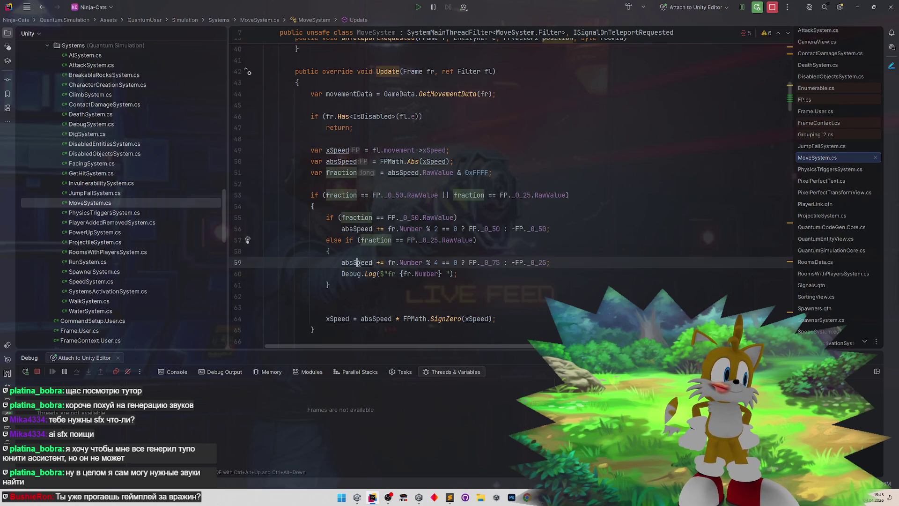
pyautogui.click(446, 273)
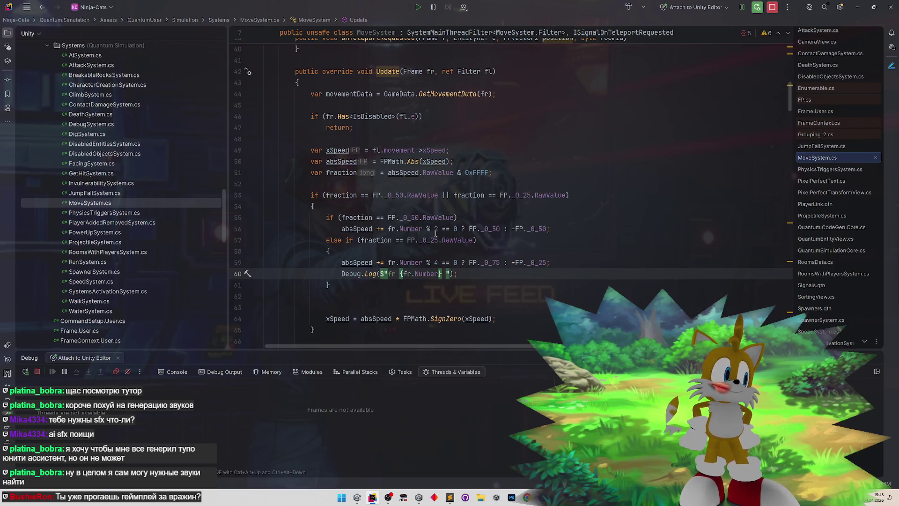
pyautogui.doubleClick(342, 172)
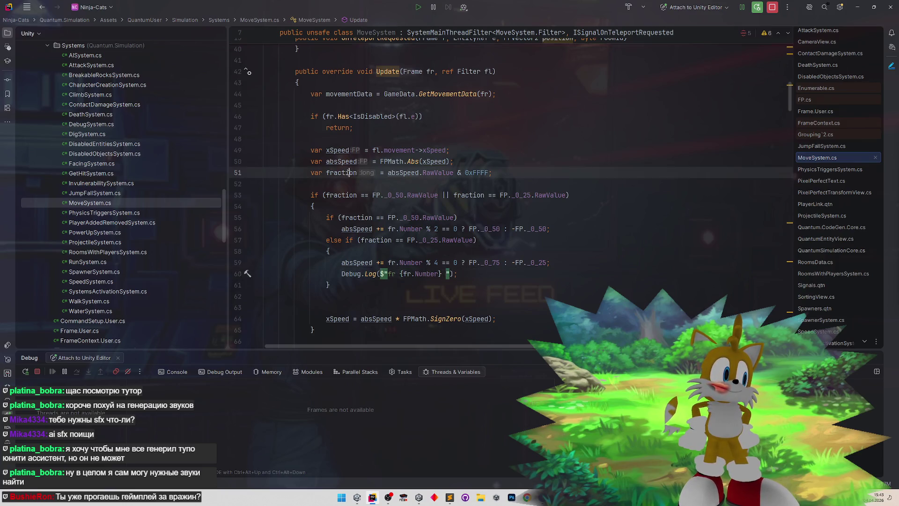
pyautogui.doubleClick(342, 161)
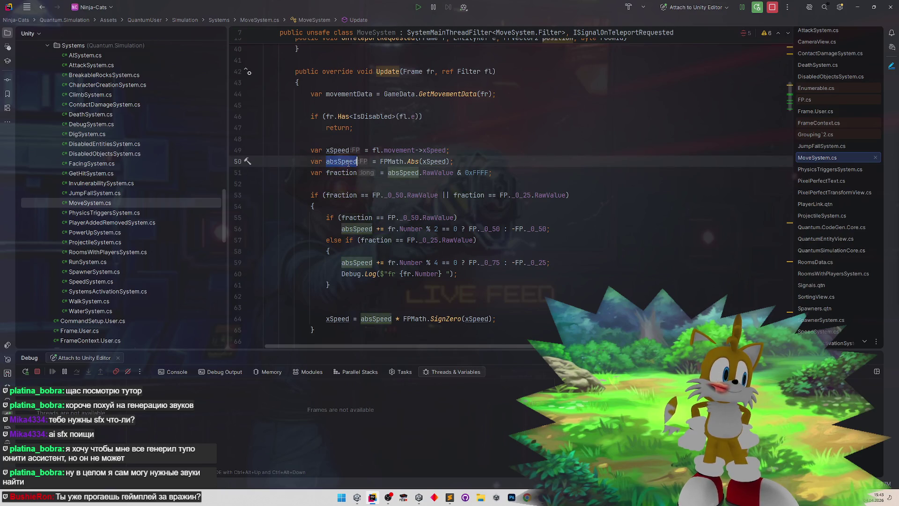
pyautogui.click(445, 273)
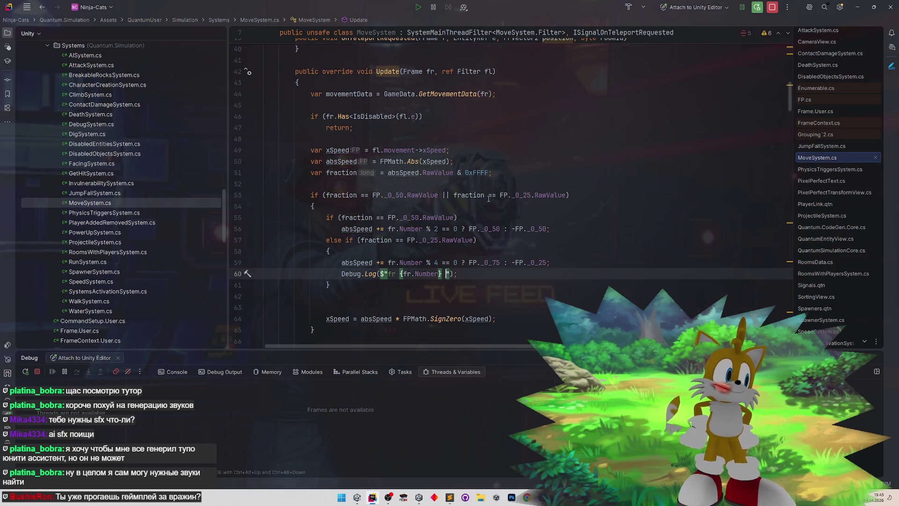
pyautogui.write('speed =')
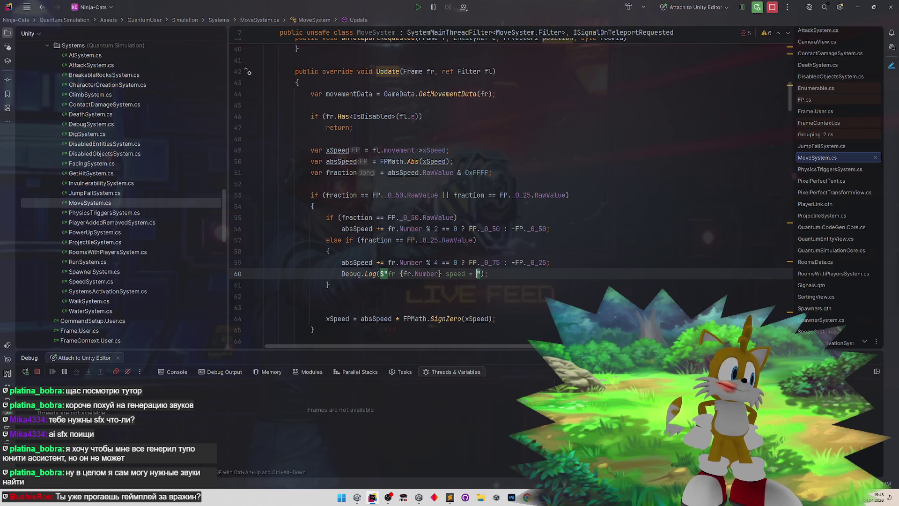
# - Select the signed speed expression on line 64 and return to the end of the log string
pyautogui.scroll(-2, 385, 284)
pyautogui.click(347, 288)
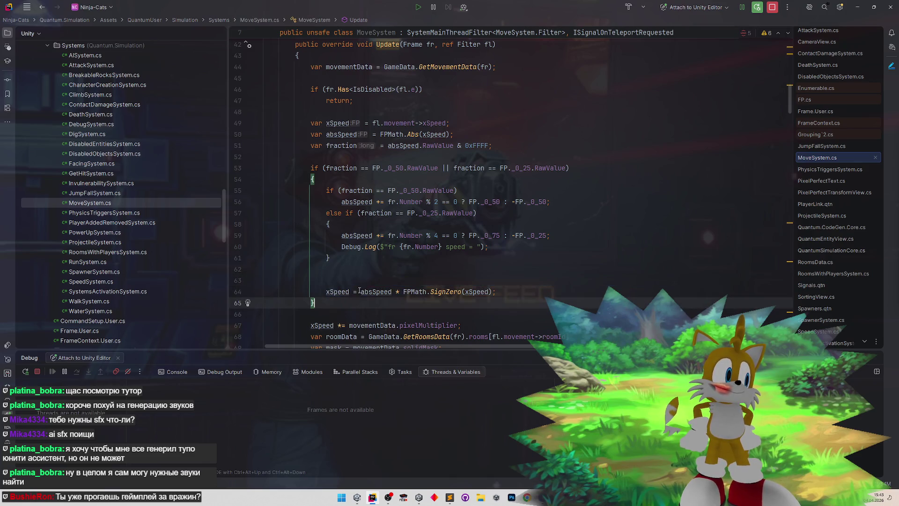
pyautogui.moveTo(357, 291); pyautogui.dragTo(481, 292)
pyautogui.click(481, 247)
# - Insert {absSpeed * FPMath.SignZero(xSpeed)} into the log string
pyautogui.write('{')
pyautogui.hotkey('ctrl', 'v')
pyautogui.click(574, 160)
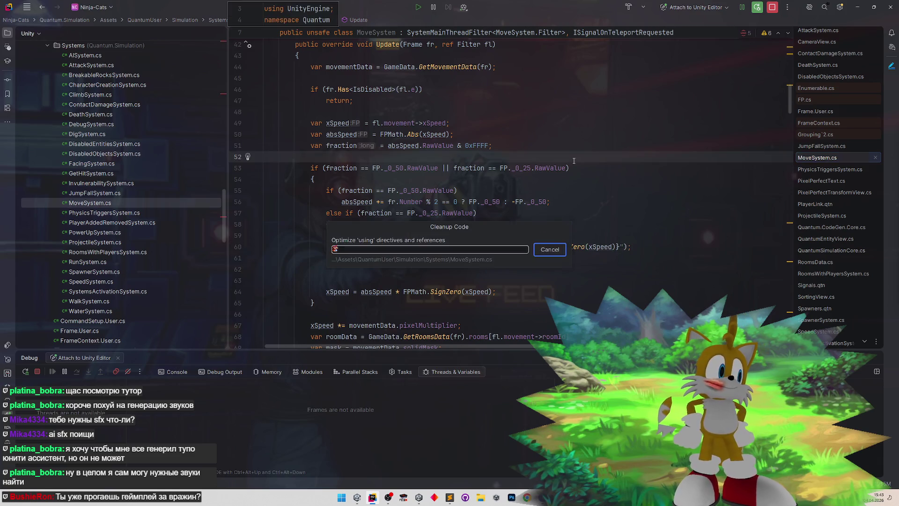
# - Guard the log with if (fr.Has<PlayerLink>(fl.e)), indent it, and minimize Rider
pyautogui.click(565, 237)
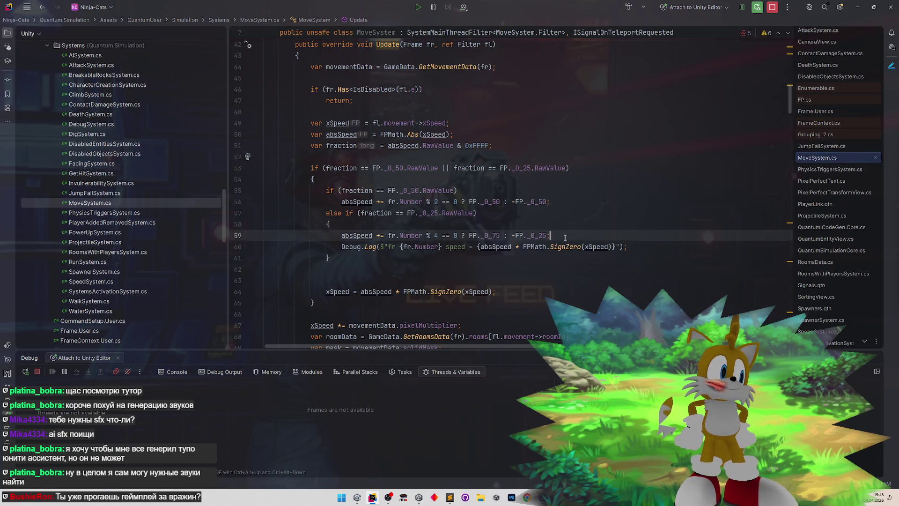
pyautogui.press('Return')
pyautogui.write('if ')
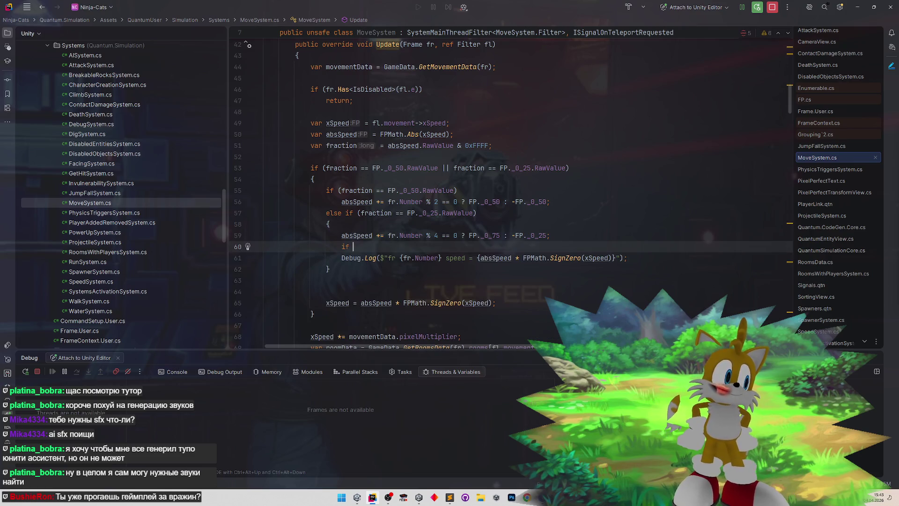
pyautogui.write('(fr.Get')
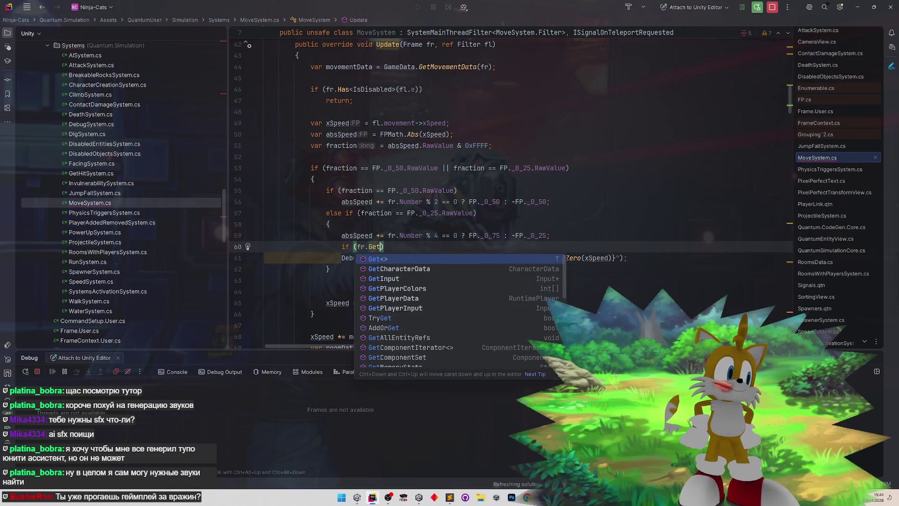
pyautogui.press('Return')
pyautogui.write('PlayerL>(')
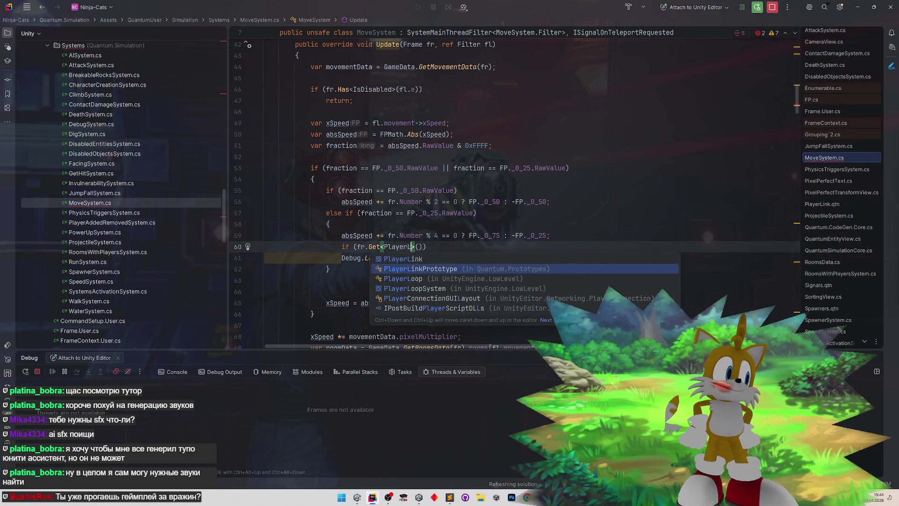
pyautogui.press('Up')
pyautogui.press('Return')
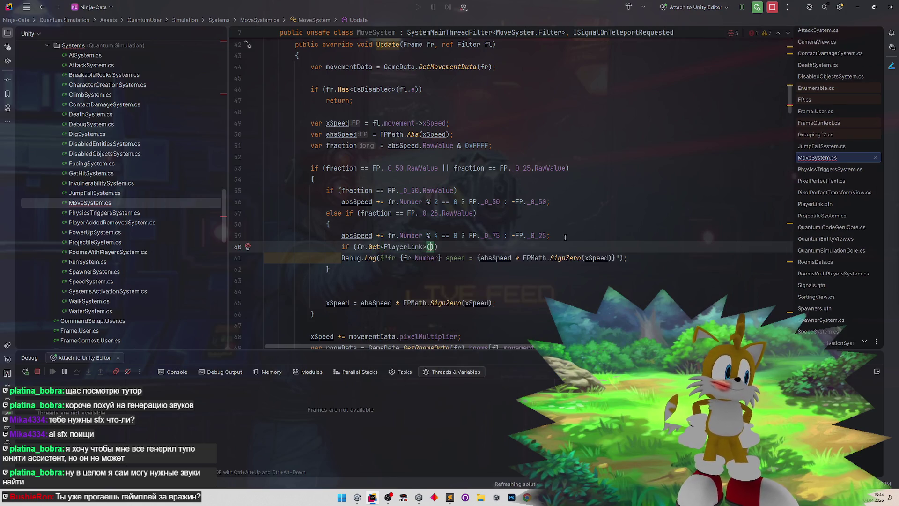
pyautogui.write('fl.e')
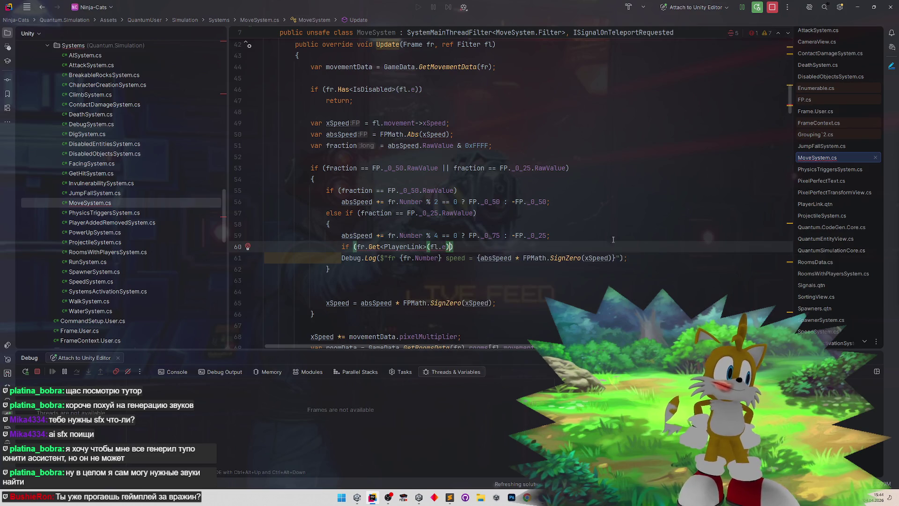
pyautogui.click(341, 258)
pyautogui.press('Tab')
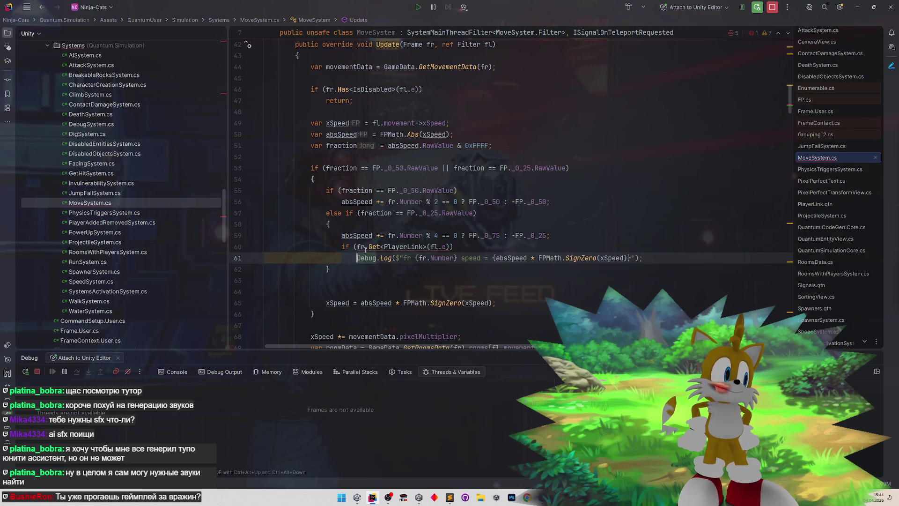
pyautogui.doubleClick(373, 247)
pyautogui.write('s')
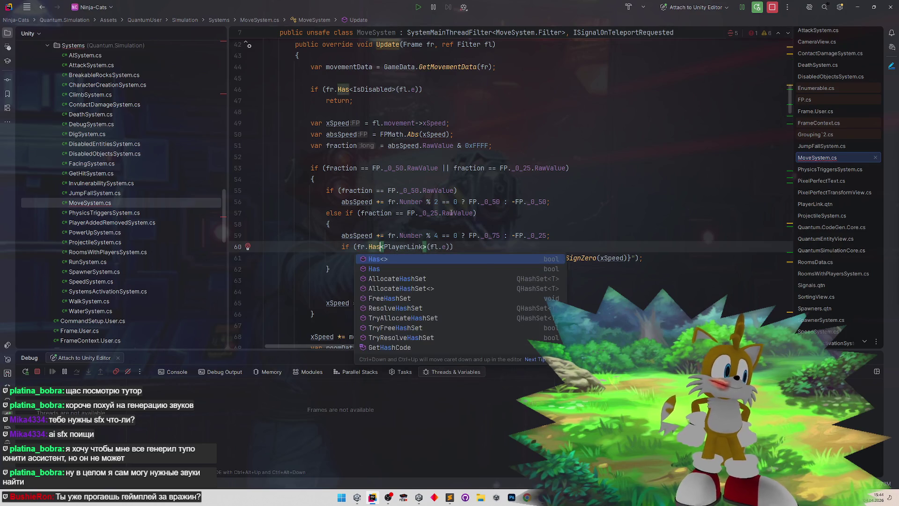
pyautogui.click(458, 213)
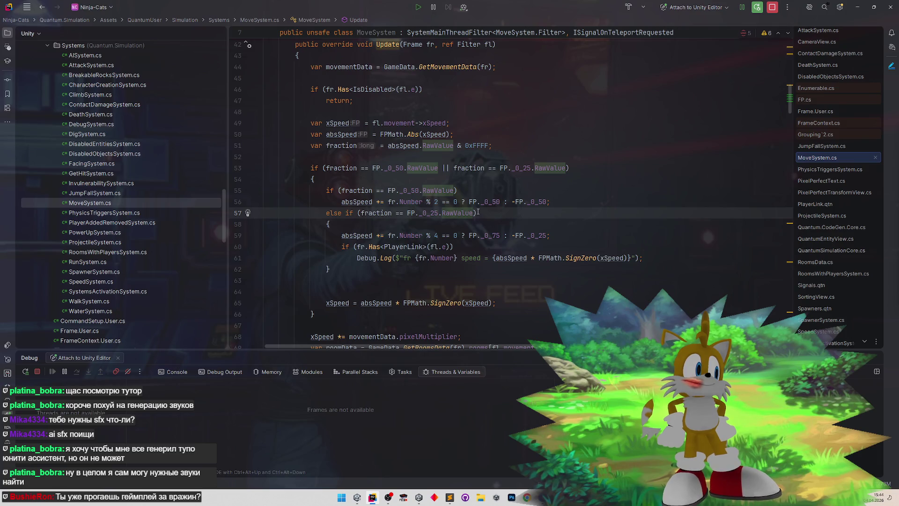
pyautogui.click(858, 7)
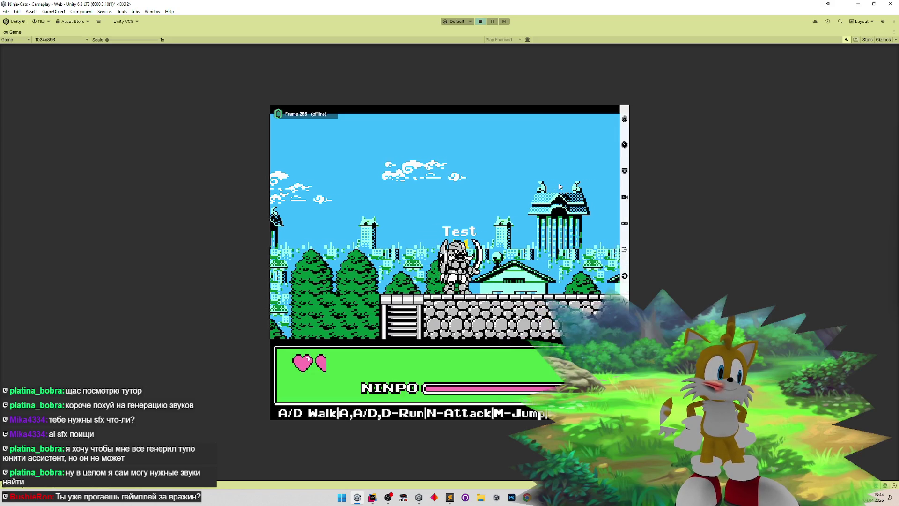
# - Walk the character right and left while the Console logs per-frame speeds of 0, 1 and -1
pyautogui.press('d')
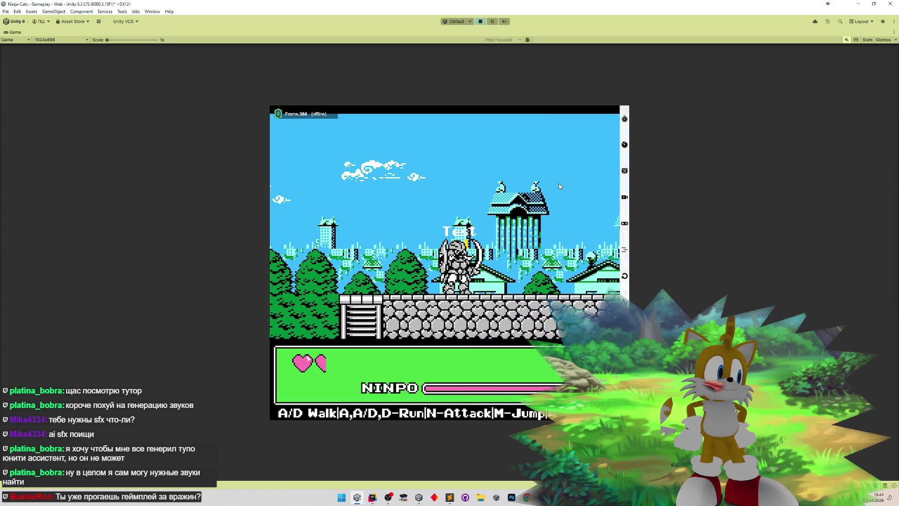
pyautogui.press('d')
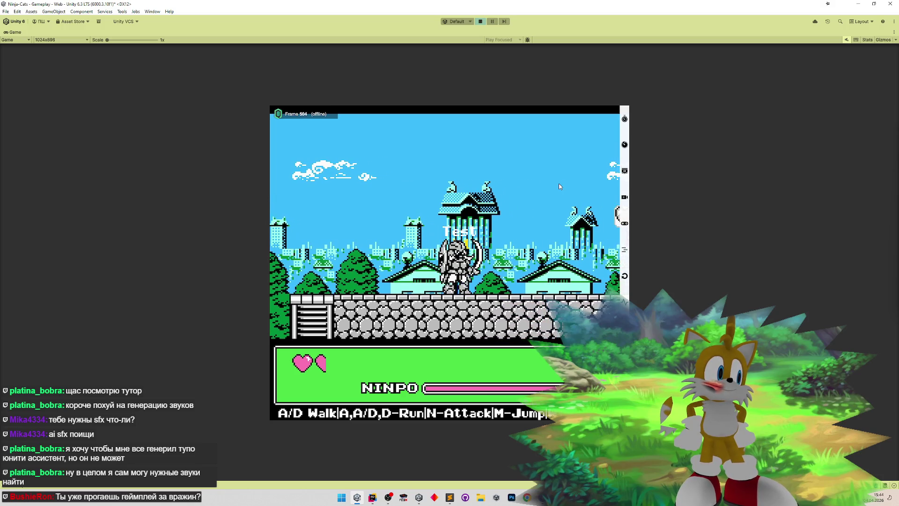
pyautogui.press('d')
pyautogui.press('d')
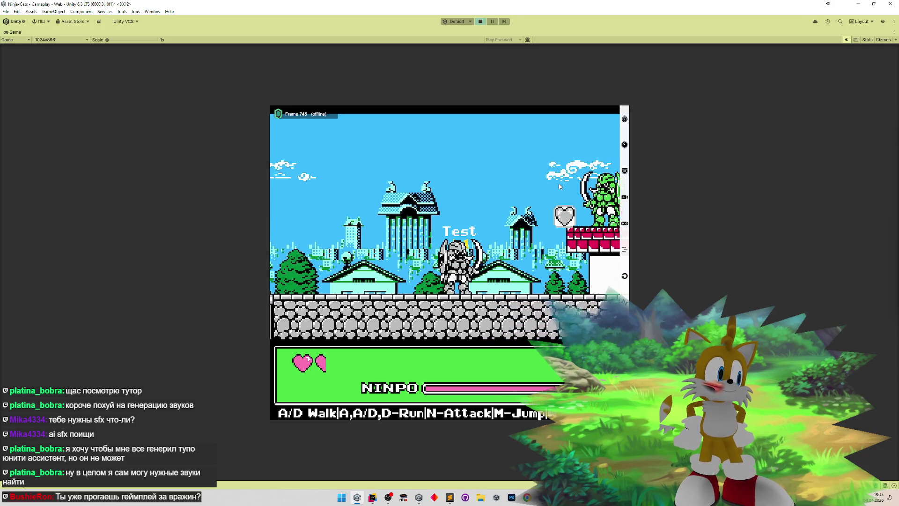
pyautogui.hotkey('shift', 'space')
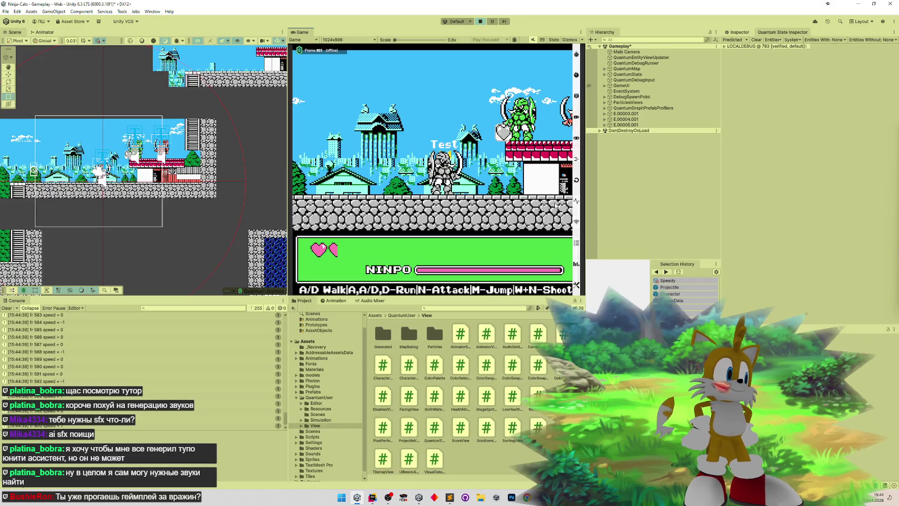
pyautogui.press('a')
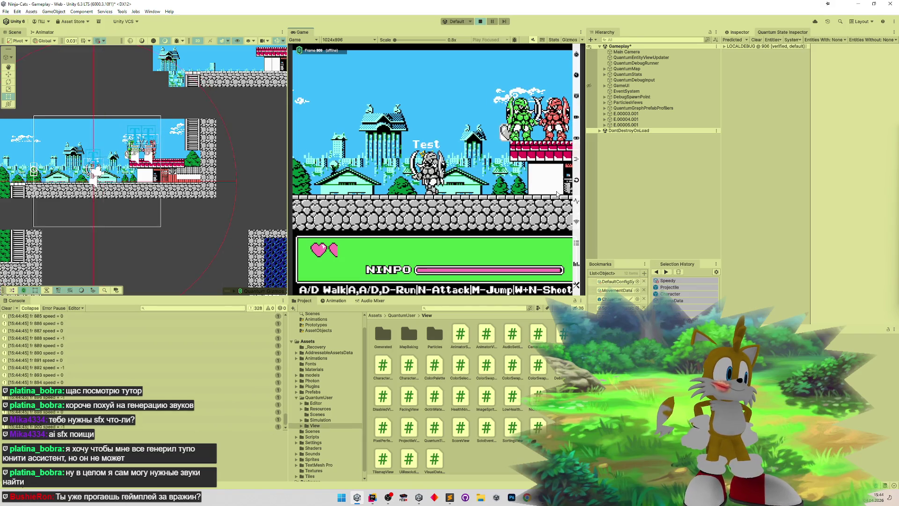
pyautogui.press('a')
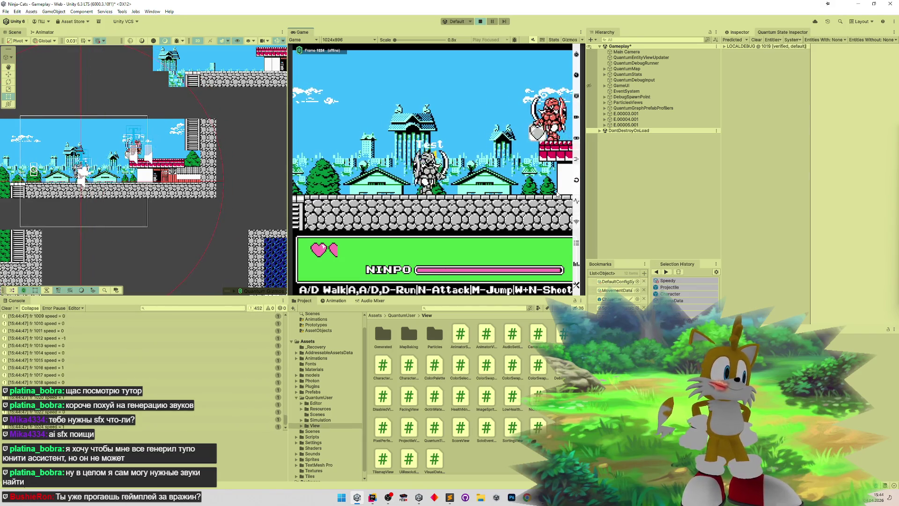
pyautogui.press('d')
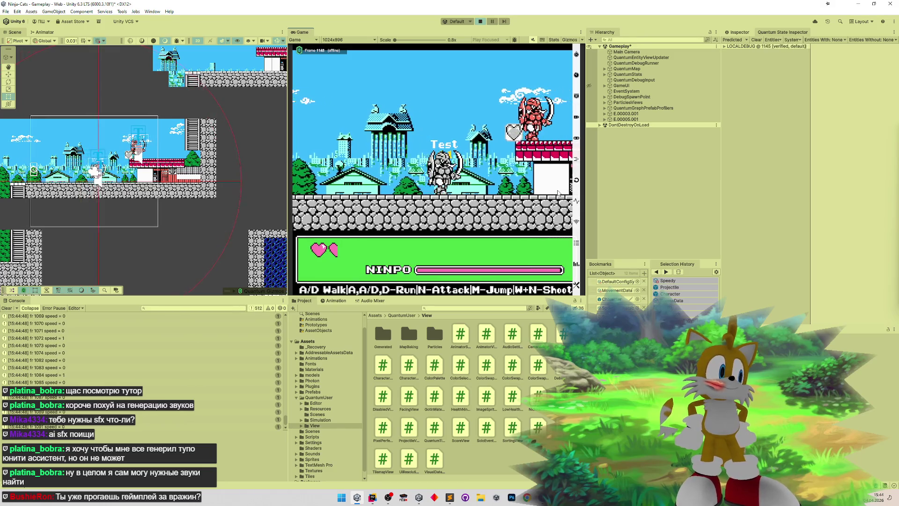
pyautogui.press('d')
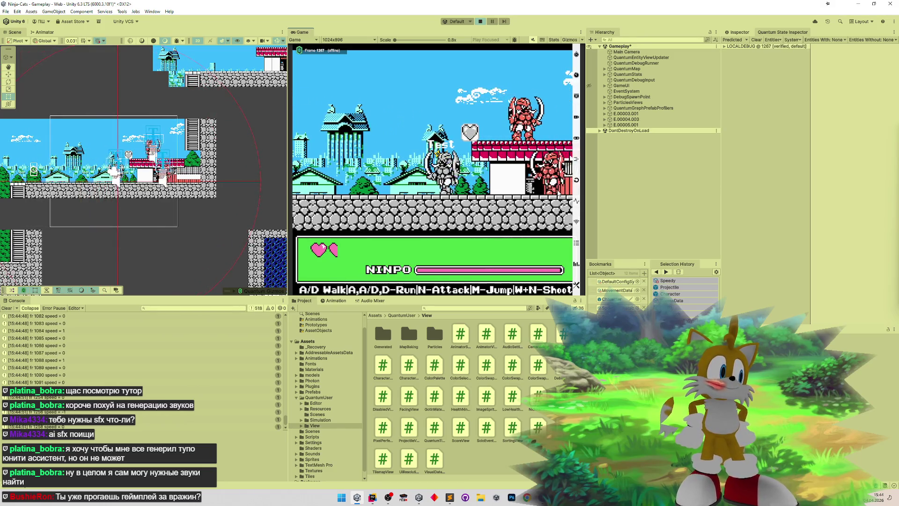
pyautogui.hotkey('shift', 'space')
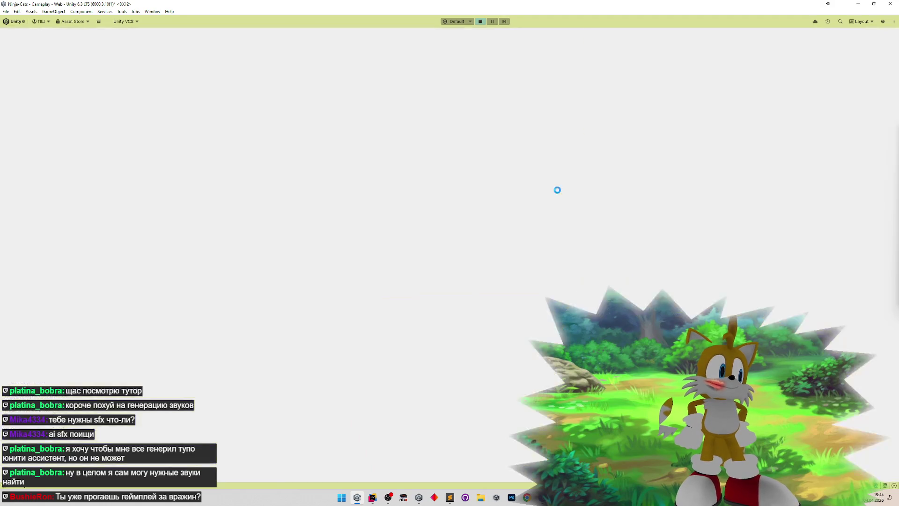
# - Walk the ninja left for several steps, then back to the right
pyautogui.press('a')
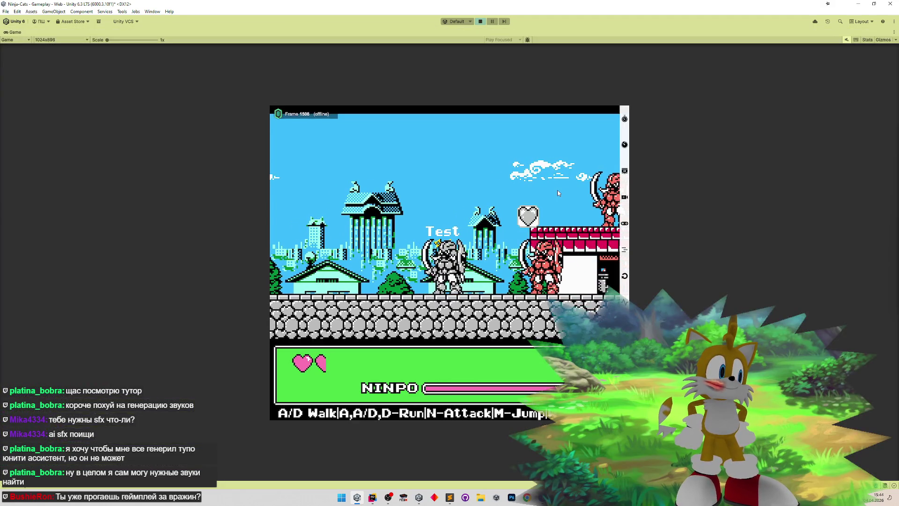
pyautogui.press('a')
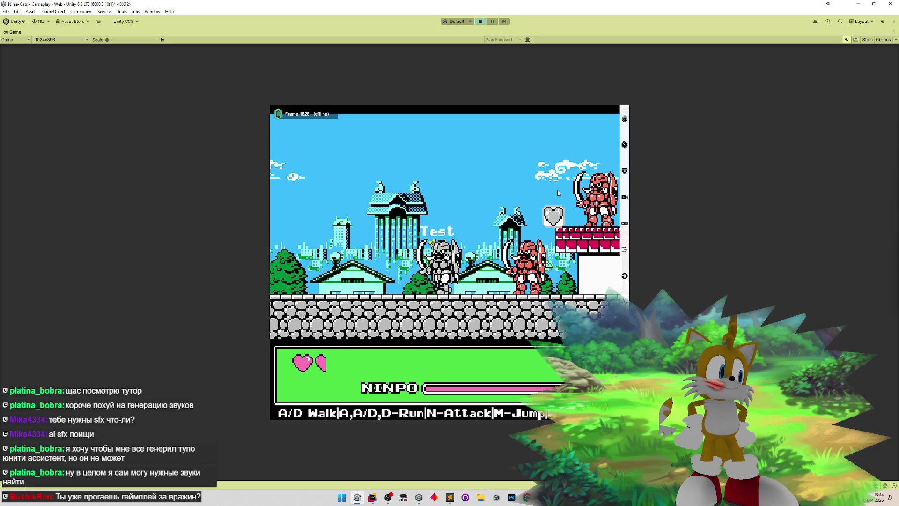
pyautogui.press('a')
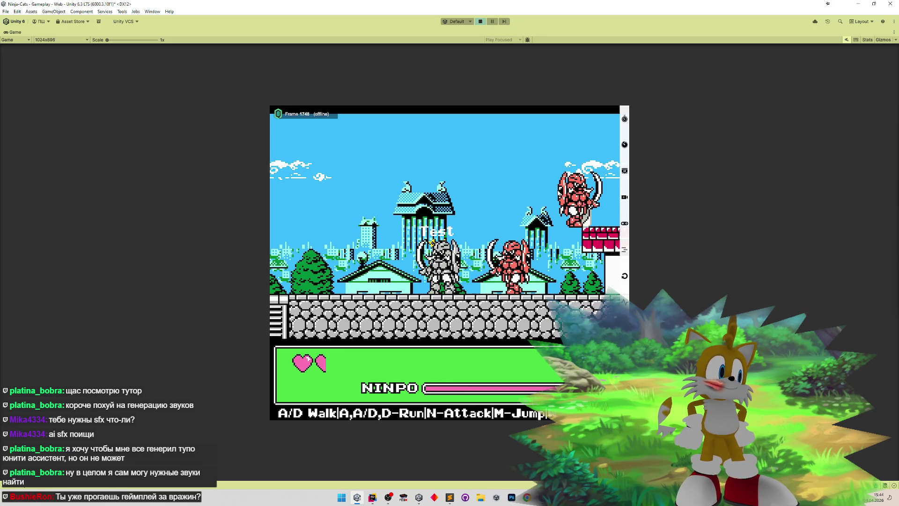
pyautogui.press('a')
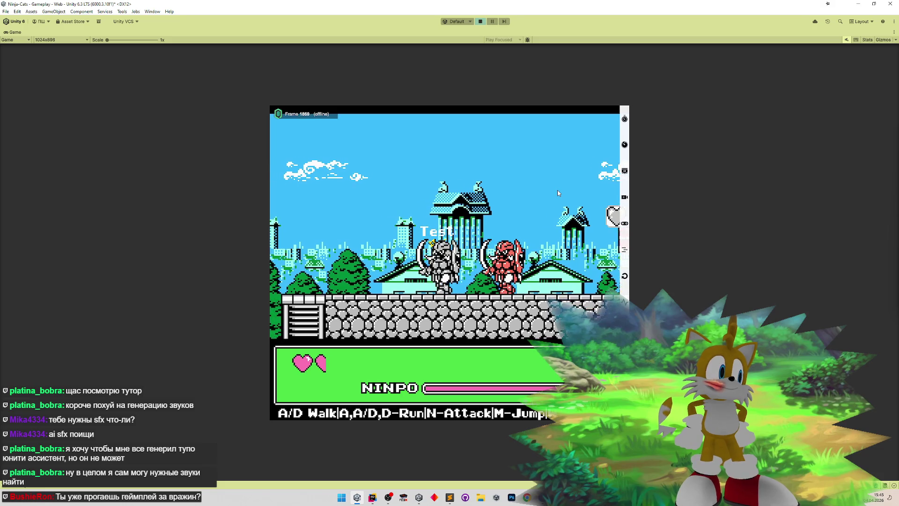
pyautogui.press('a')
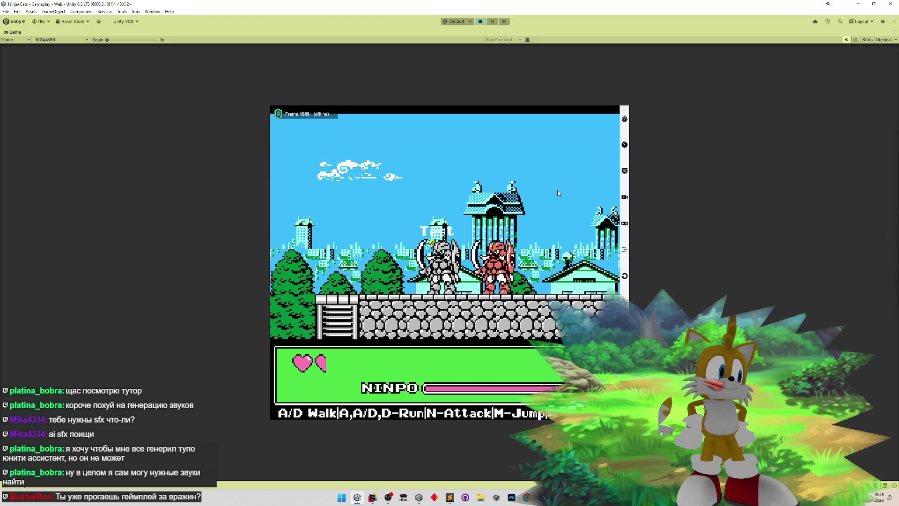
pyautogui.press('a')
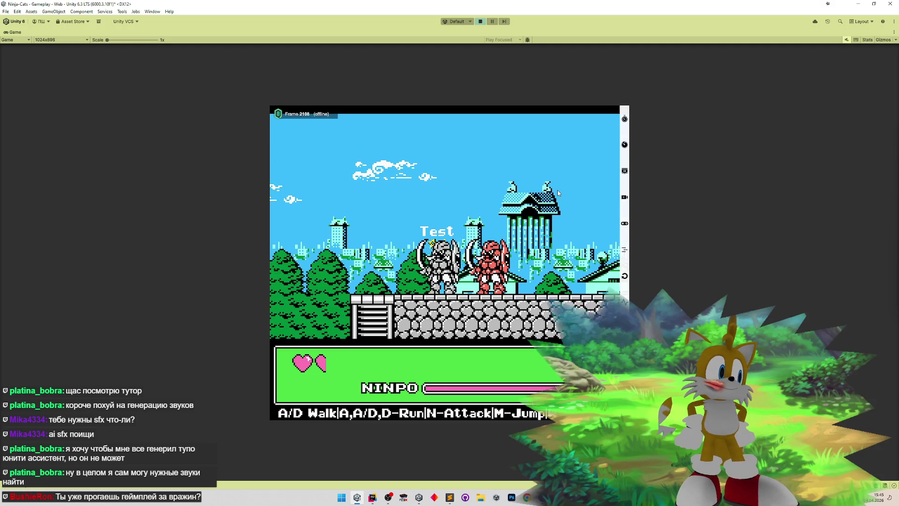
pyautogui.press('a')
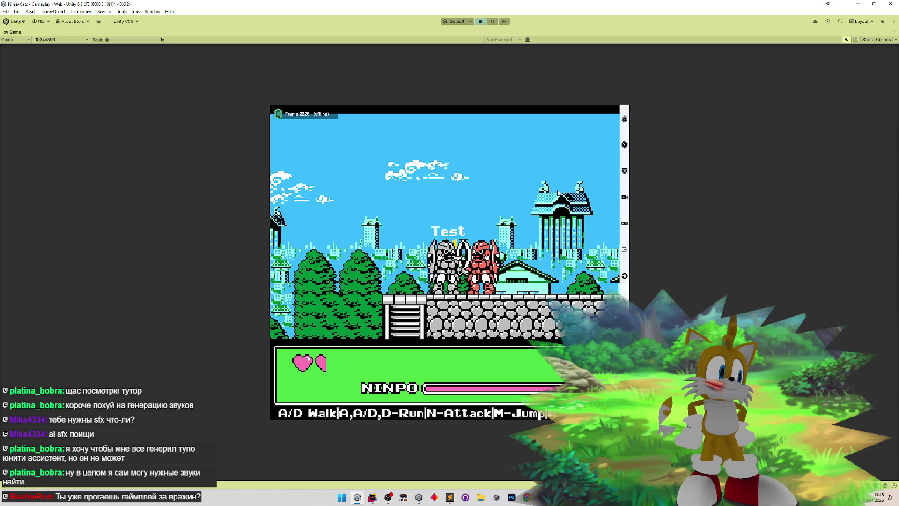
pyautogui.press('d')
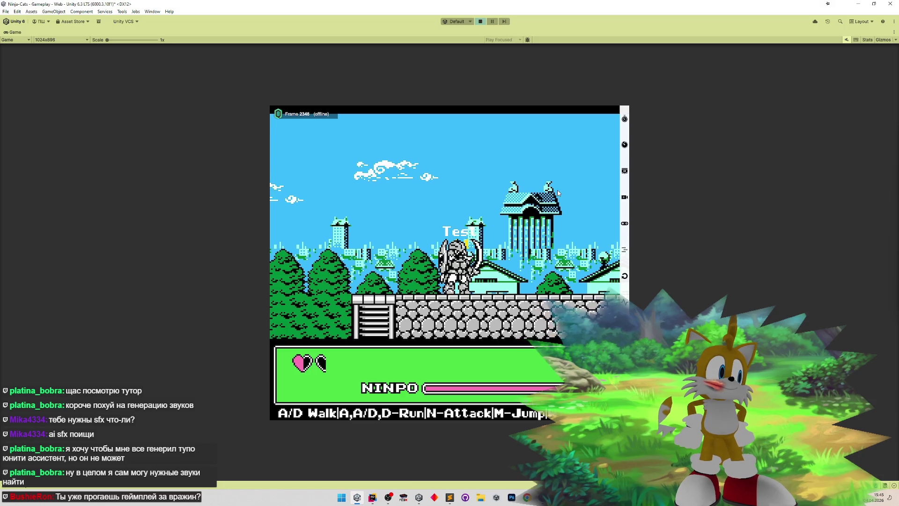
pyautogui.press('d')
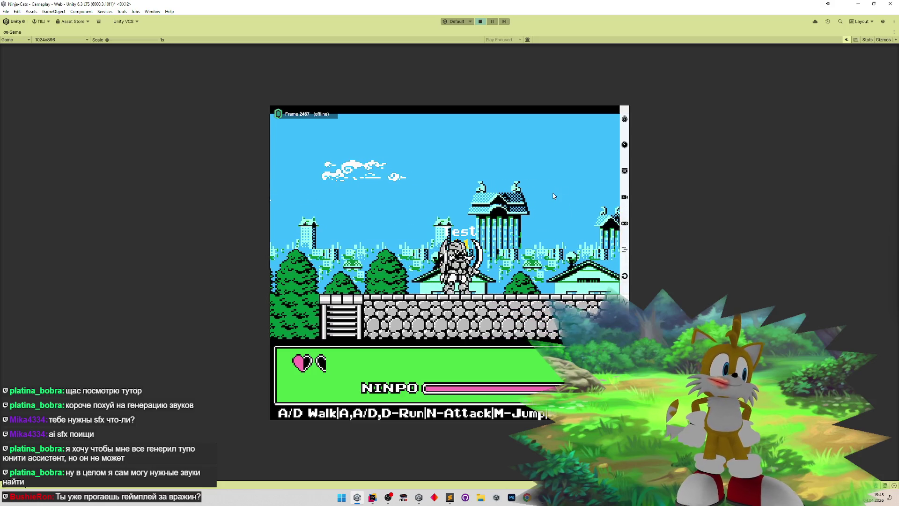
pyautogui.press('d')
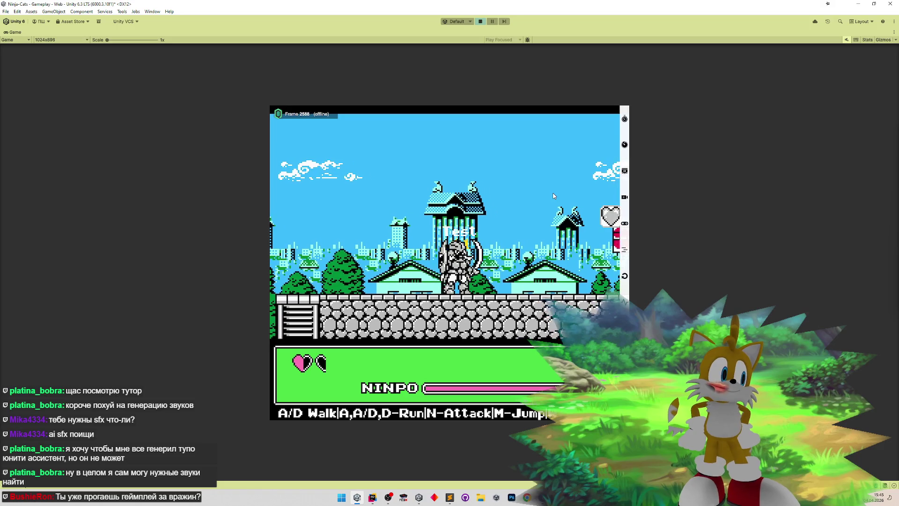
pyautogui.press('d')
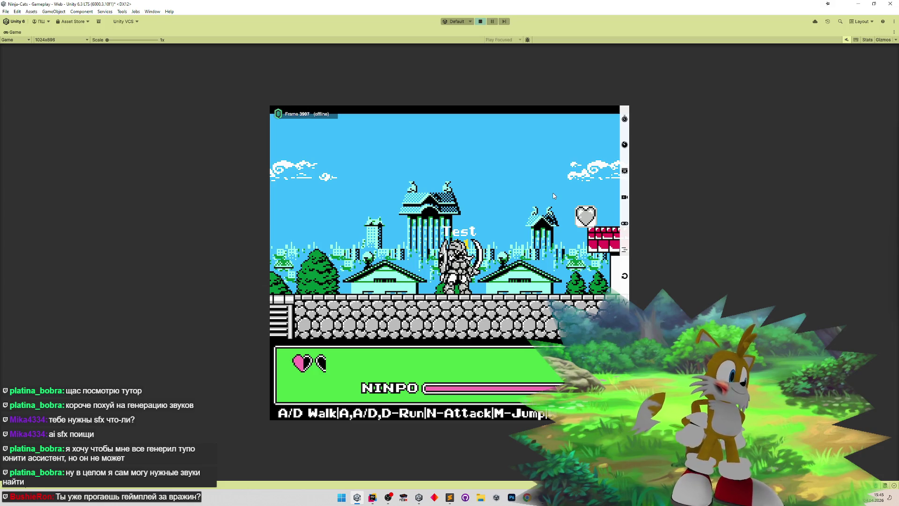
# - Walk right and left, re-pick the character from the selection lineup, and restore the editor layout
pyautogui.press('d')
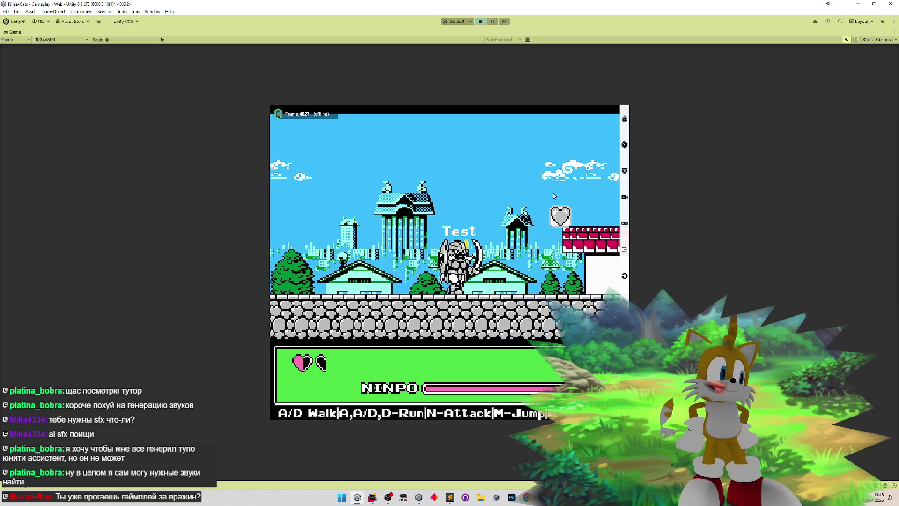
pyautogui.press('d')
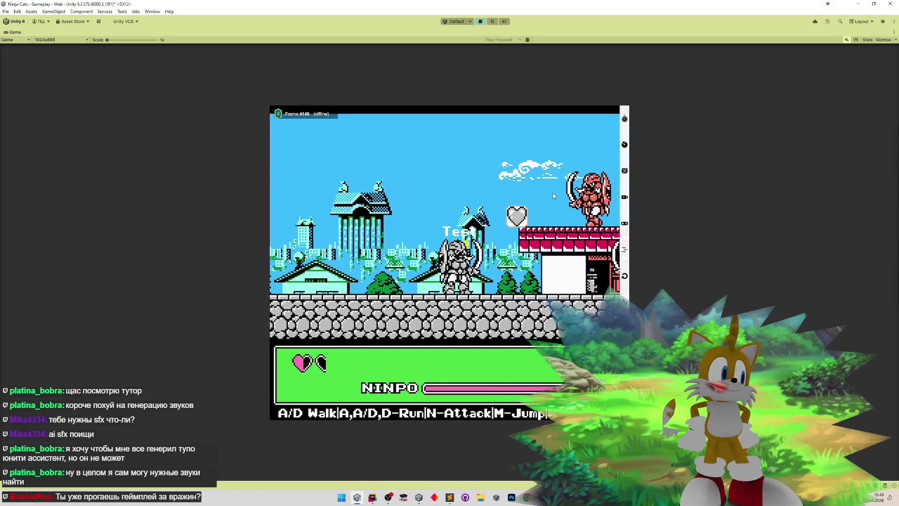
pyautogui.press('d')
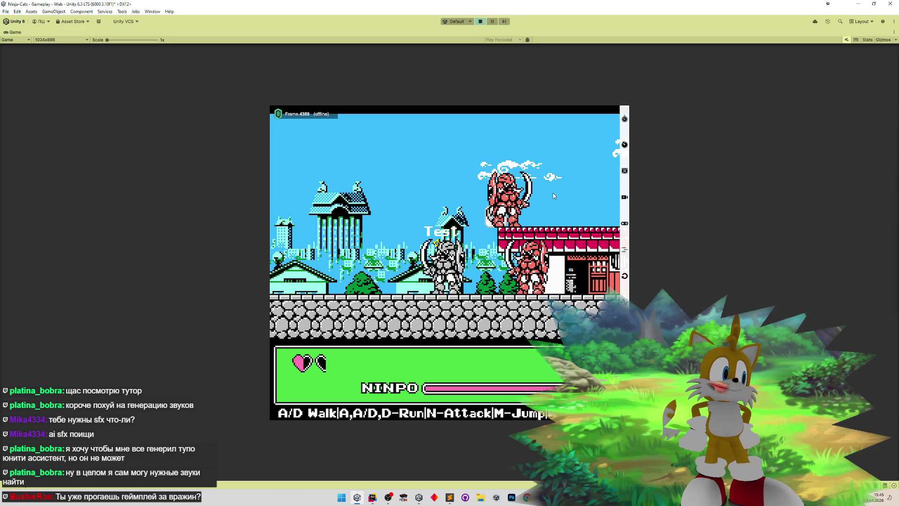
pyautogui.press('a')
pyautogui.press('a')
pyautogui.press('a')
pyautogui.press('a')
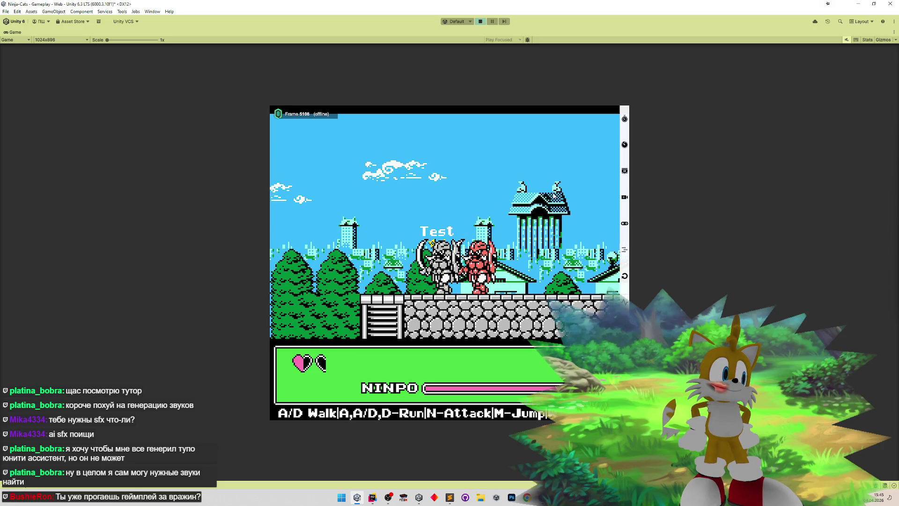
pyautogui.press('a')
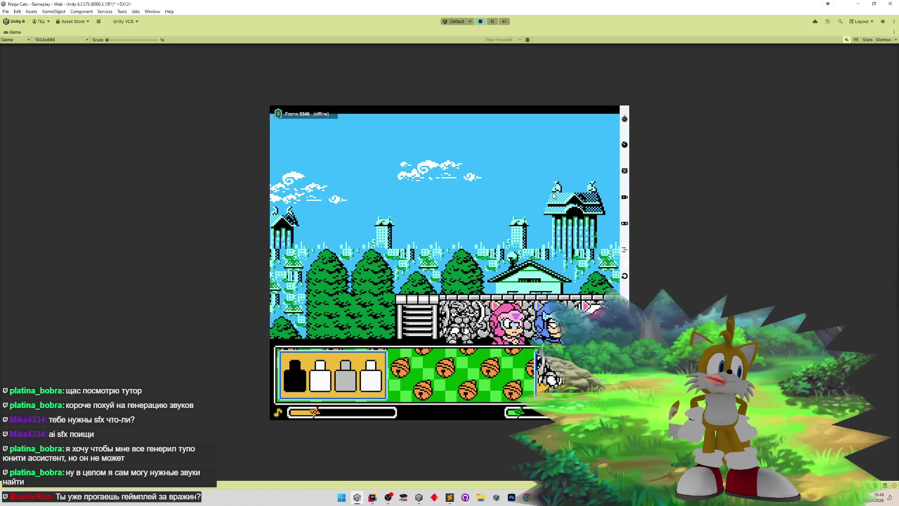
pyautogui.press('Return')
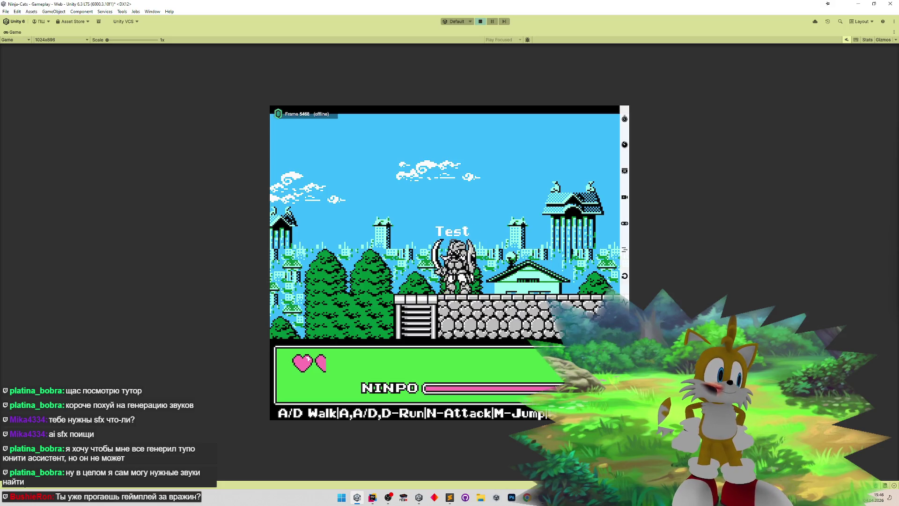
pyautogui.press('a')
pyautogui.press('d')
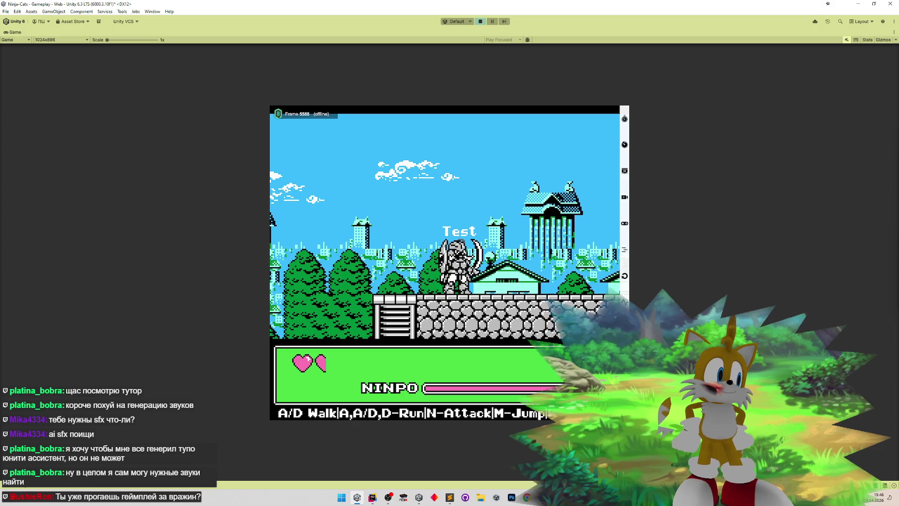
pyautogui.press('d')
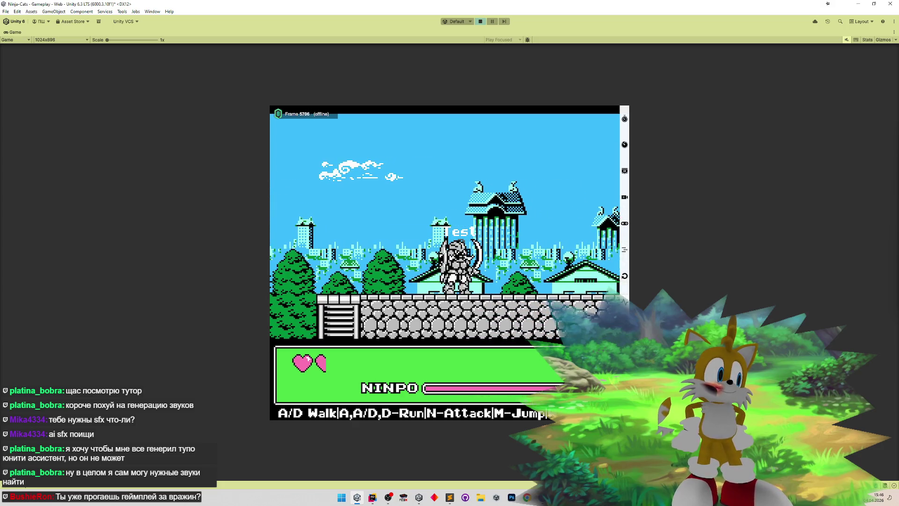
pyautogui.hotkey('shift', 'space')
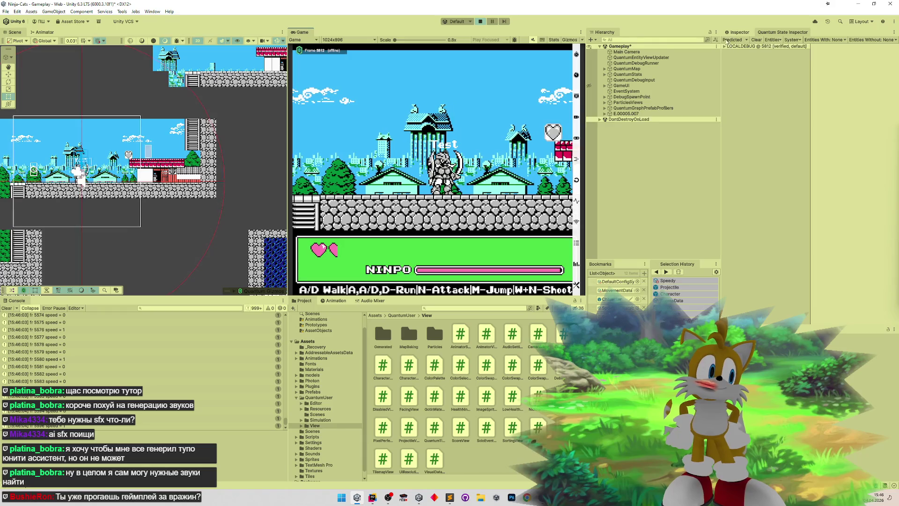
# - Walk left to log speed = -1, attack the green enemy, then expand LOCALDEBUG in the Quantum State Inspector
pyautogui.press('a')
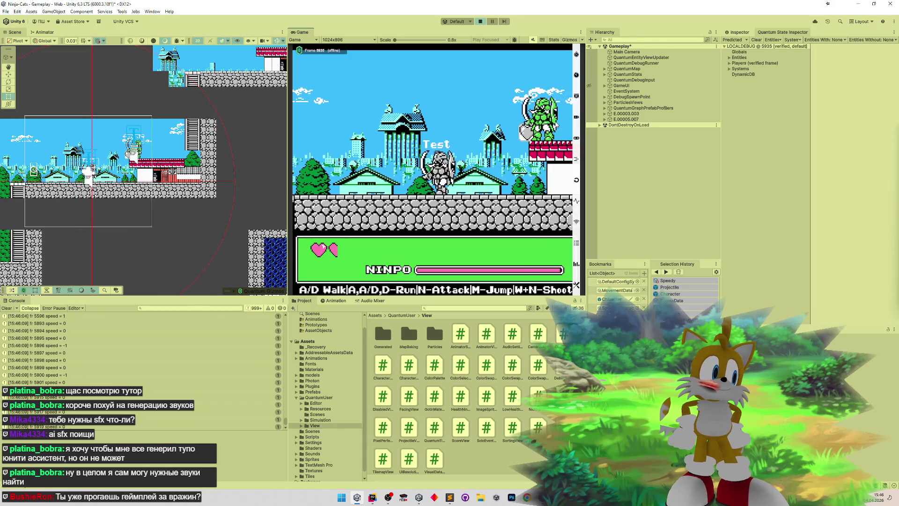
pyautogui.press('a')
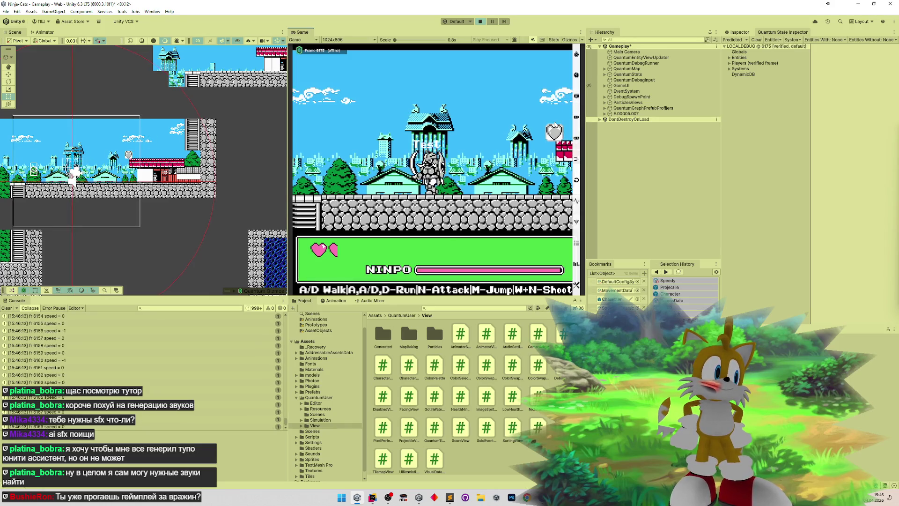
pyautogui.hotkey('shift', 'space')
pyautogui.press('a')
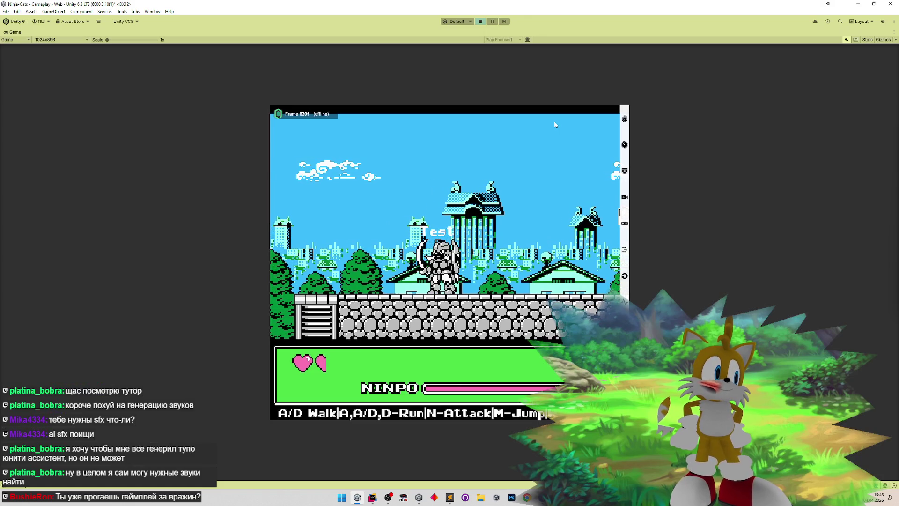
pyautogui.hotkey('shift', 'space')
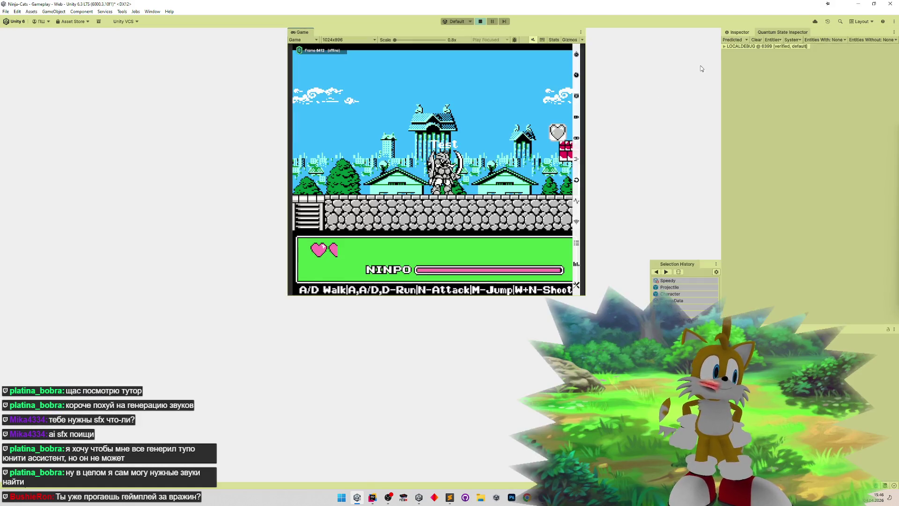
pyautogui.click(725, 47)
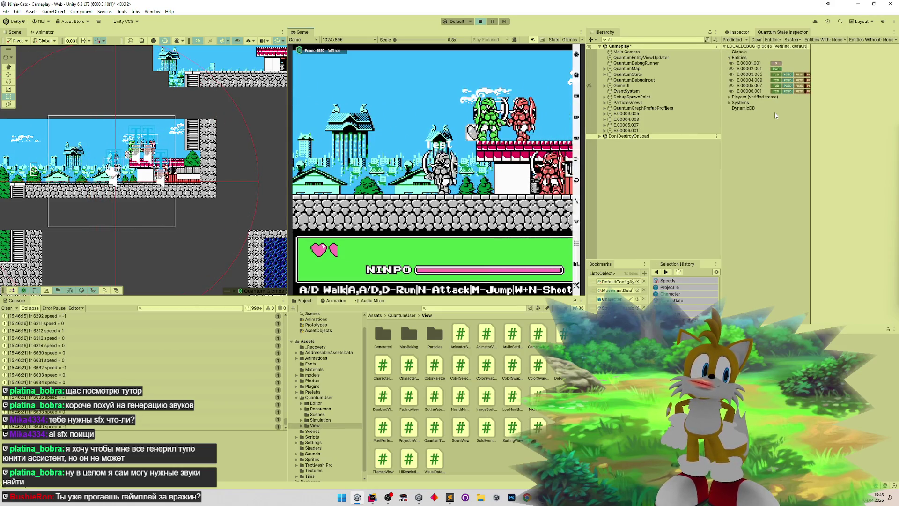